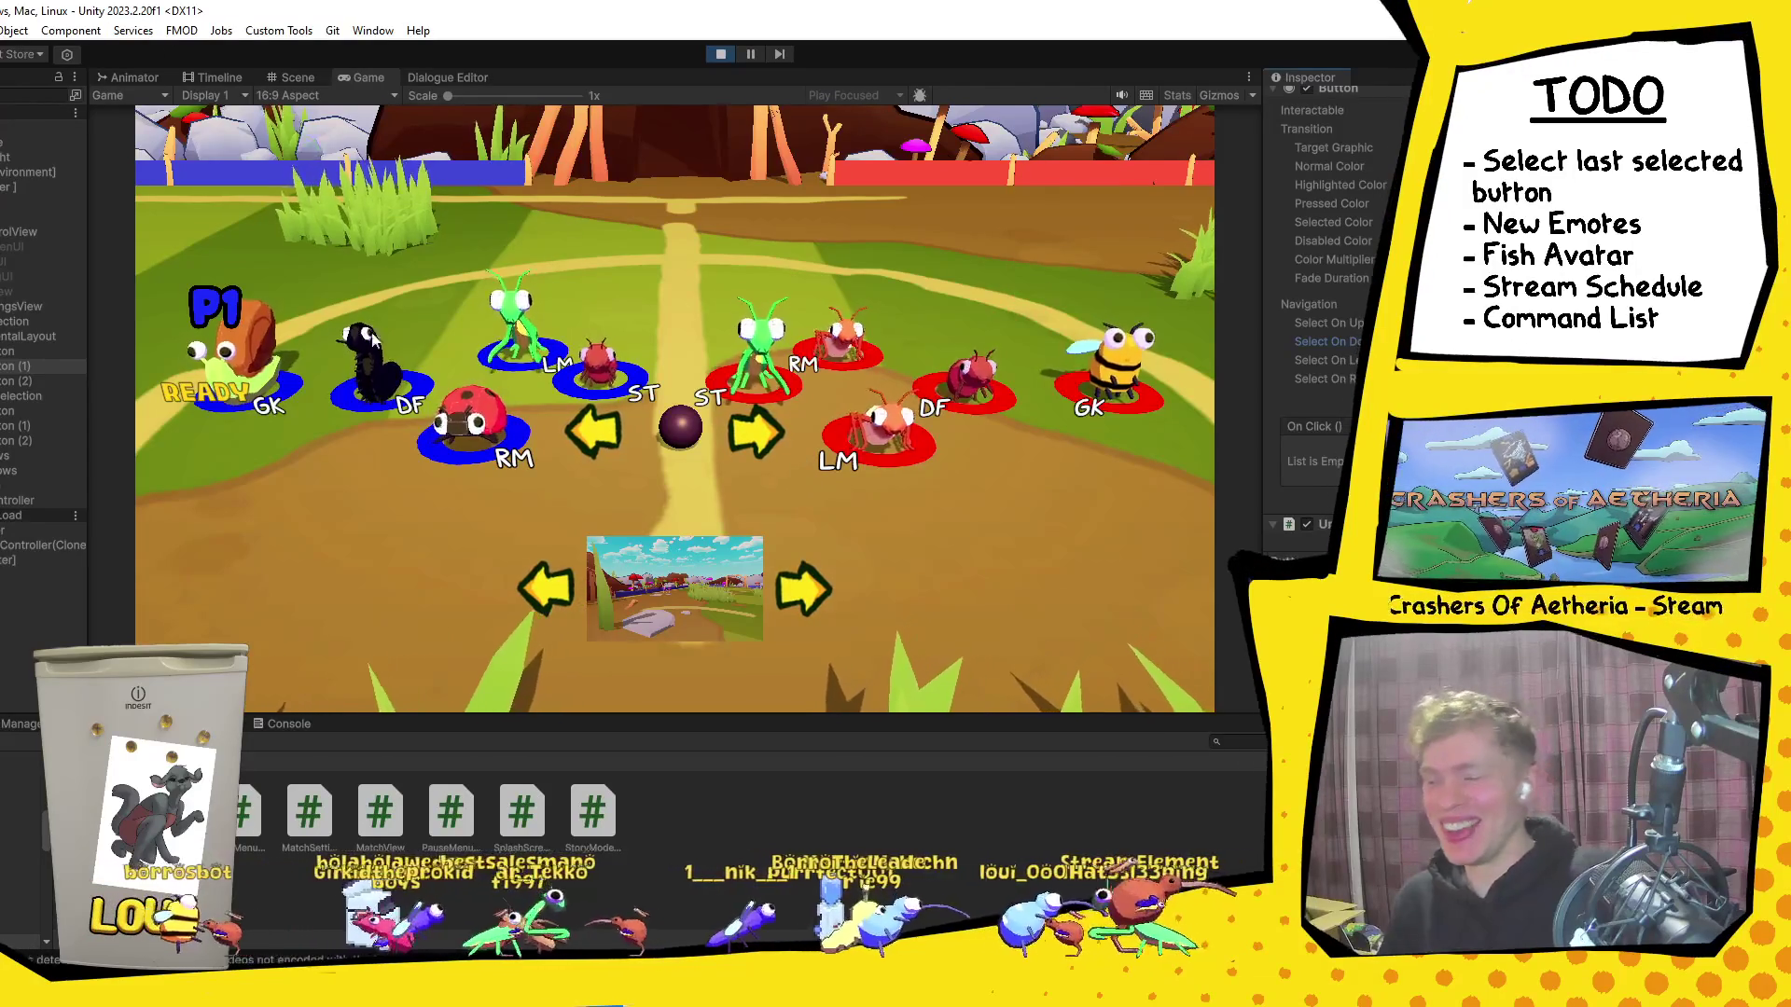
Step: Check each selector button's Select On Down navigation target, then stop play mode and switch to the browser
{"action": "left_click", "coordinate": [52, 412]}
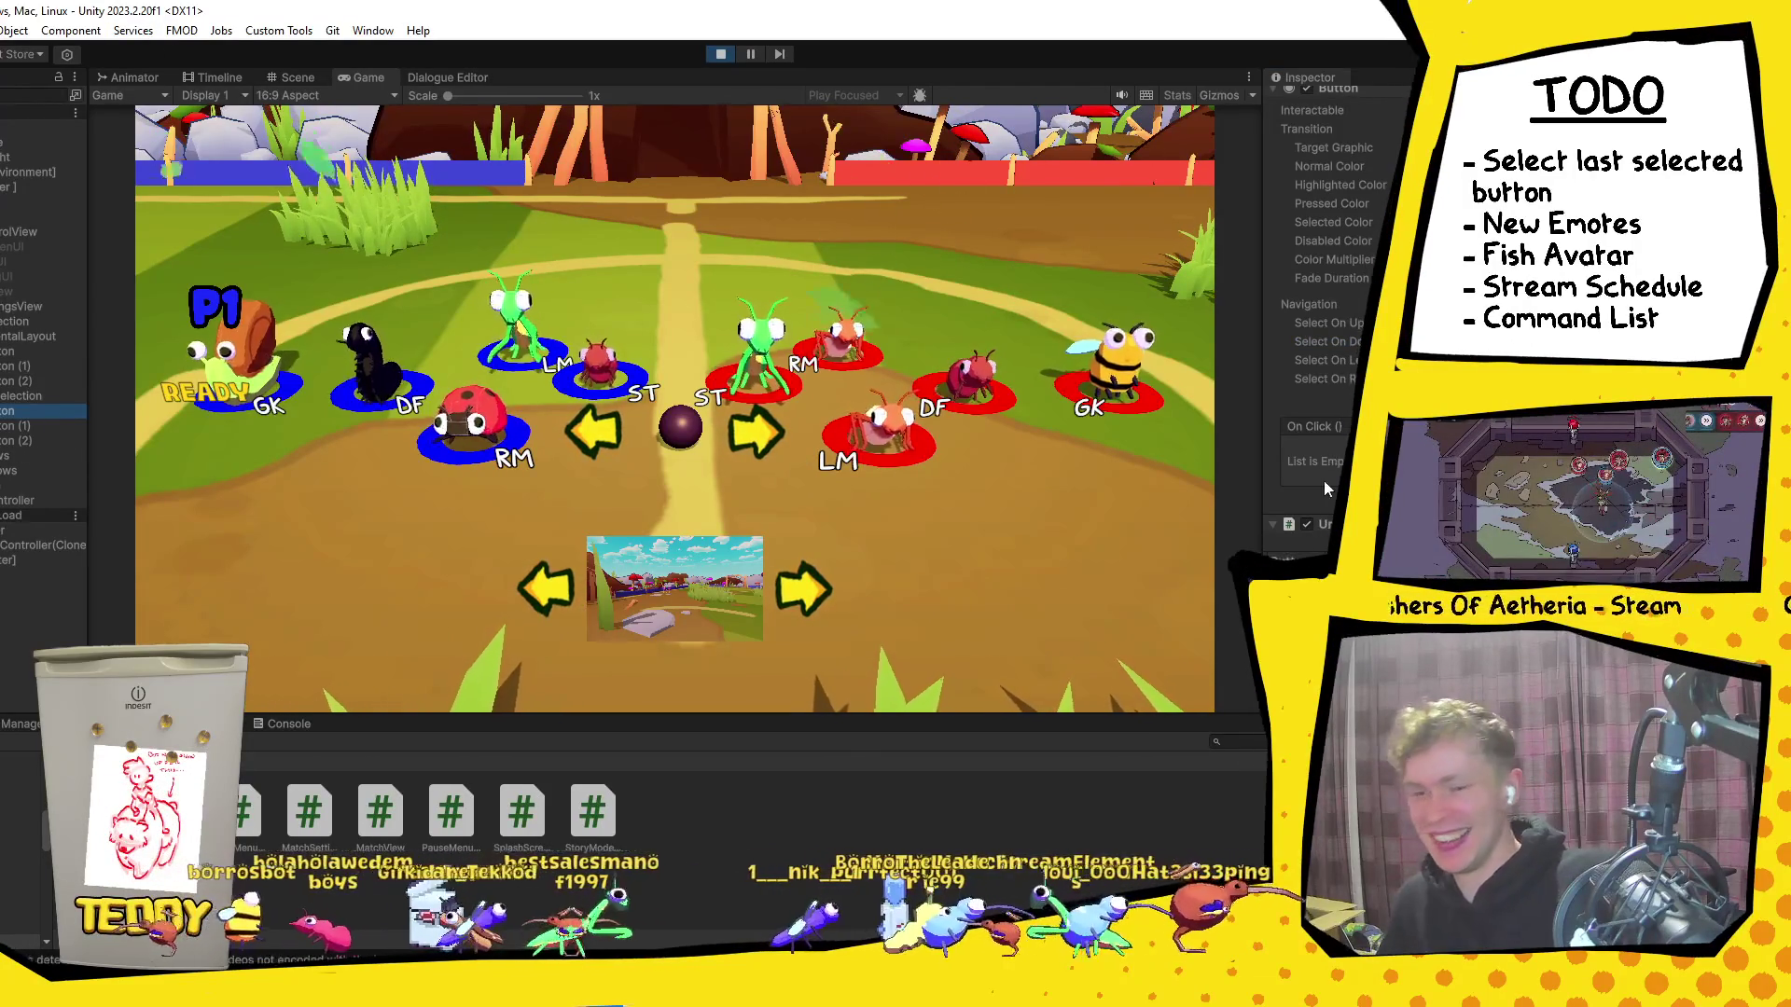
{"action": "left_click", "coordinate": [1343, 342]}
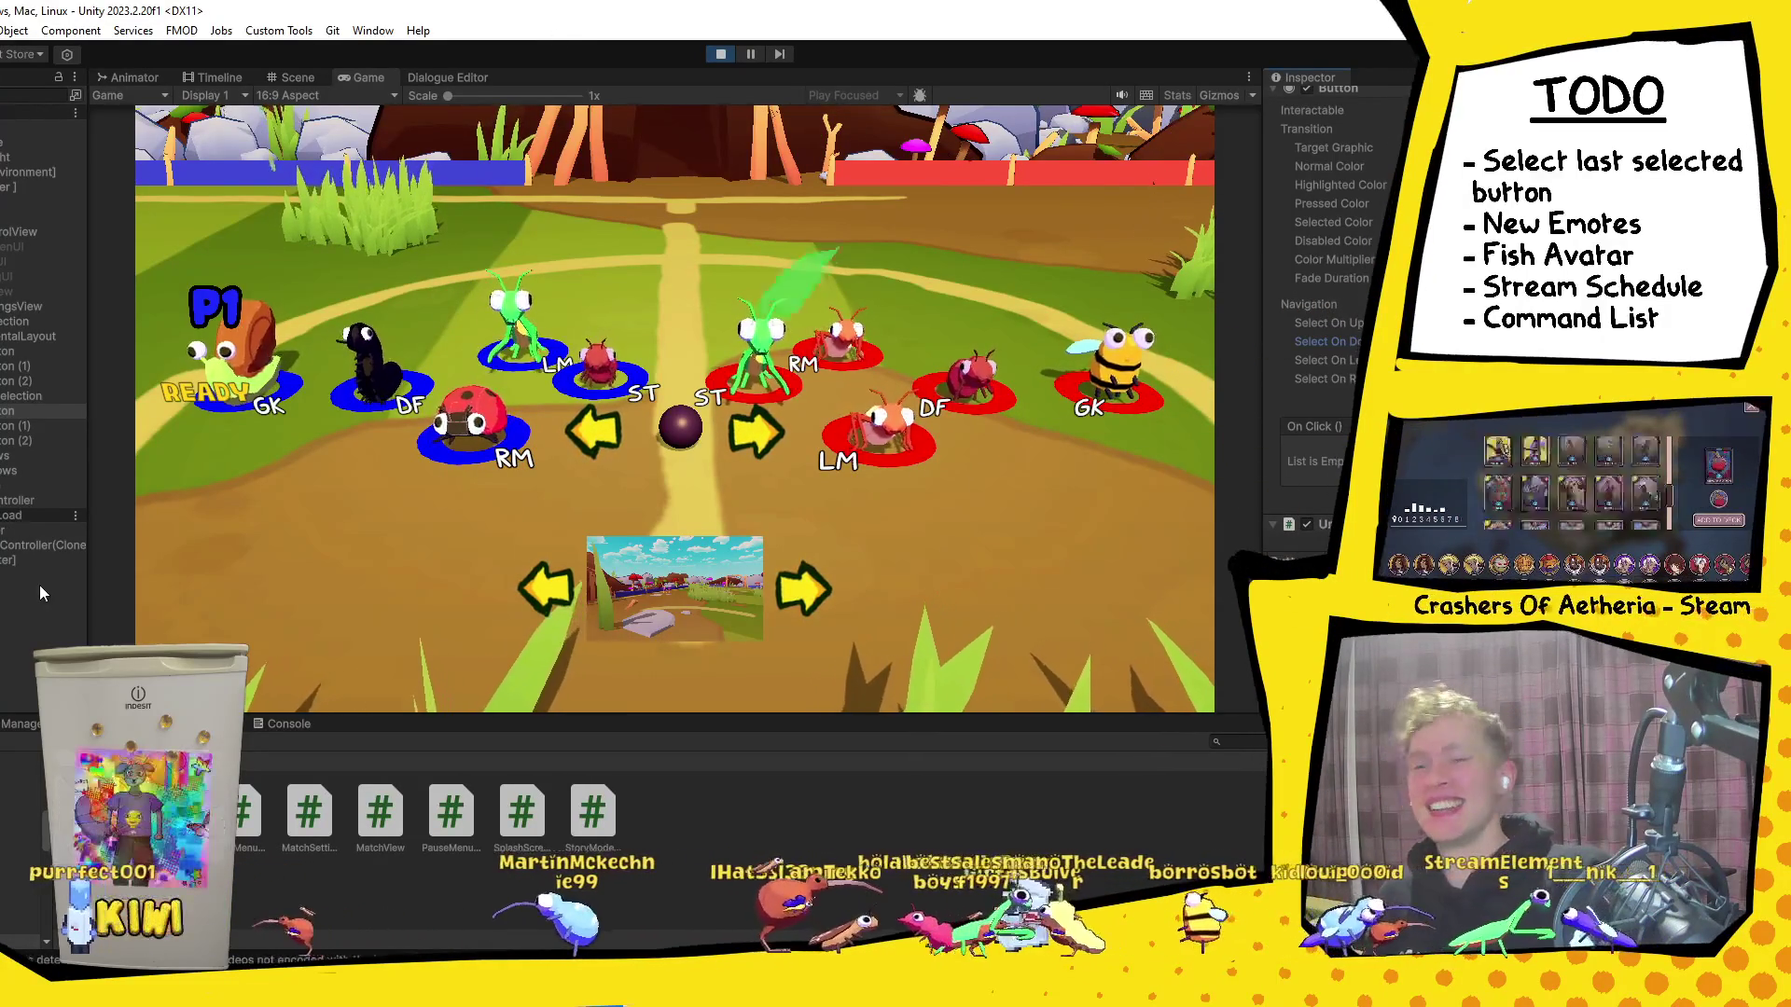
{"action": "left_click", "coordinate": [52, 382]}
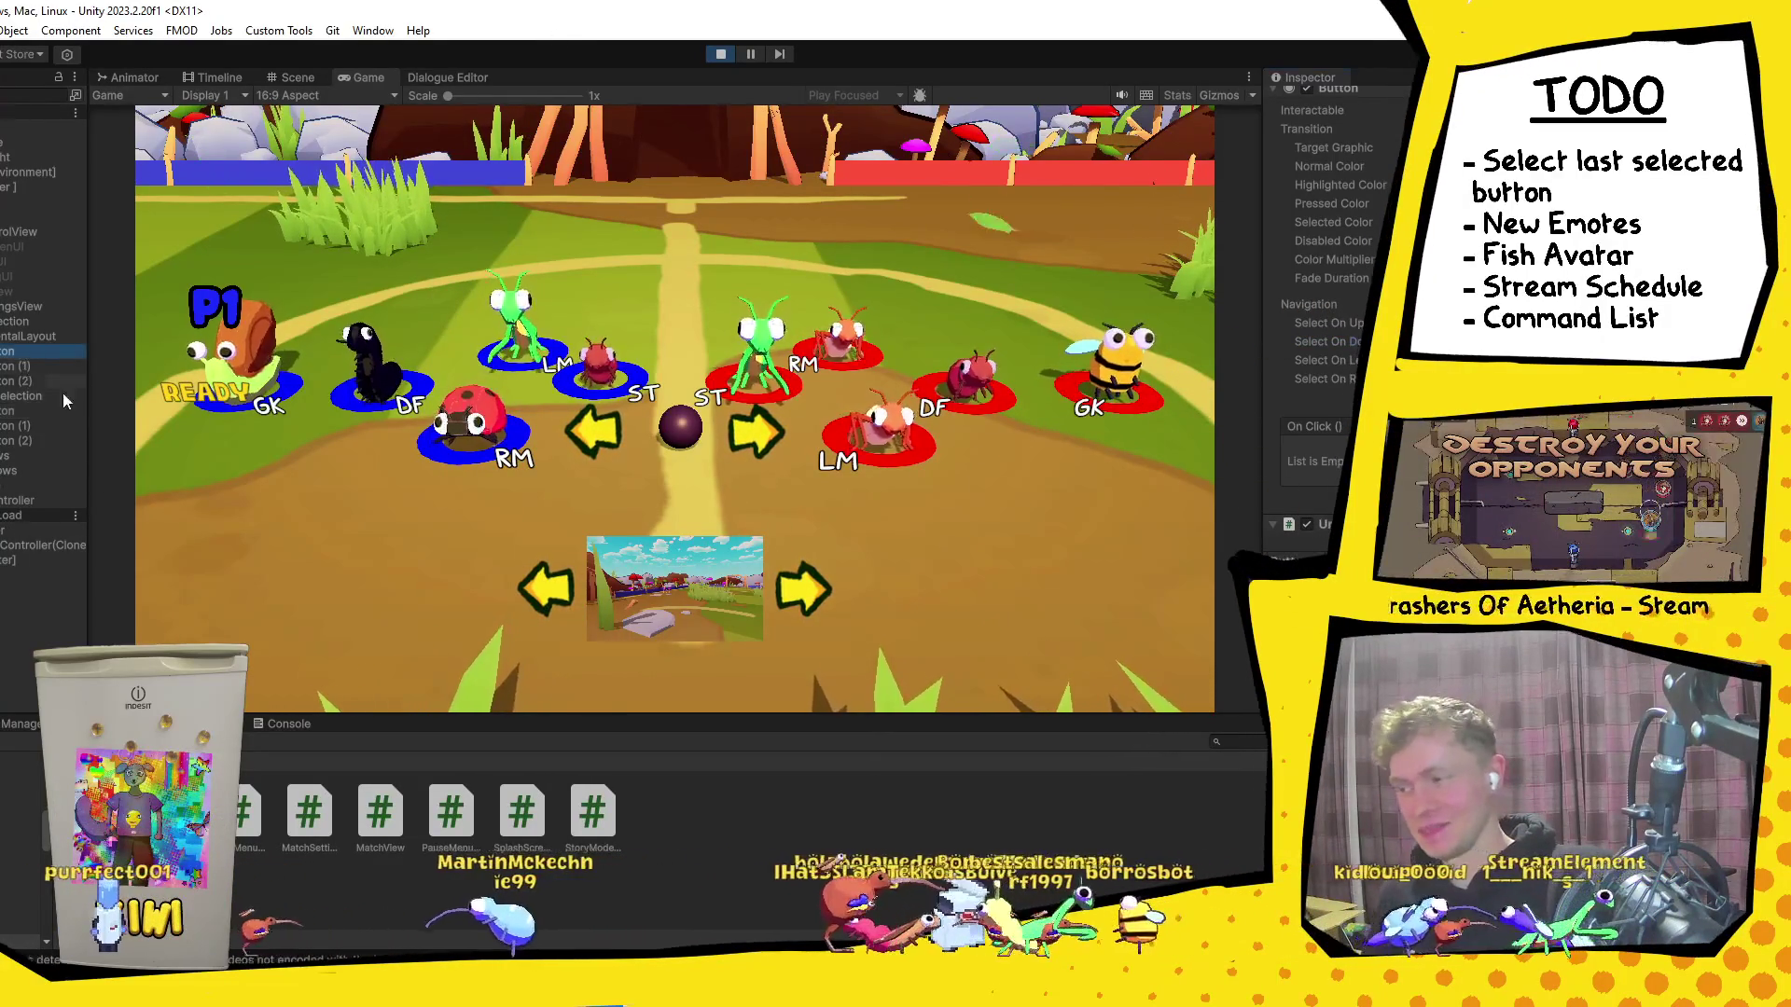
{"action": "left_click", "coordinate": [42, 367]}
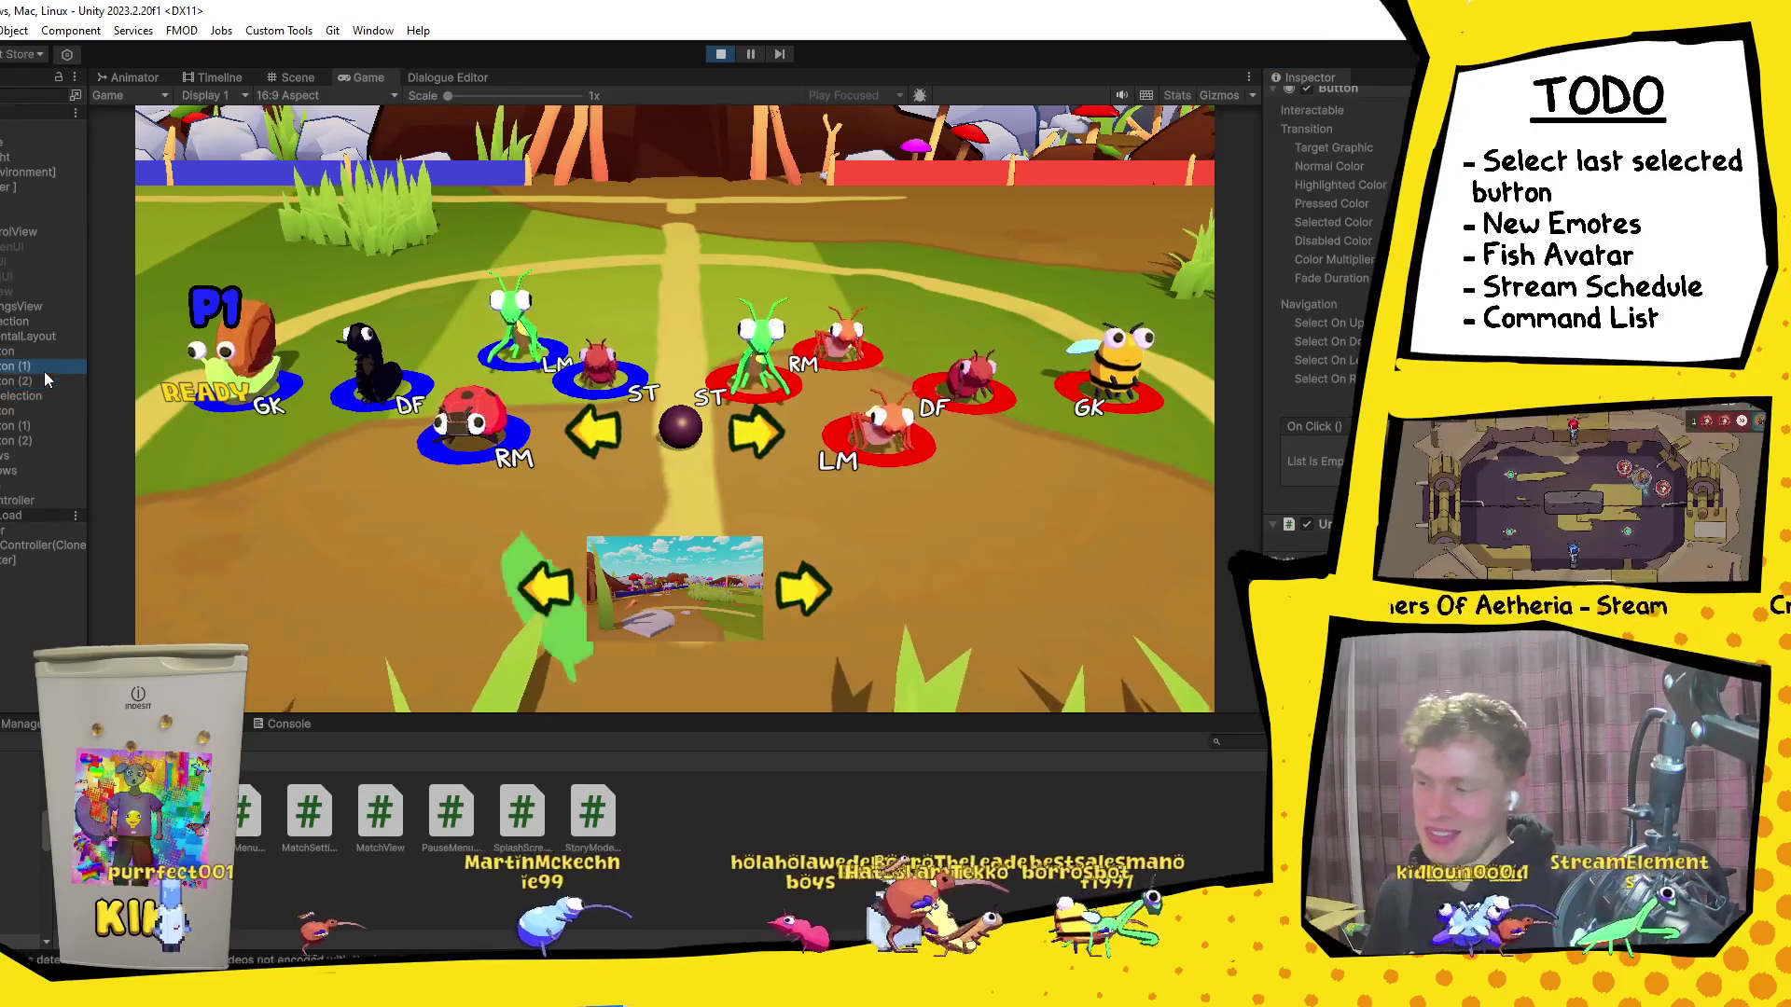
{"action": "left_click", "coordinate": [32, 351]}
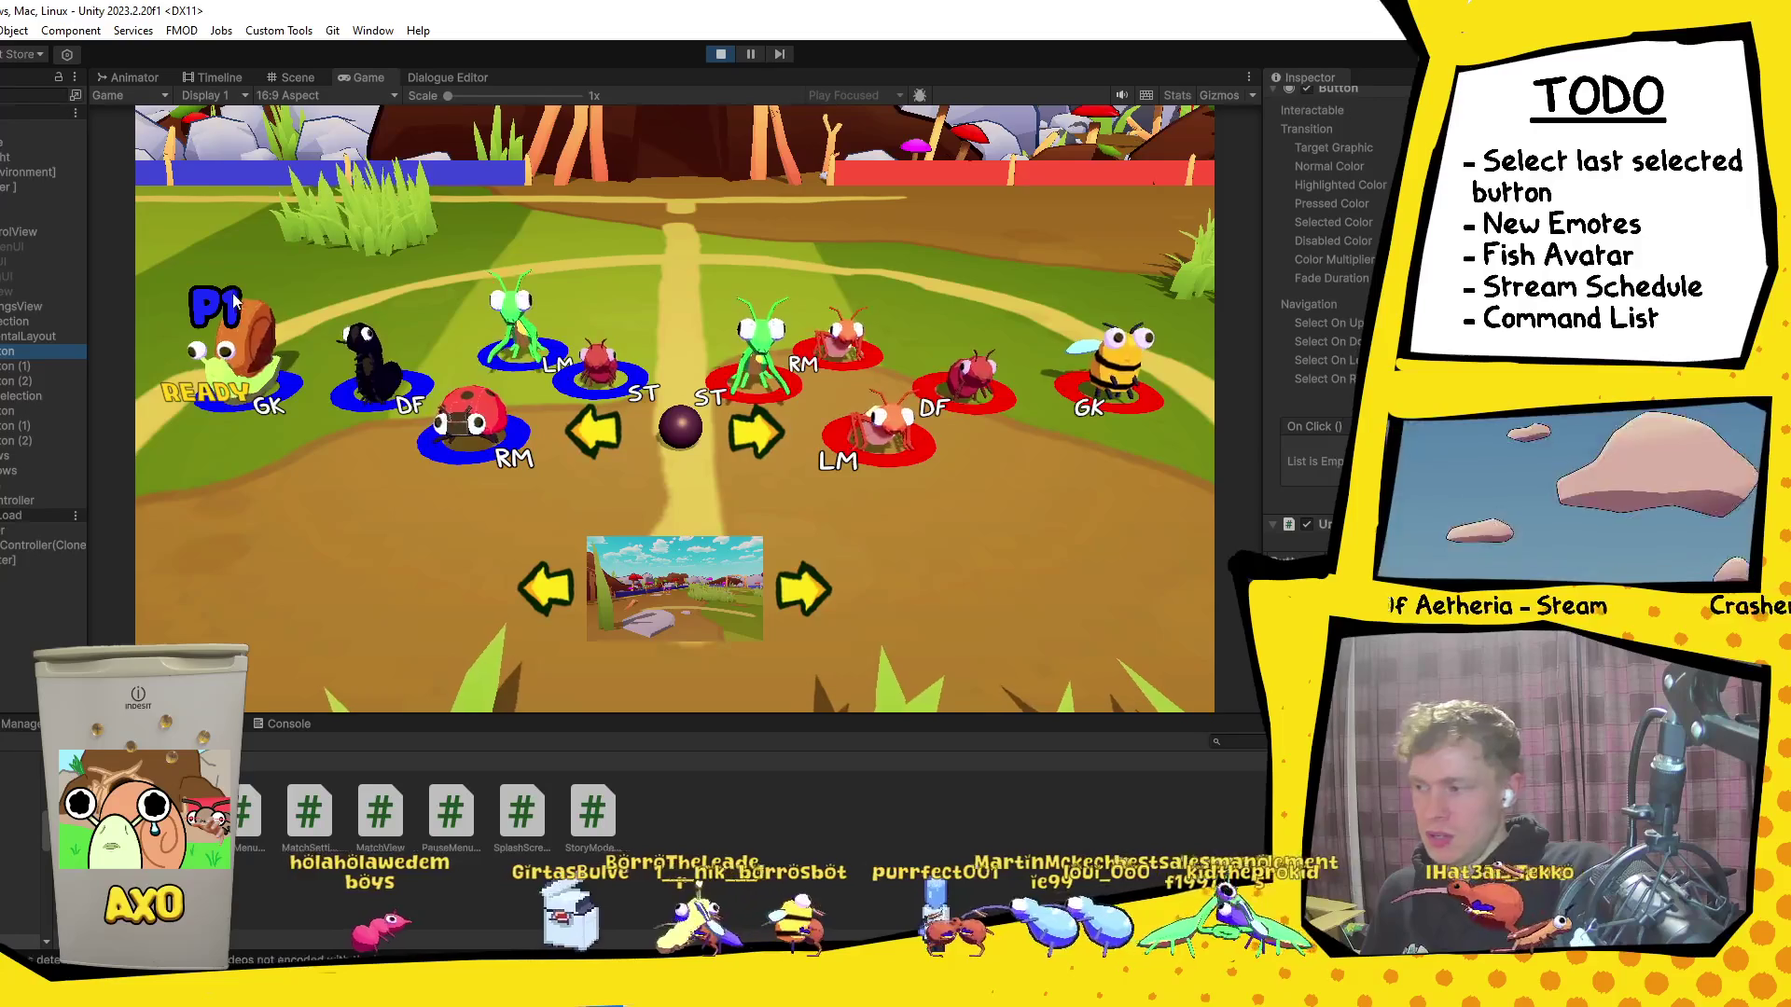
{"action": "left_click", "coordinate": [720, 55]}
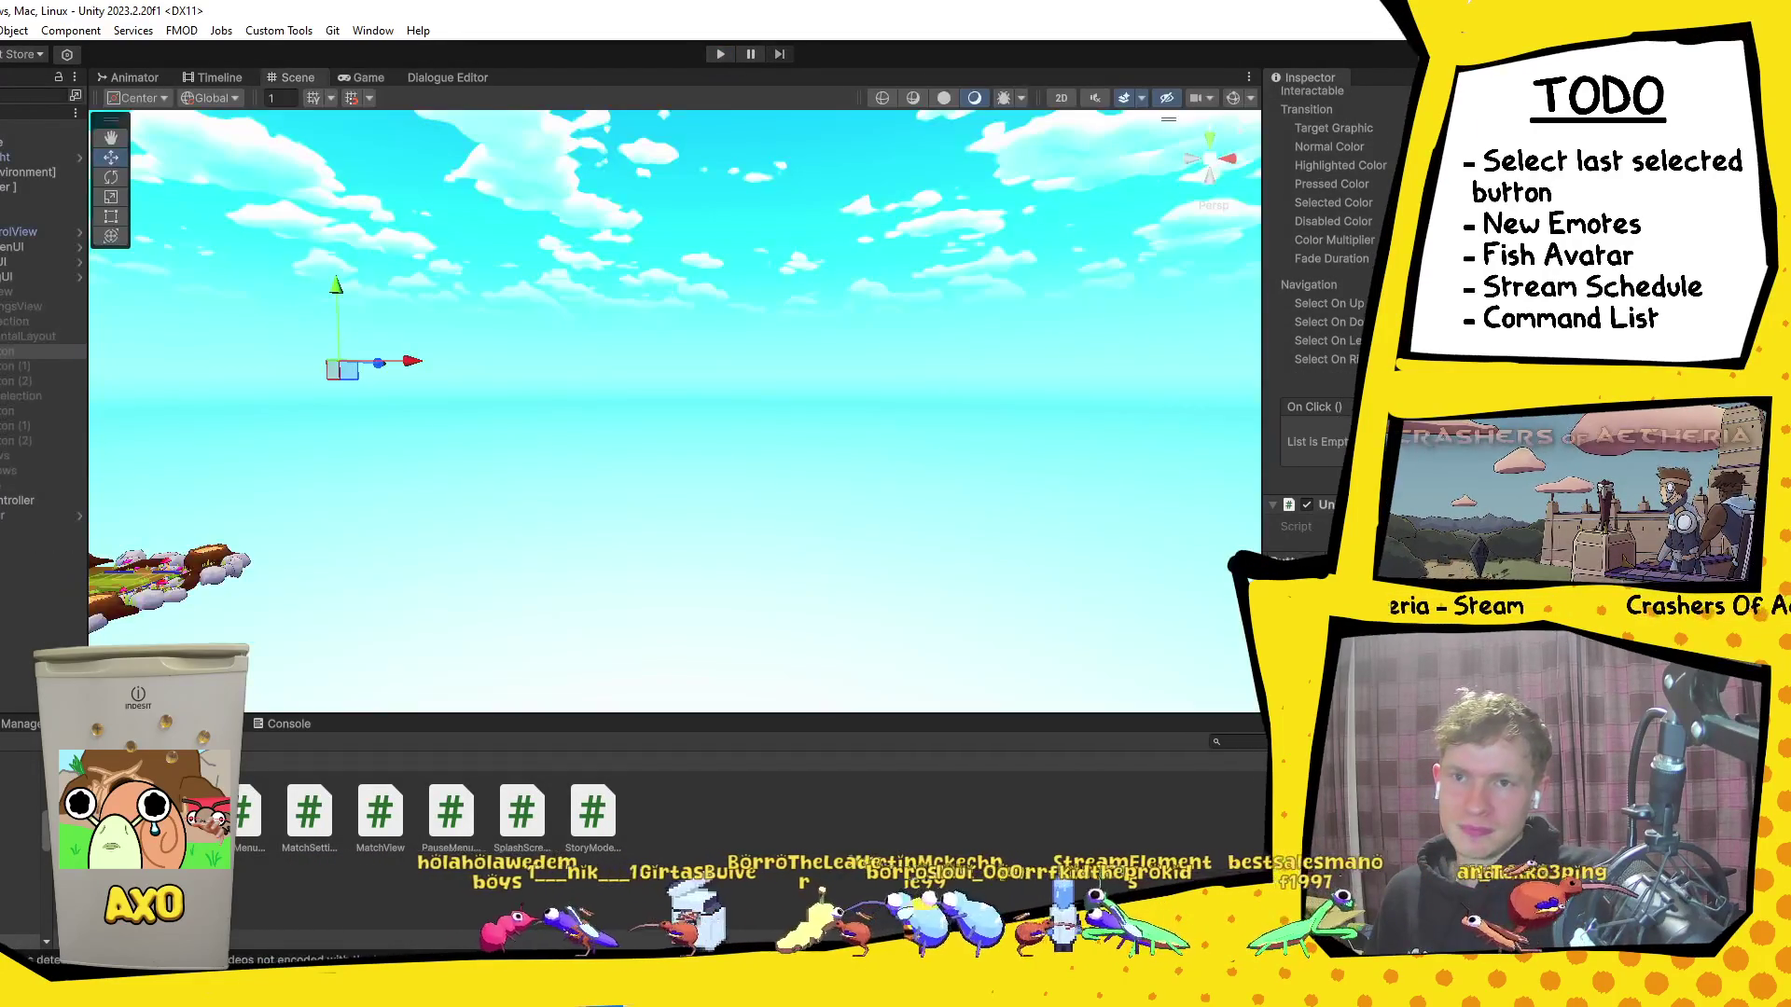
{"action": "key", "text": "alt+Tab"}
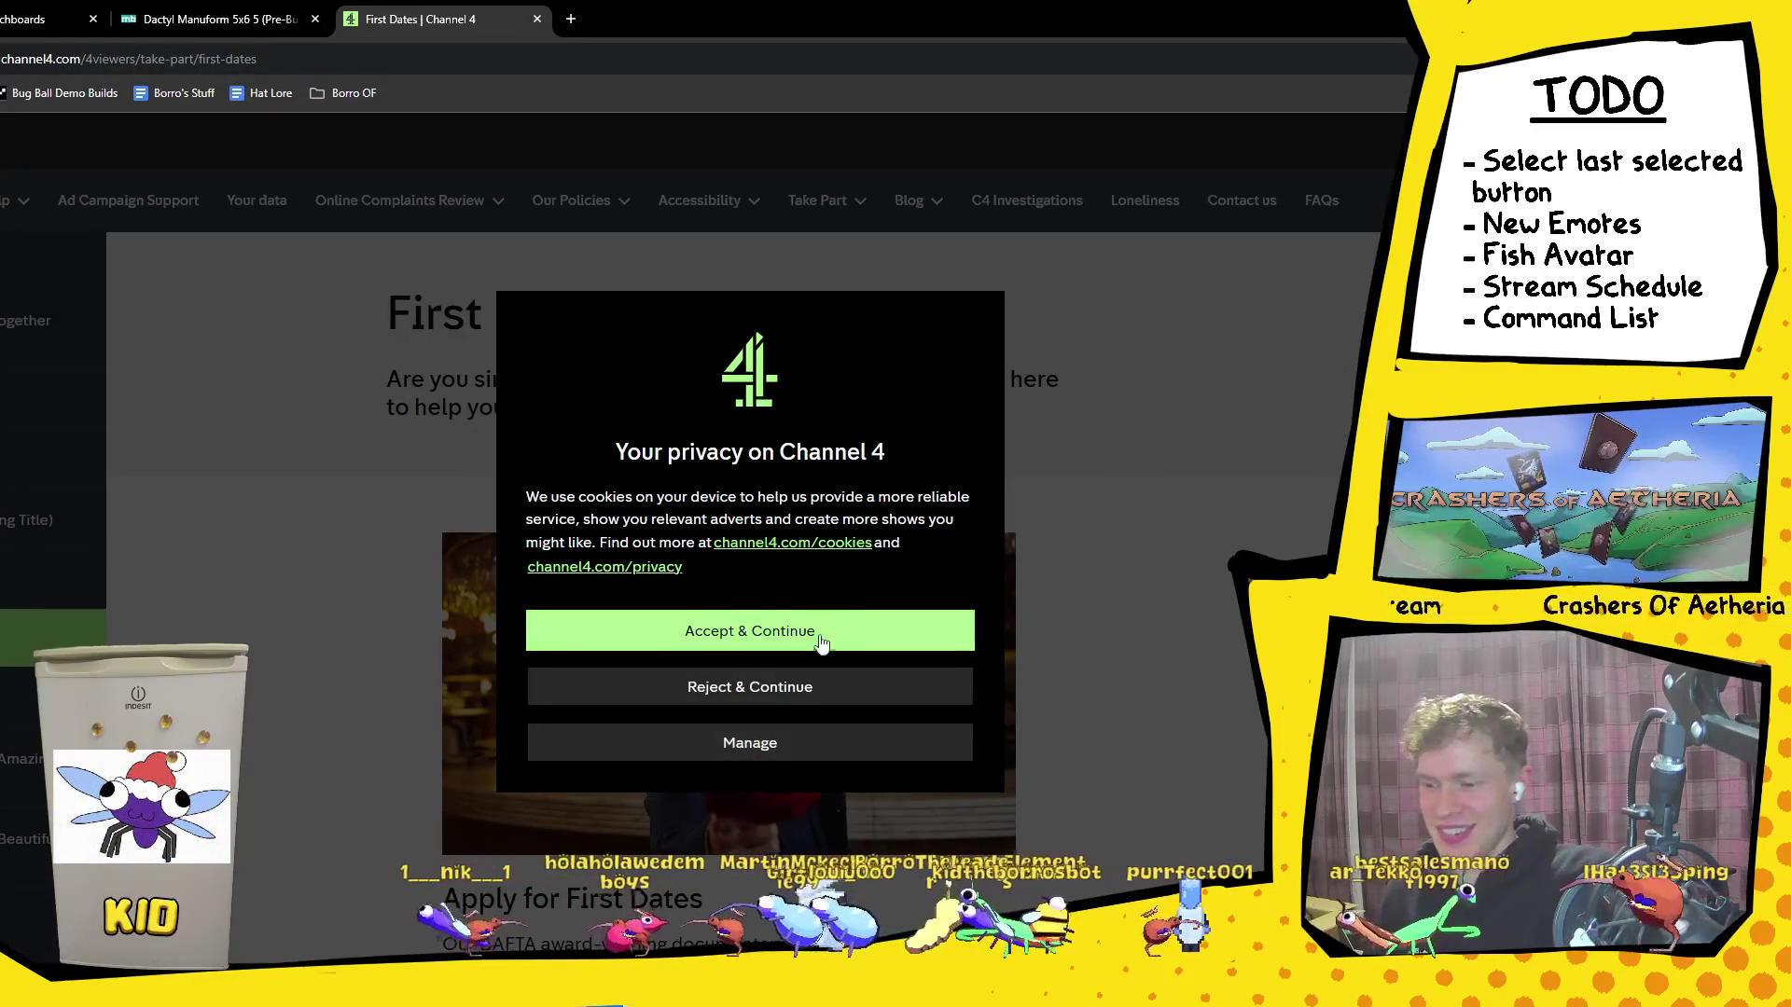
Step: Accept the cookie notice and scroll through the First Dates application page
{"action": "left_click", "coordinate": [819, 631]}
{"action": "scroll", "coordinate": [1120, 577], "scroll_direction": "down", "scroll_amount": 5}
{"action": "scroll", "coordinate": [1120, 577], "scroll_direction": "up", "scroll_amount": 5}
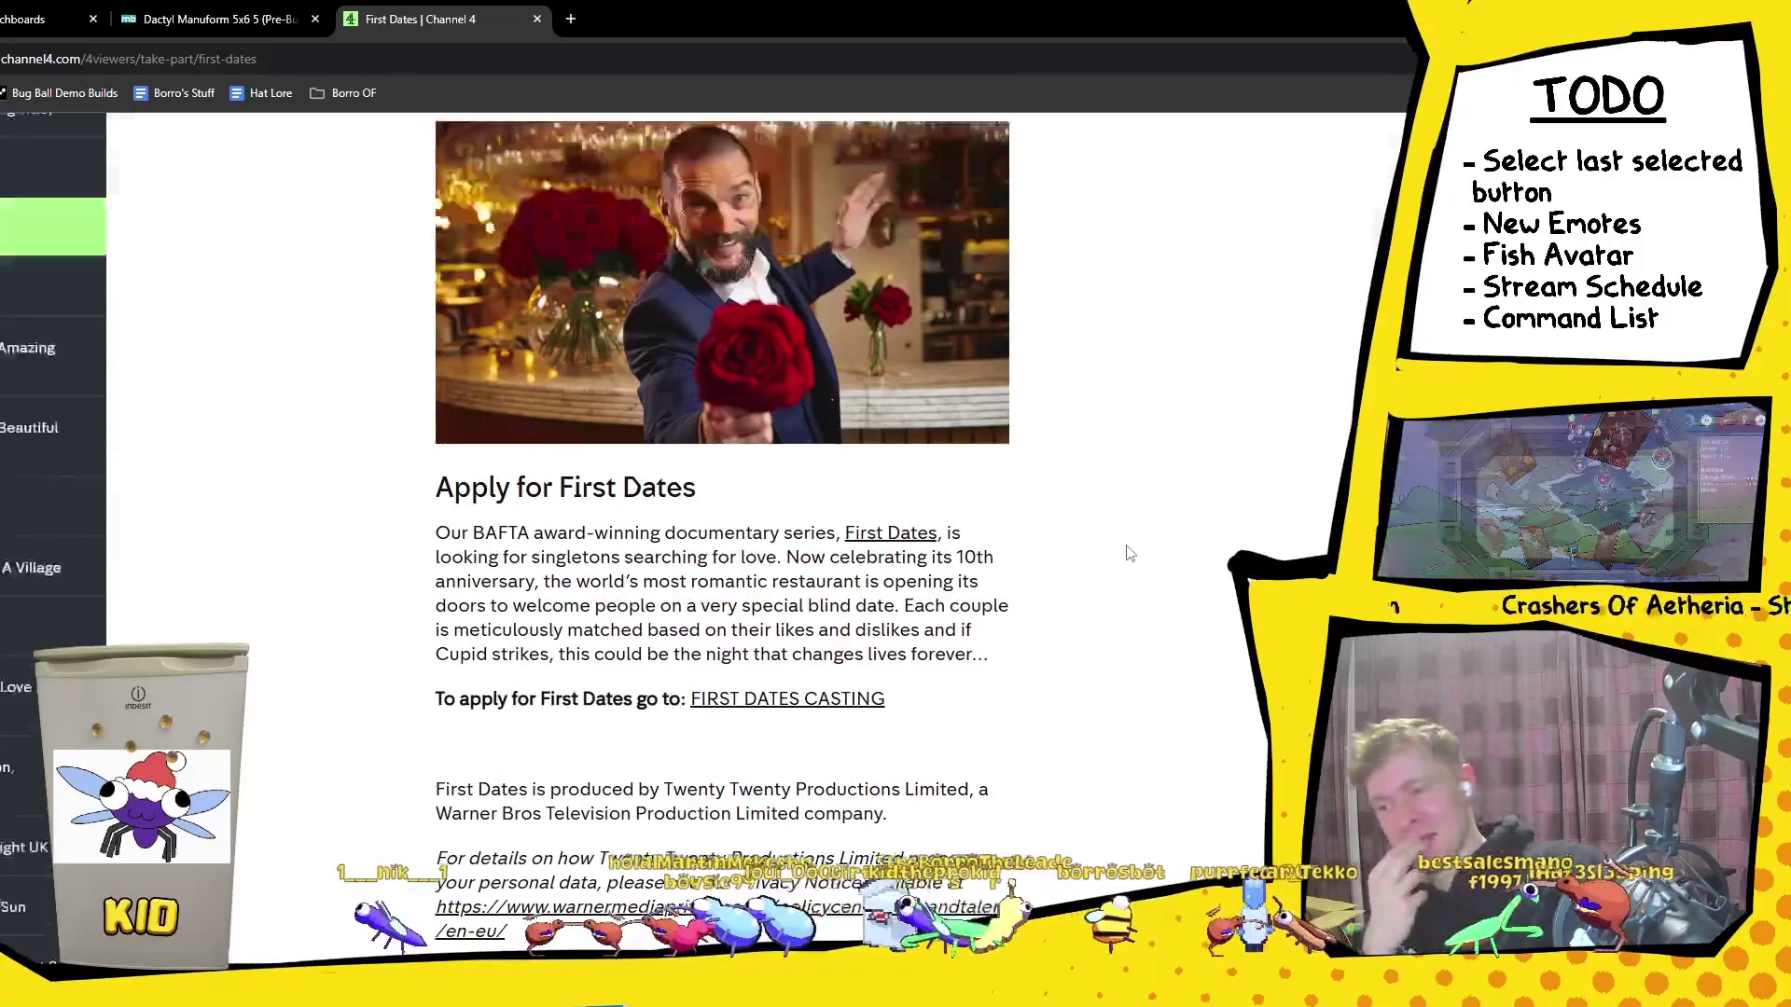
{"action": "scroll", "coordinate": [1124, 551], "scroll_direction": "down", "scroll_amount": 2}
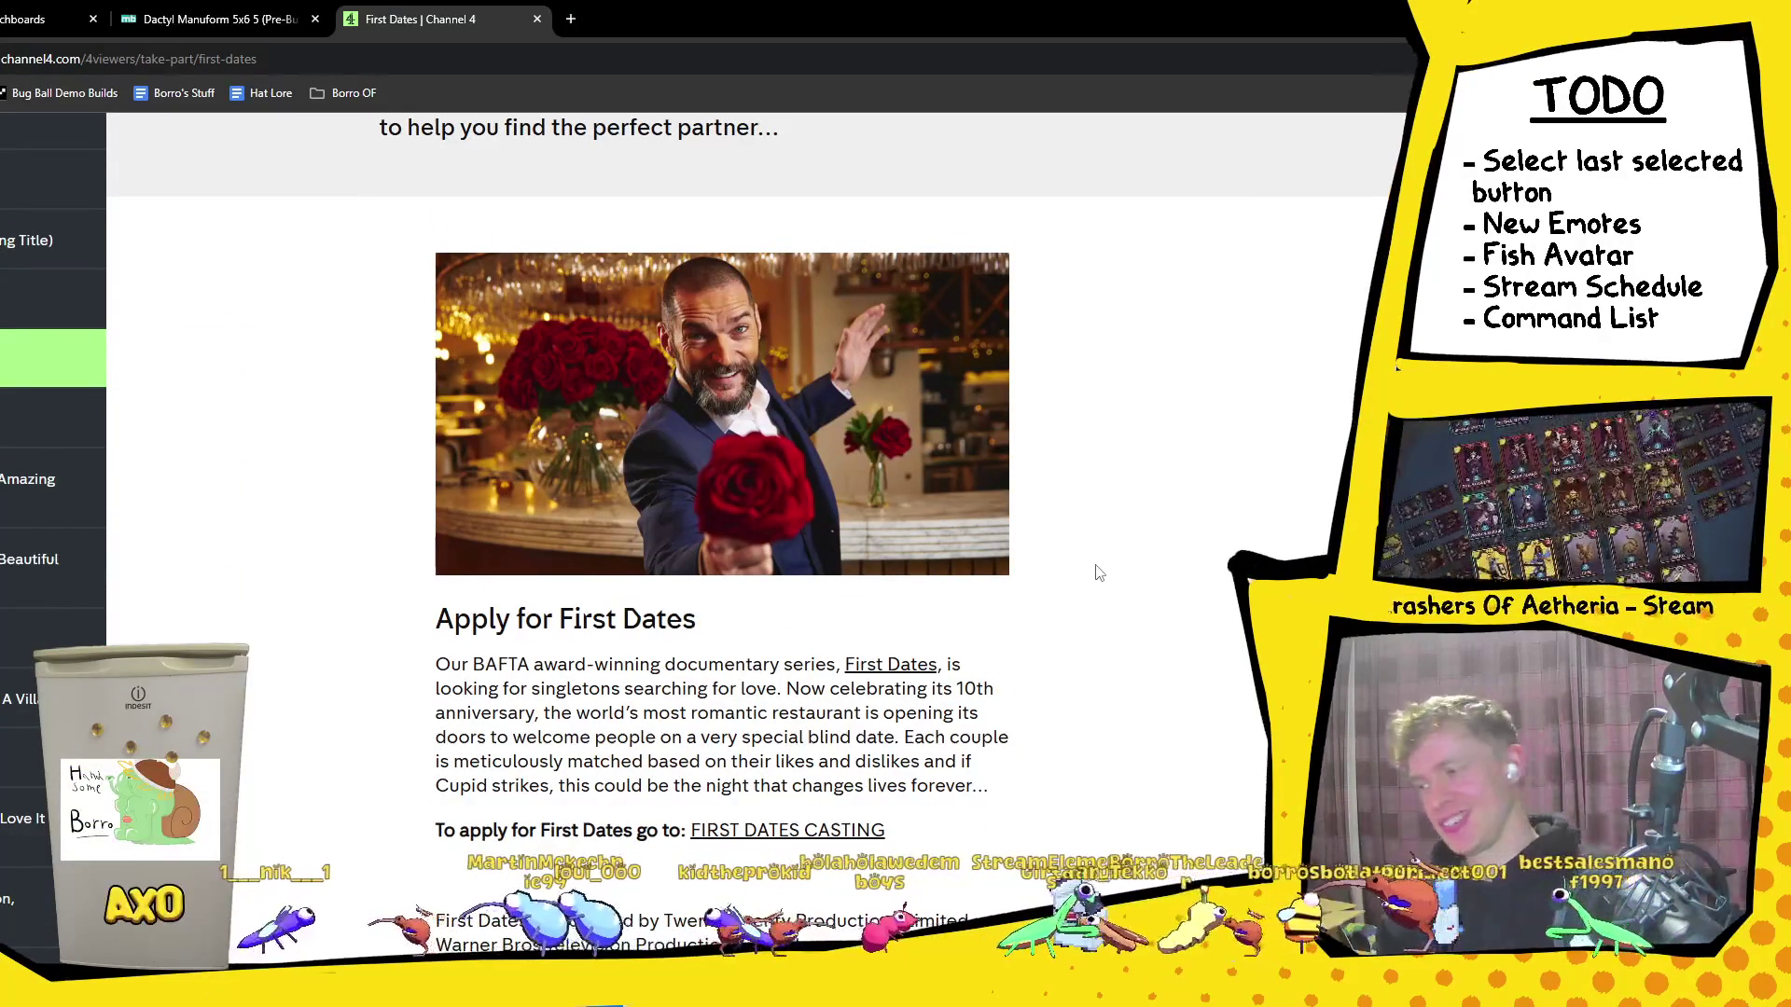
{"action": "scroll", "coordinate": [884, 657], "scroll_direction": "up", "scroll_amount": 2}
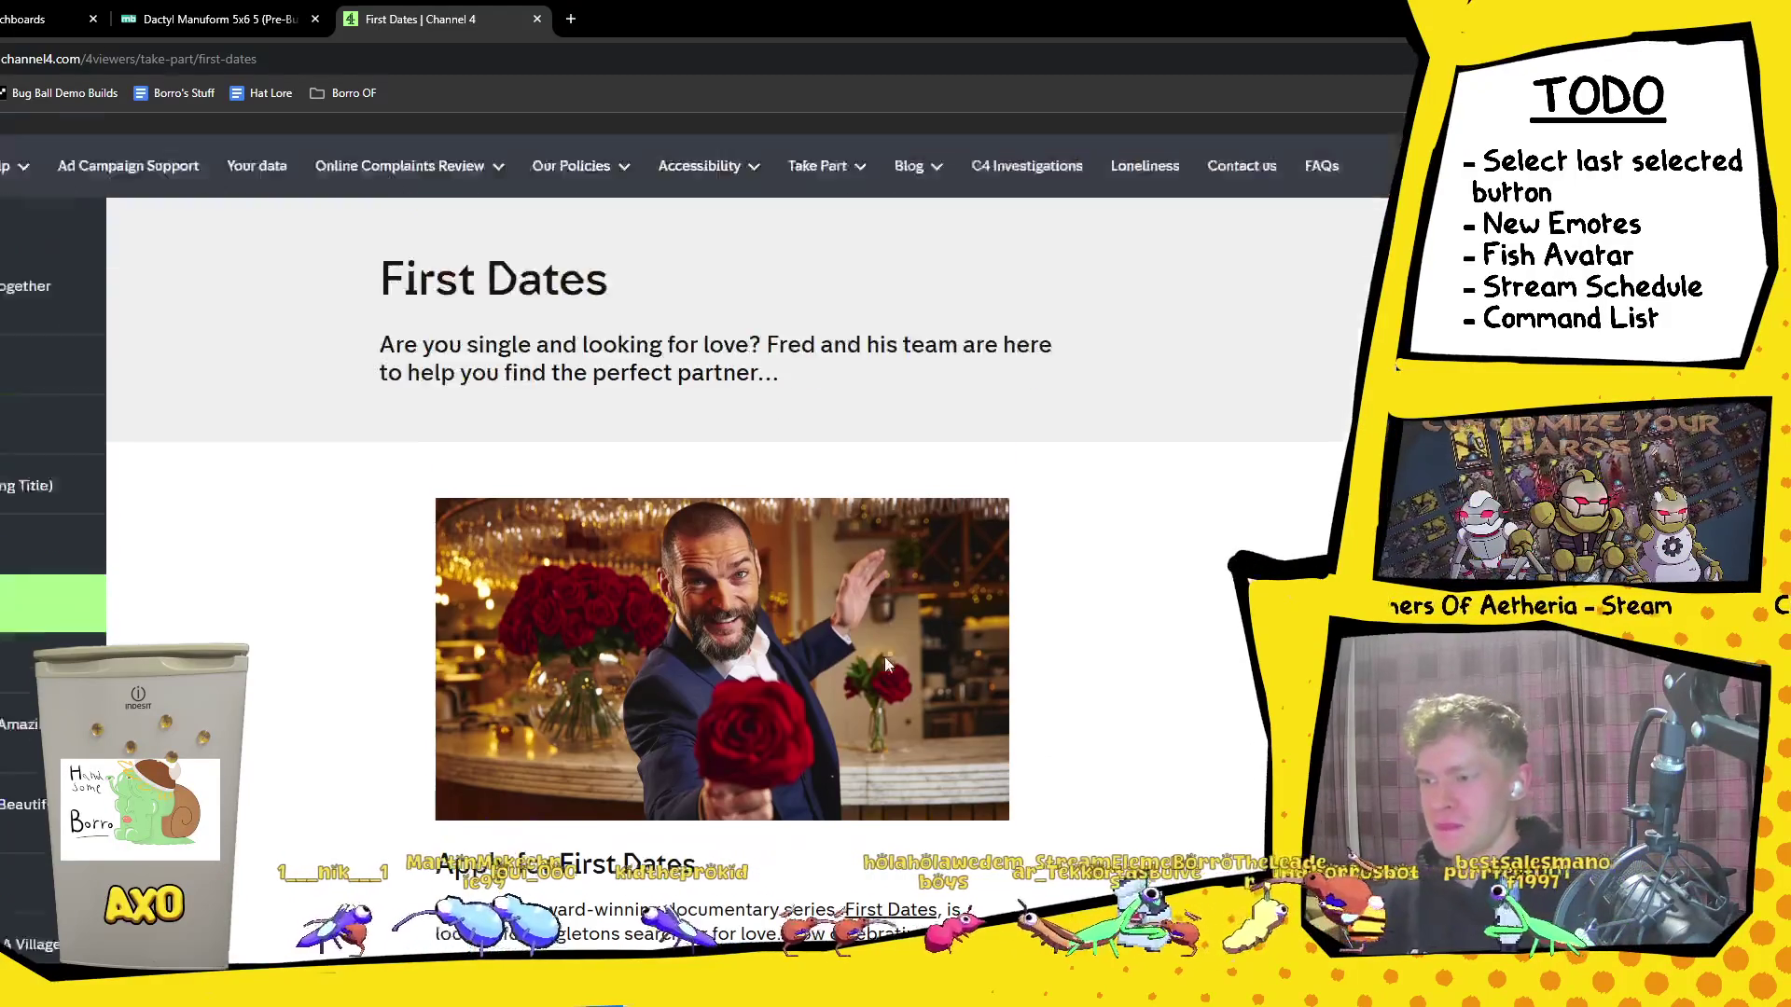
{"action": "scroll", "coordinate": [887, 653], "scroll_direction": "down", "scroll_amount": 5}
{"action": "scroll", "coordinate": [897, 632], "scroll_direction": "down", "scroll_amount": 2}
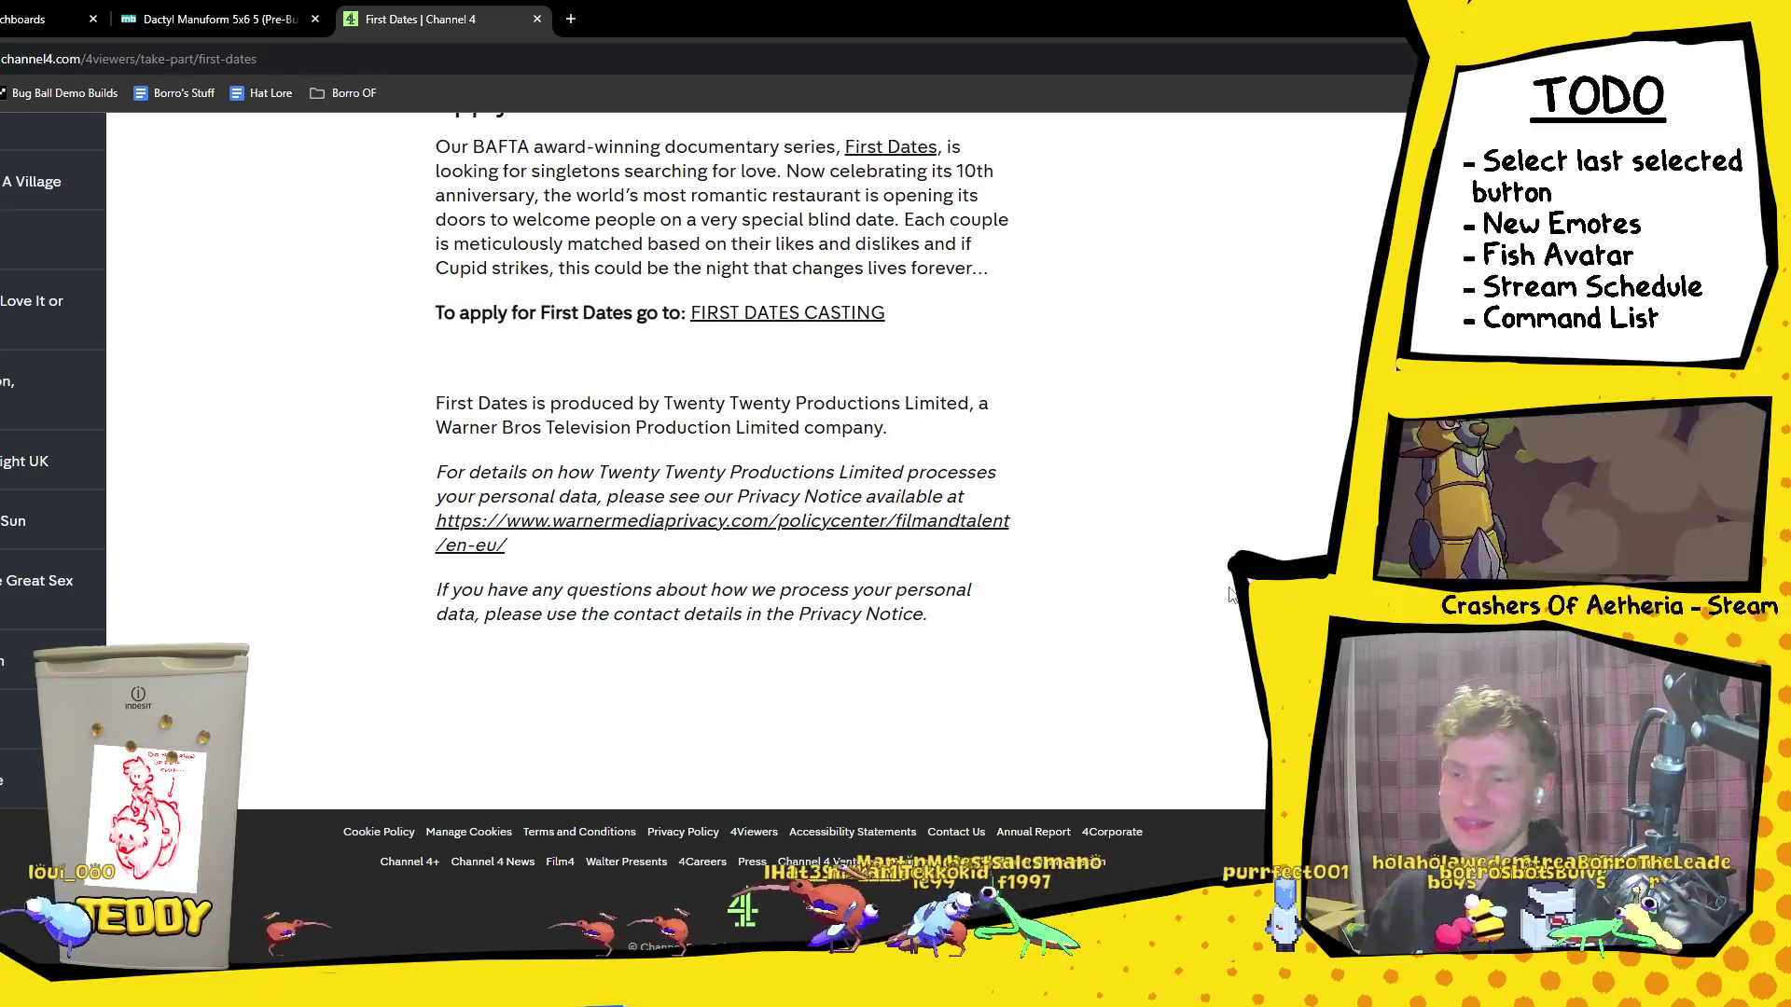
{"action": "scroll", "coordinate": [1229, 591], "scroll_direction": "up", "scroll_amount": 7}
{"action": "scroll", "coordinate": [1229, 588], "scroll_direction": "up", "scroll_amount": 2}
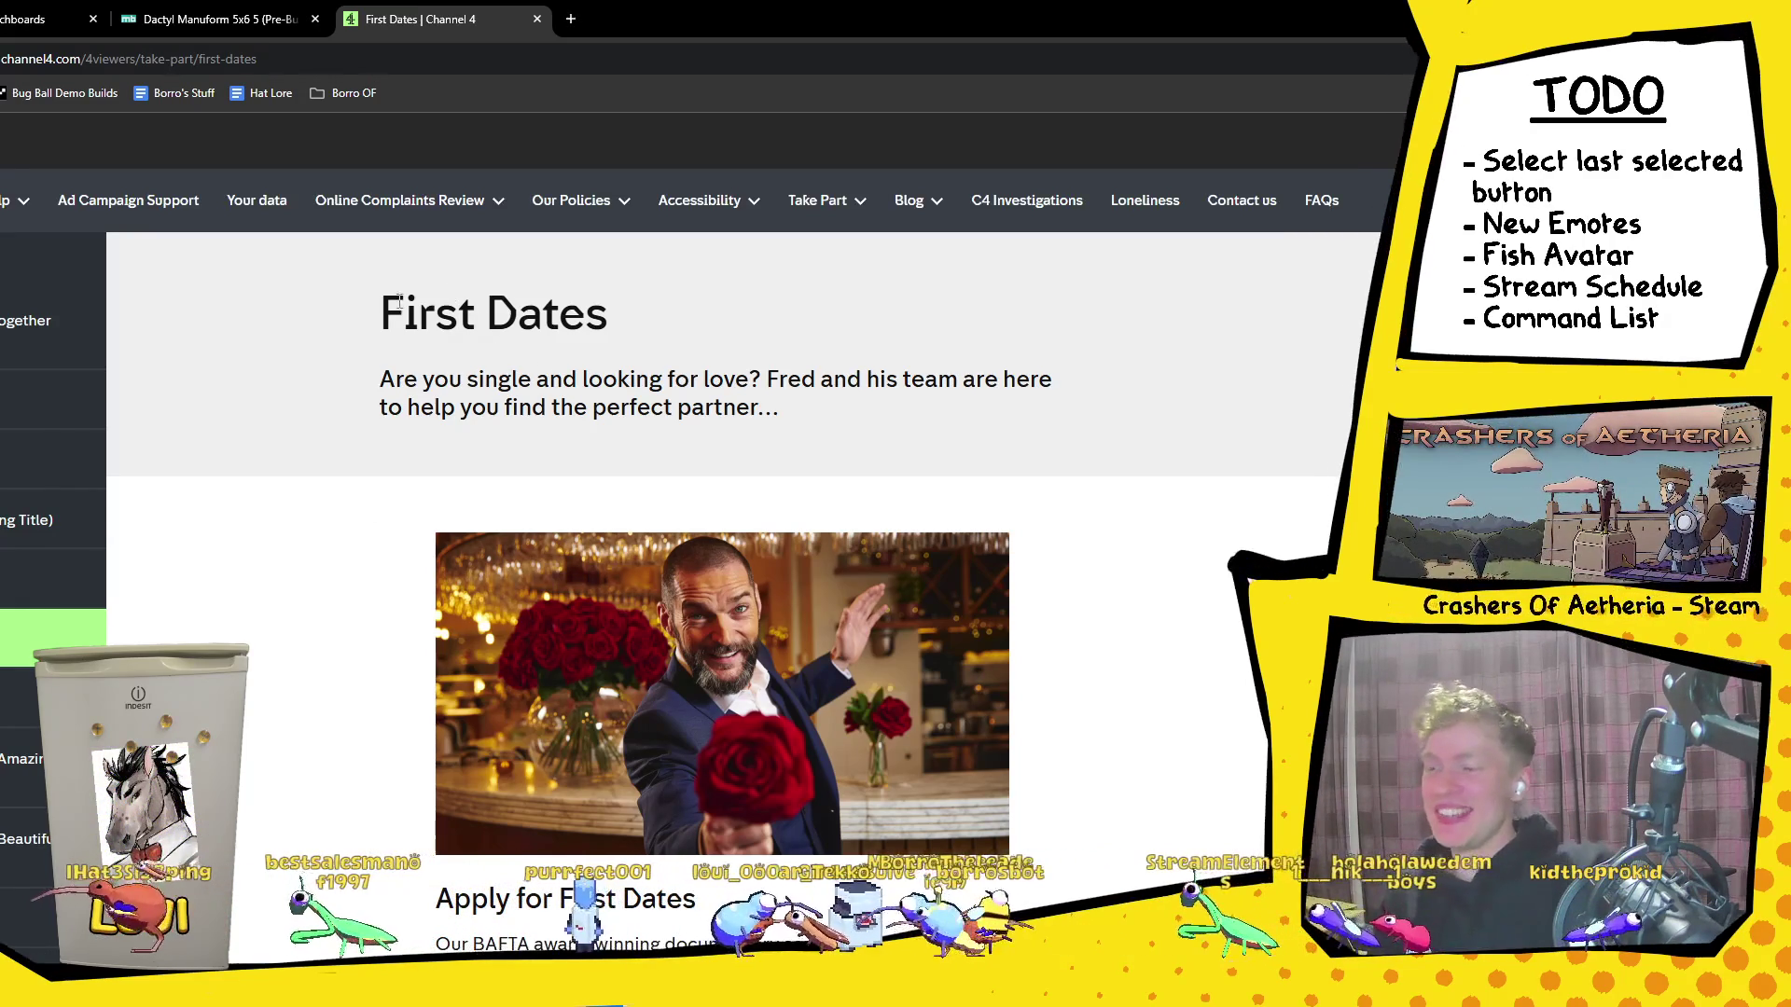
Step: Highlight the First Dates intro text, then open the Big Brother application site
{"action": "left_click_drag", "start_coordinate": [377, 310], "coordinate": [634, 381]}
{"action": "left_click", "coordinate": [1249, 527]}
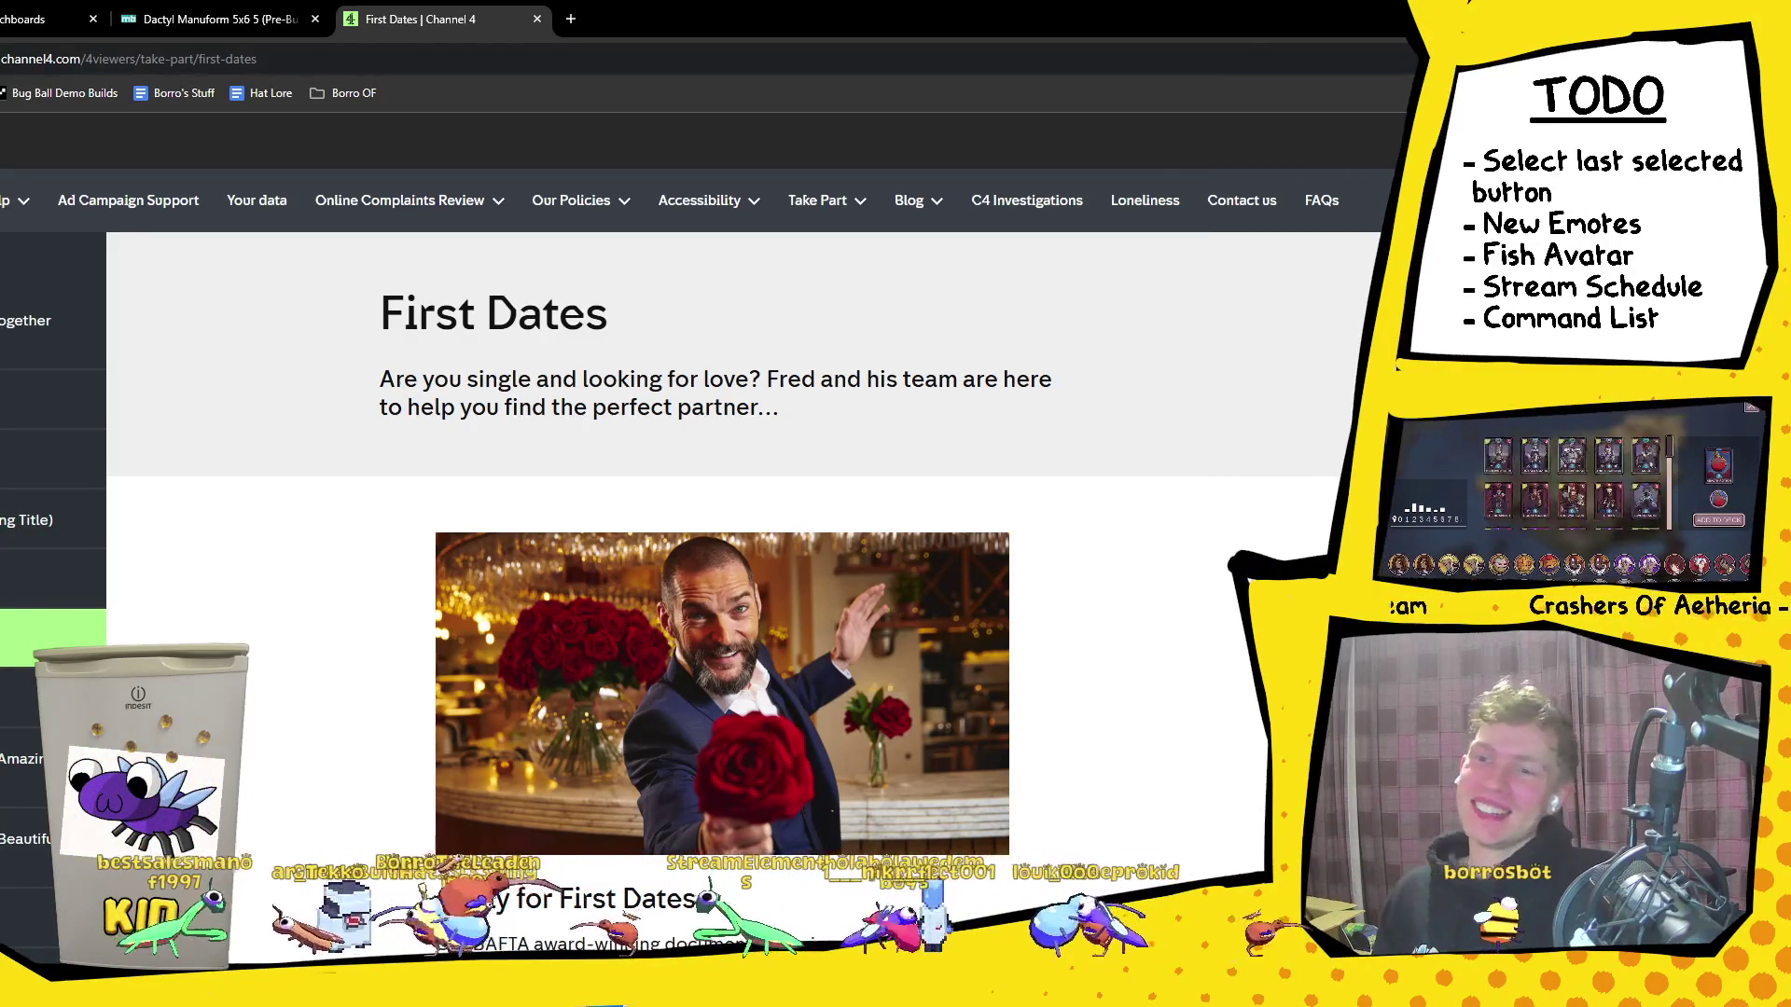
{"action": "left_click", "coordinate": [1011, 520]}
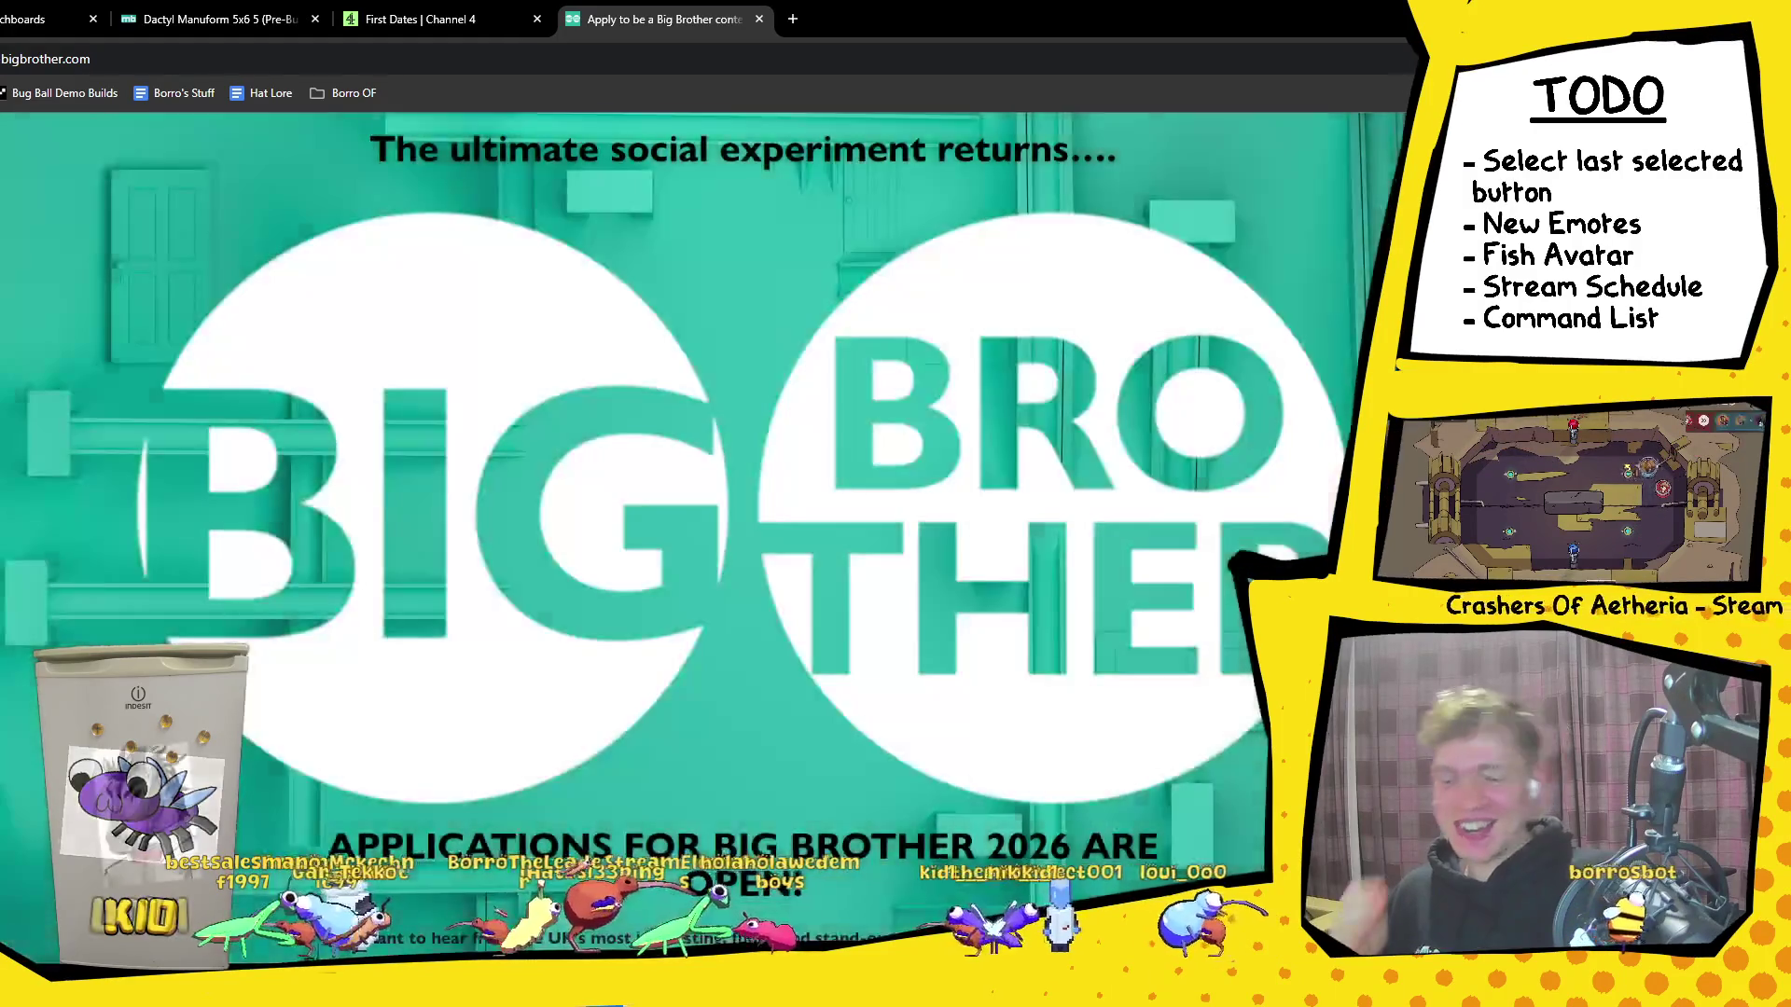
Step: Scroll the Big Brother 2026 applications announcement, then return to the First Dates tab
{"action": "scroll", "coordinate": [1225, 718], "scroll_direction": "down", "scroll_amount": 5}
{"action": "scroll", "coordinate": [1226, 718], "scroll_direction": "up", "scroll_amount": 1}
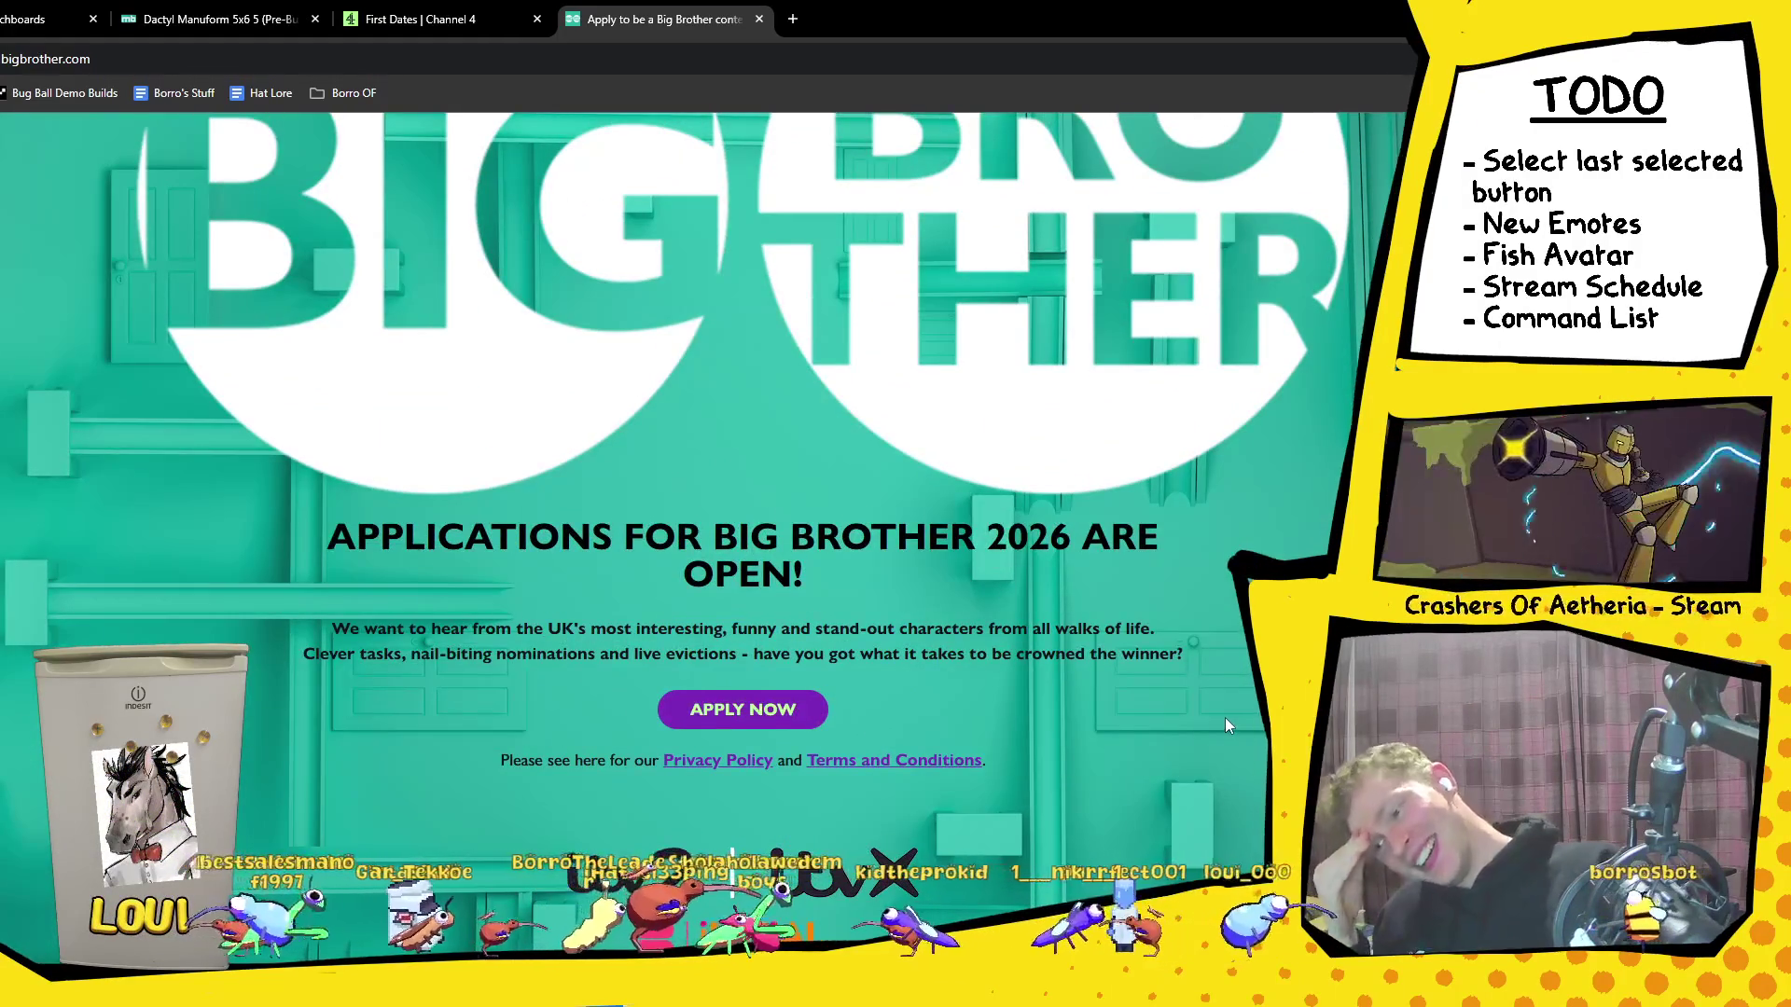
{"action": "scroll", "coordinate": [1225, 725], "scroll_direction": "up", "scroll_amount": 3}
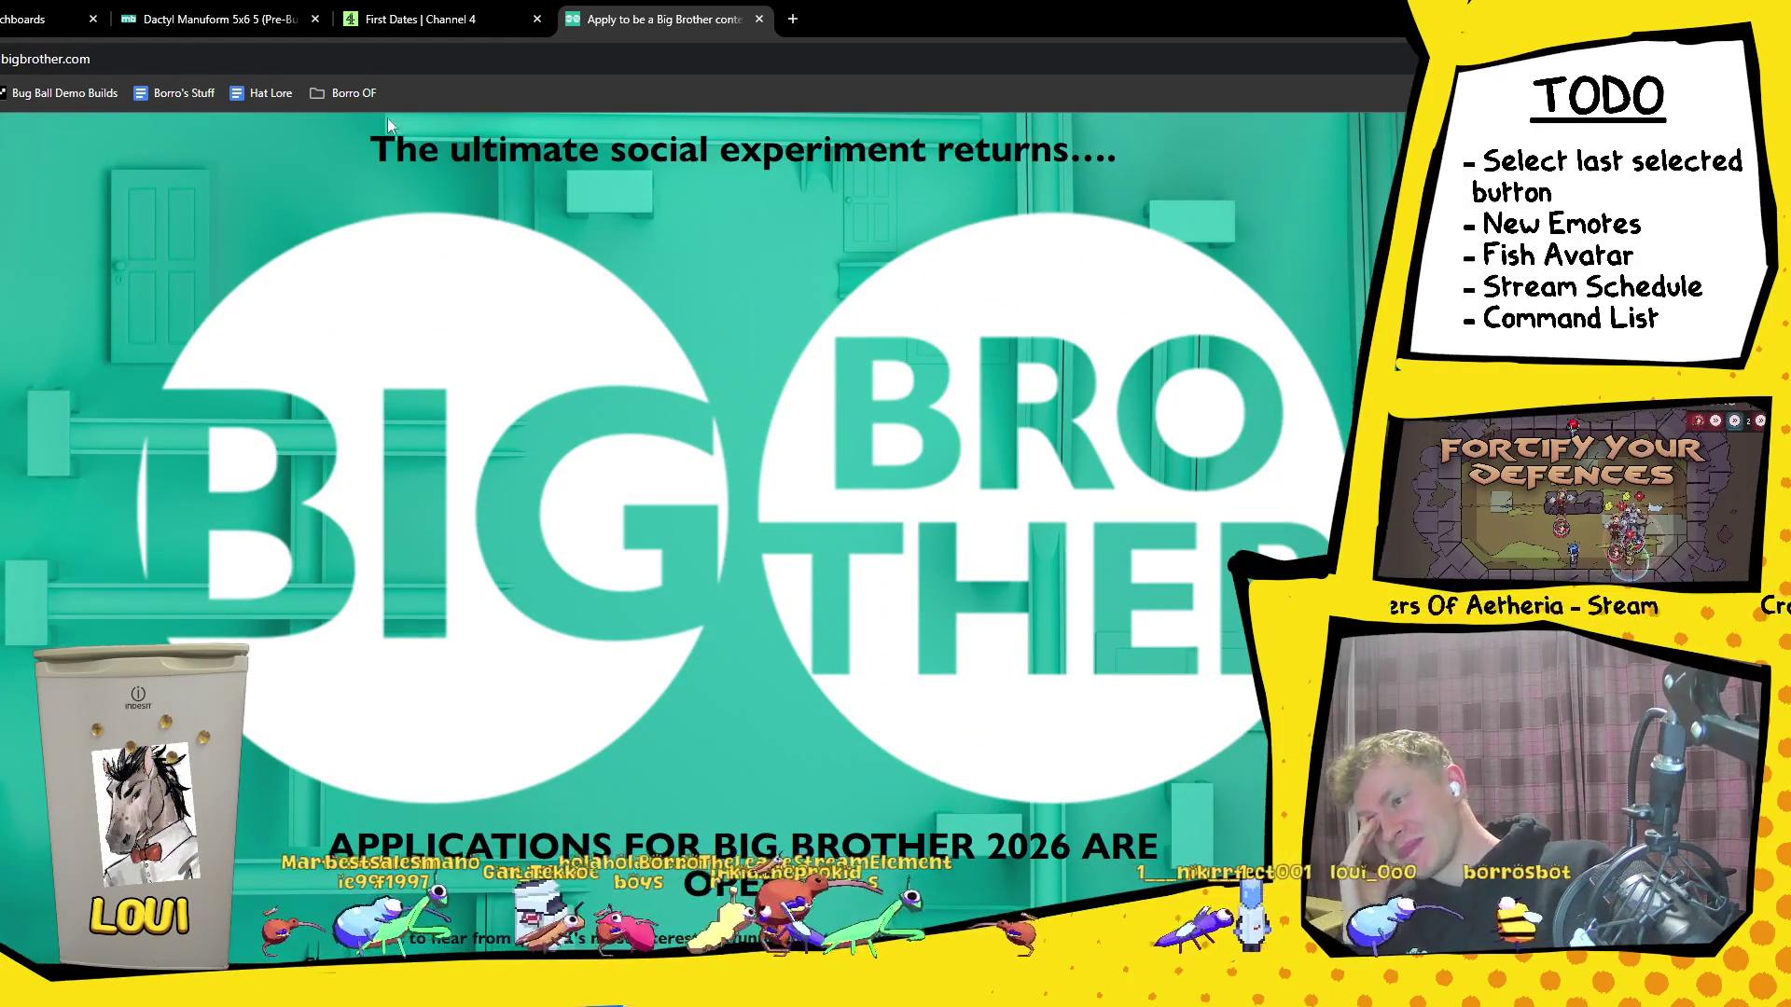
{"action": "left_click", "coordinate": [442, 24]}
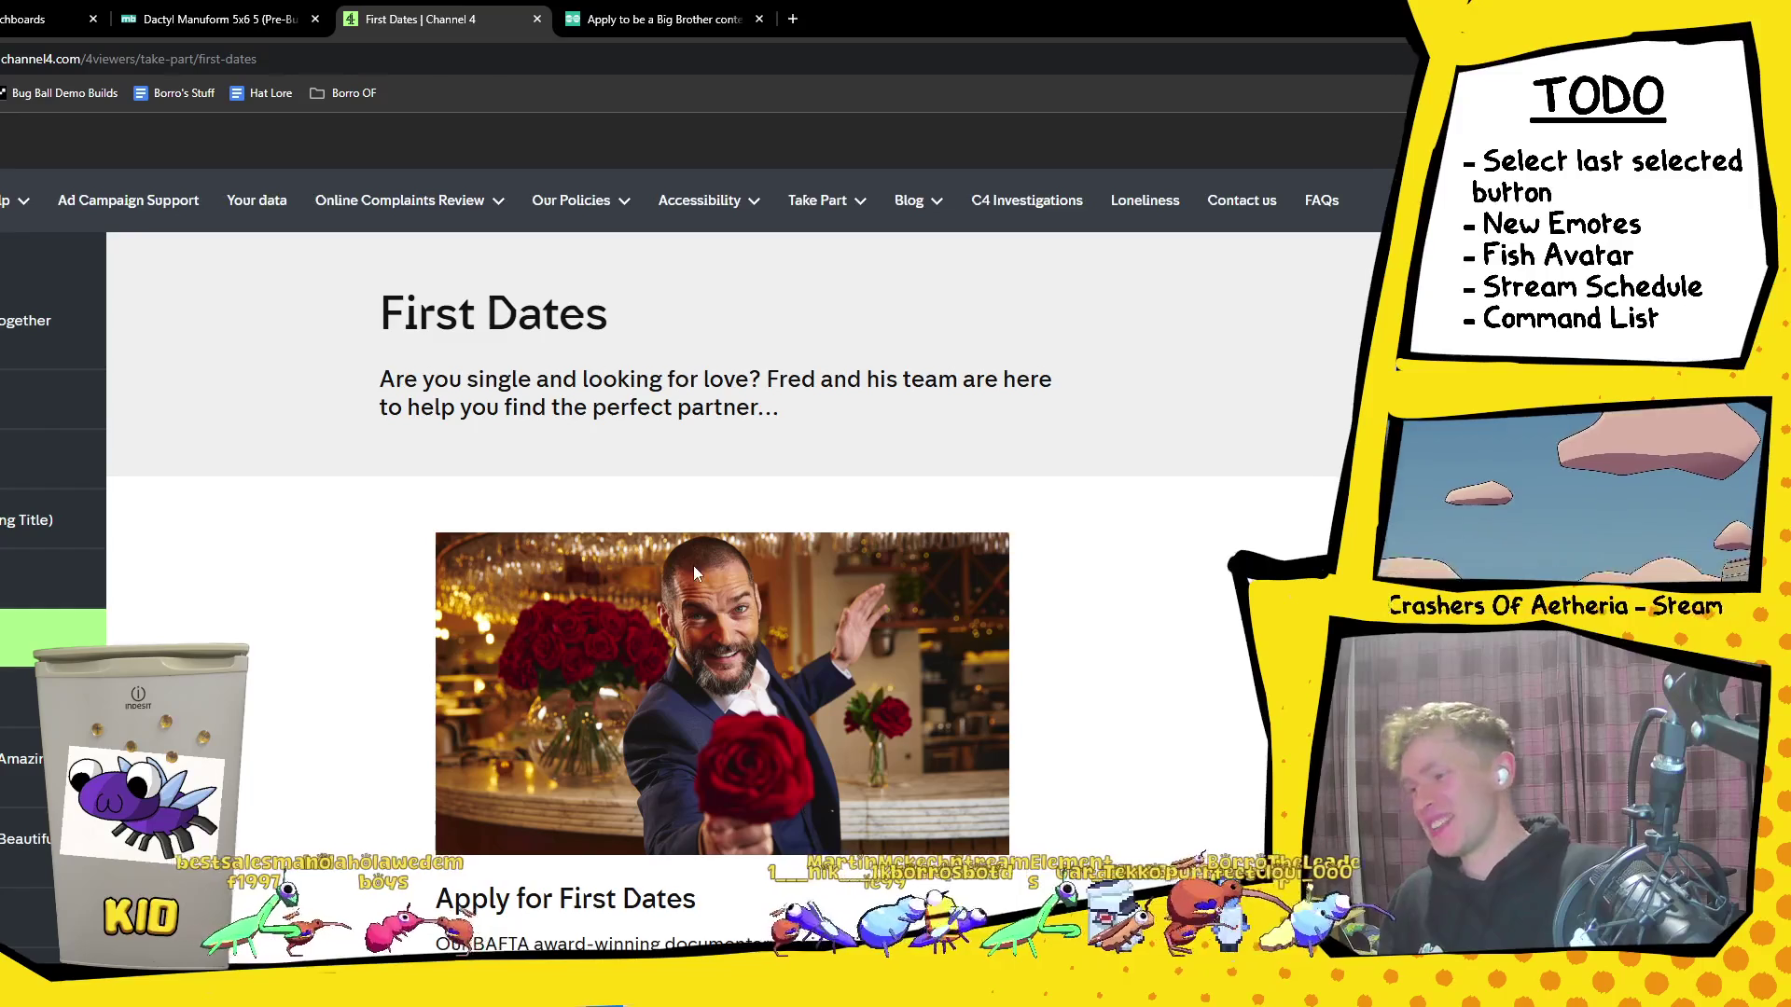
Step: Visit The Dog House and Four in a Bed casting pages, then open Married at First Sight UK
{"action": "left_click", "coordinate": [28, 567]}
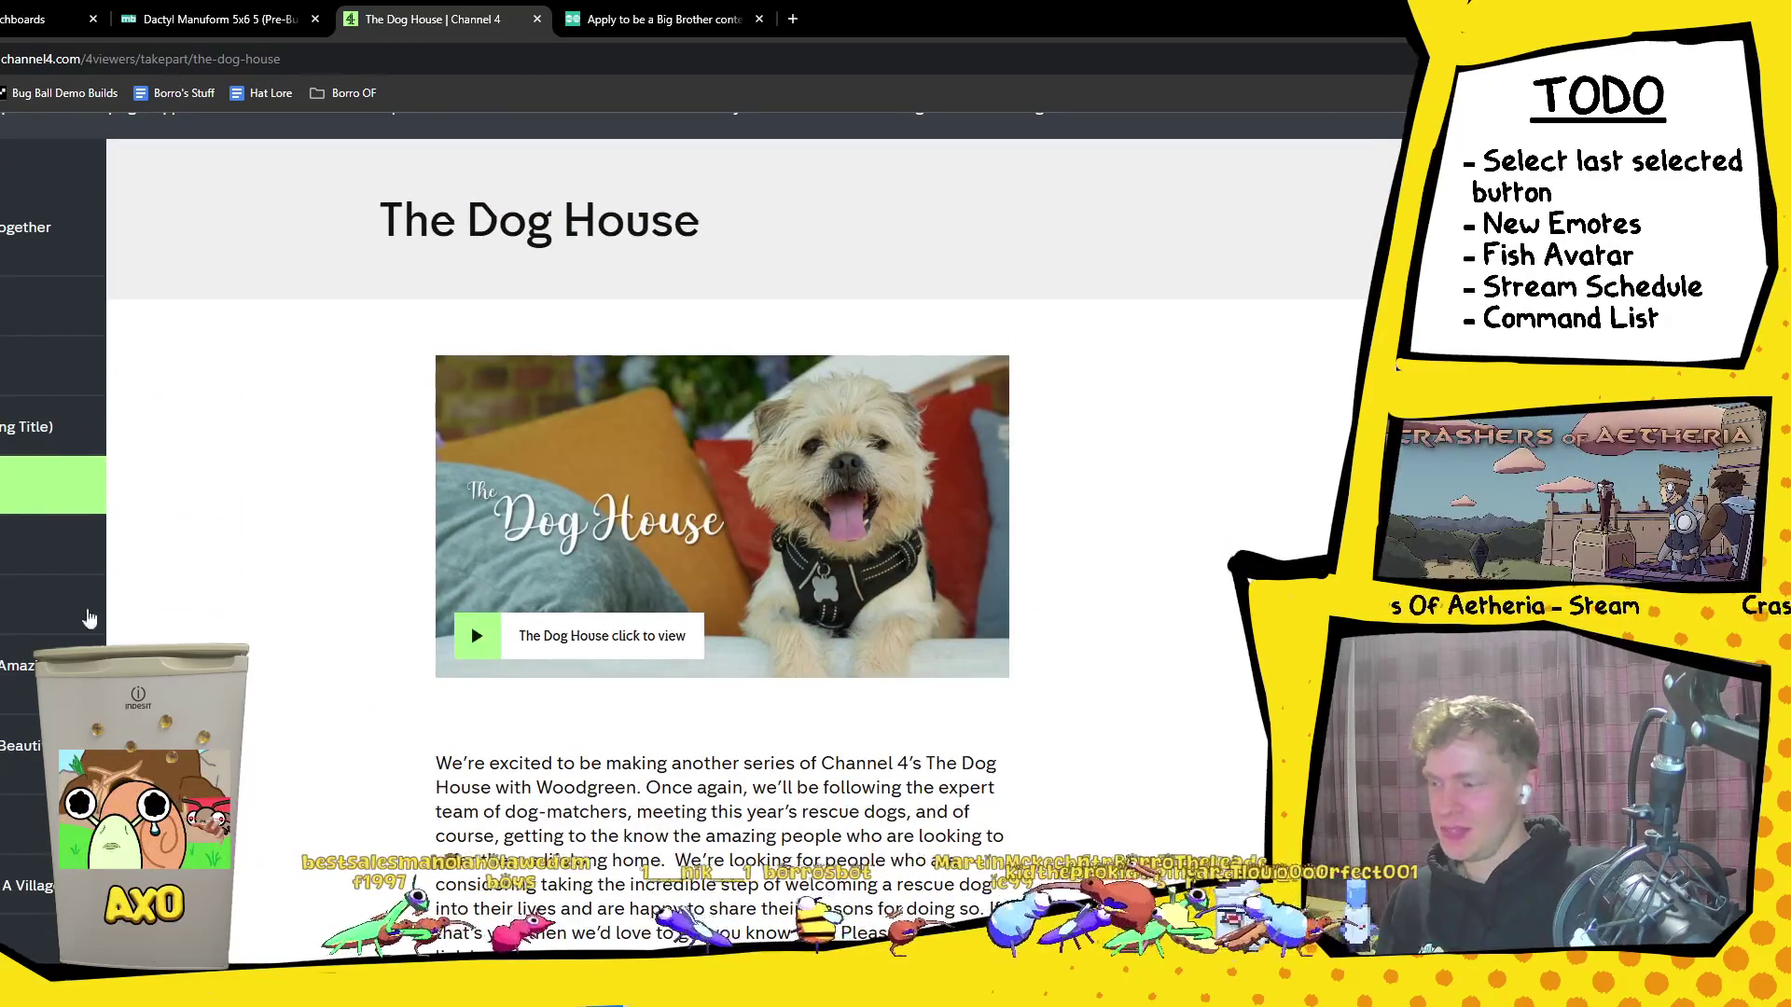
{"action": "left_click", "coordinate": [47, 605]}
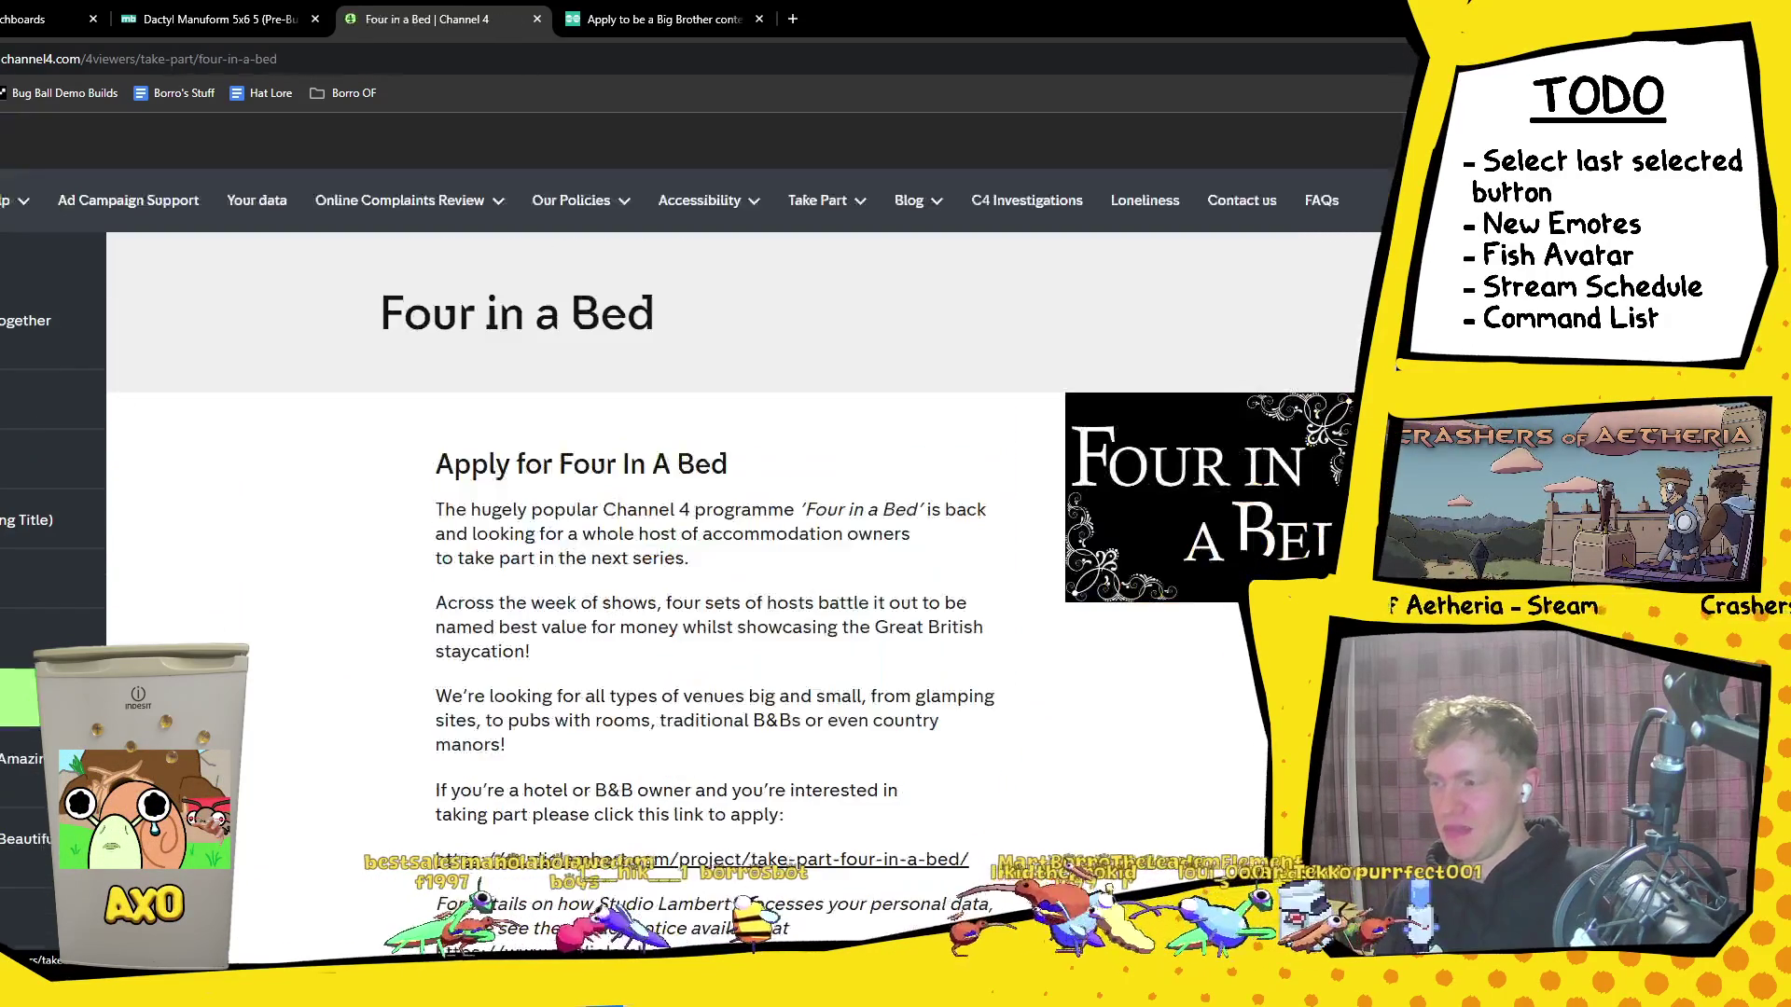
{"action": "scroll", "coordinate": [630, 660], "scroll_direction": "down", "scroll_amount": 5}
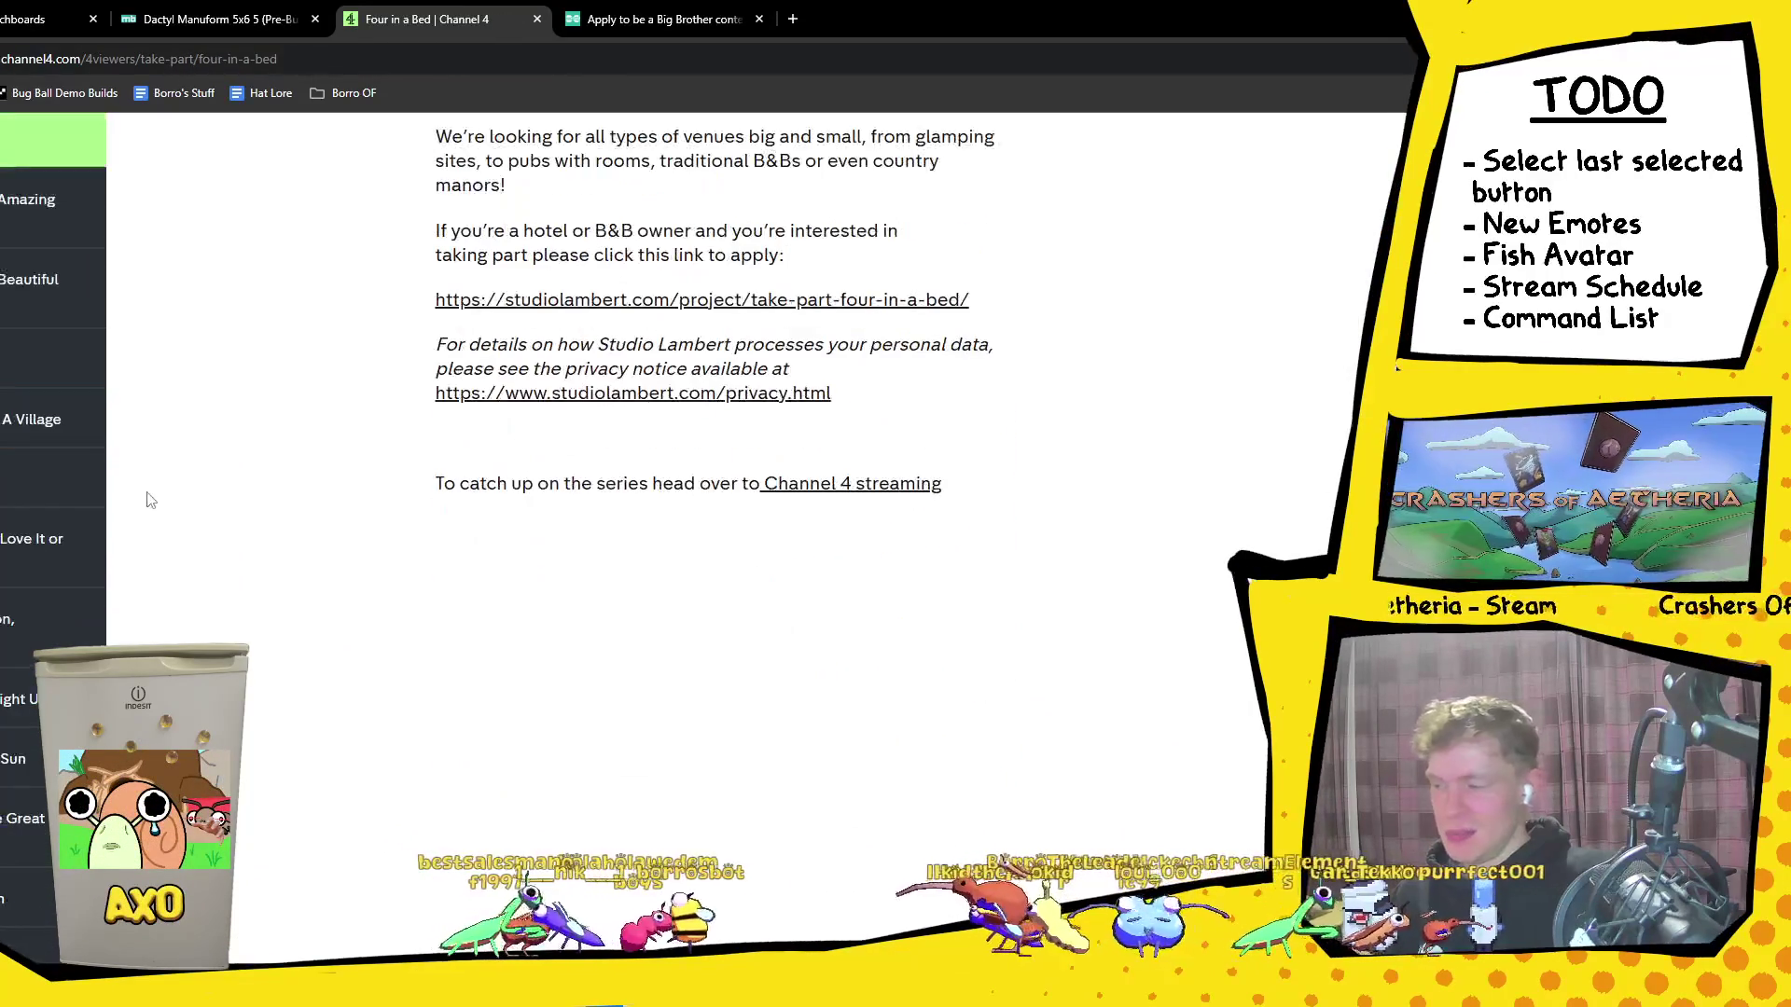
{"action": "scroll", "coordinate": [82, 643], "scroll_direction": "down", "scroll_amount": 2}
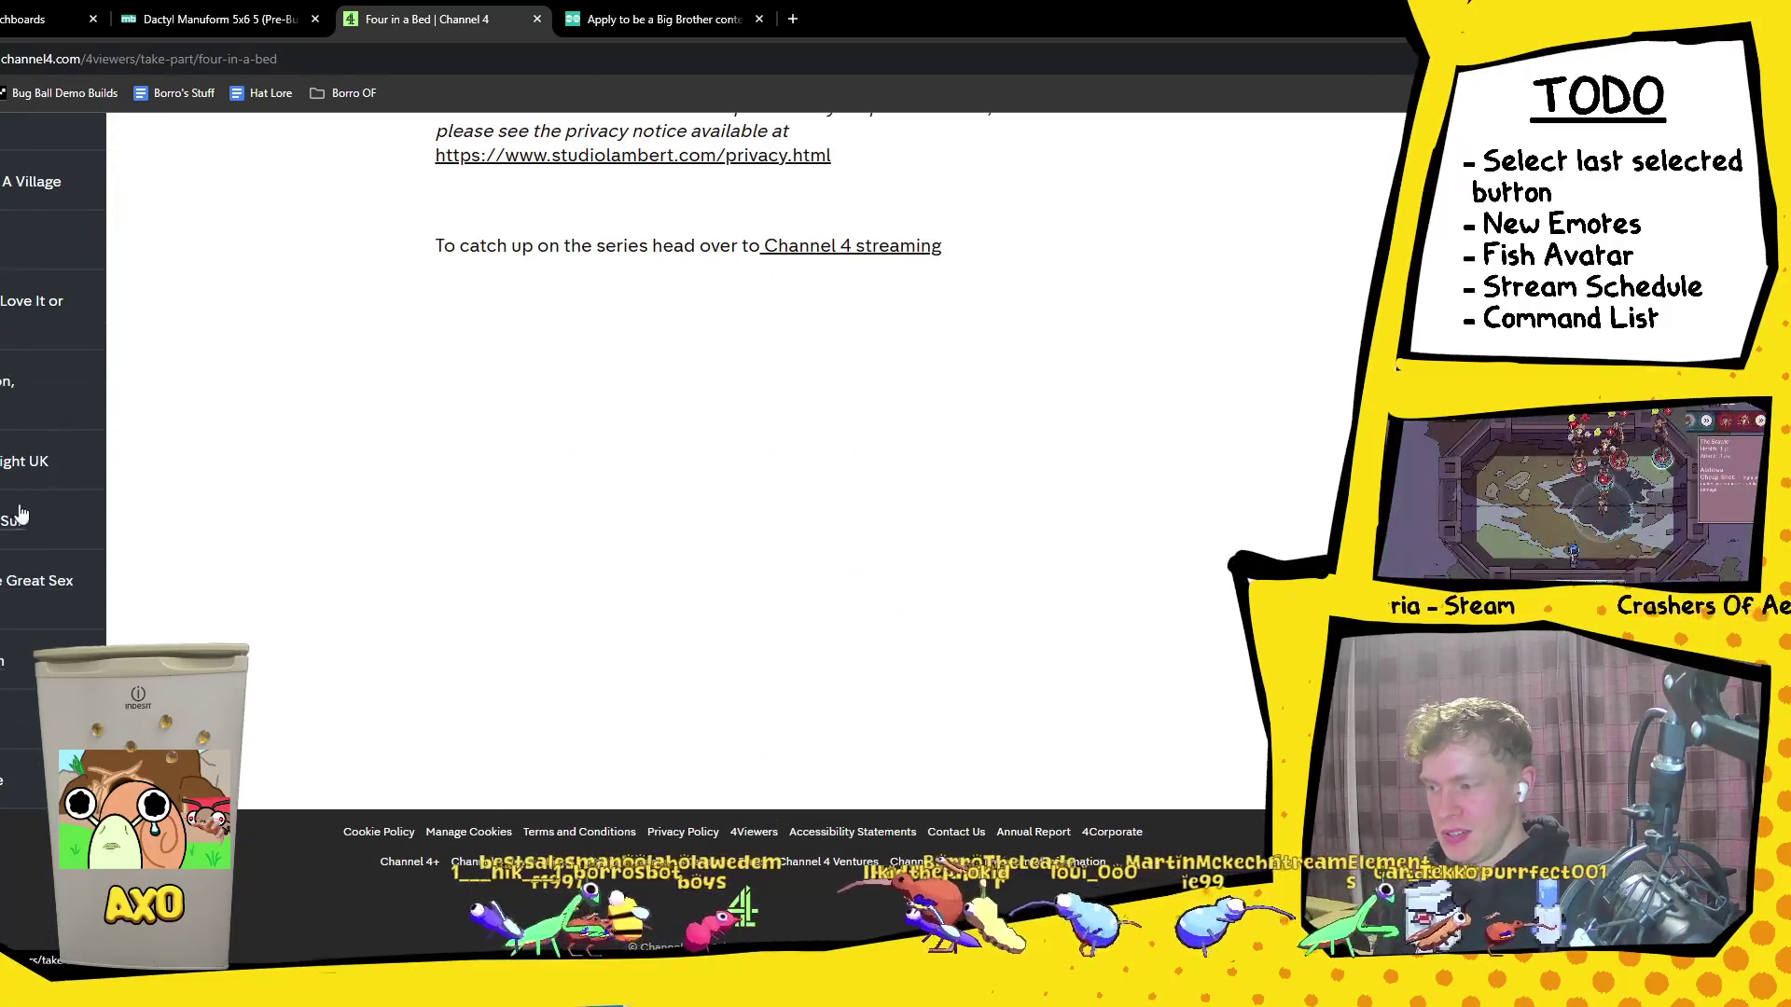
{"action": "left_click", "coordinate": [49, 463]}
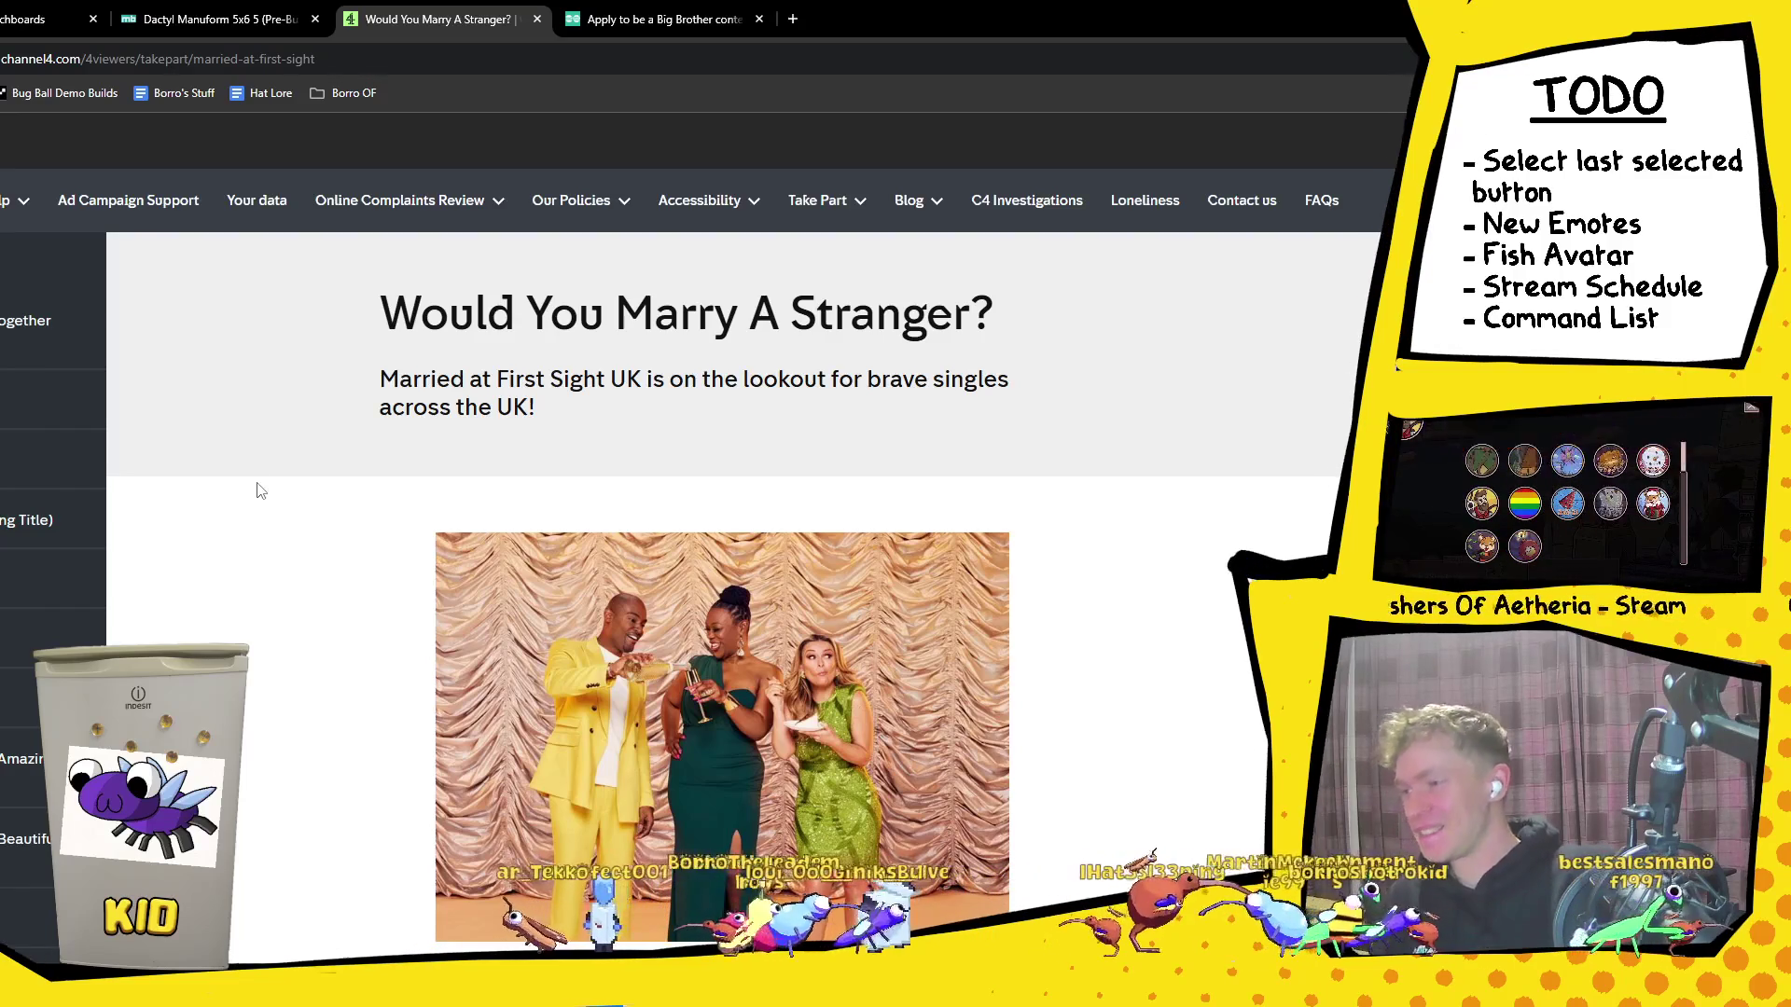
Step: Scroll the Married at First Sight page, then open A Dream Home Together (Working Title)
{"action": "scroll", "coordinate": [221, 532], "scroll_direction": "down", "scroll_amount": 4}
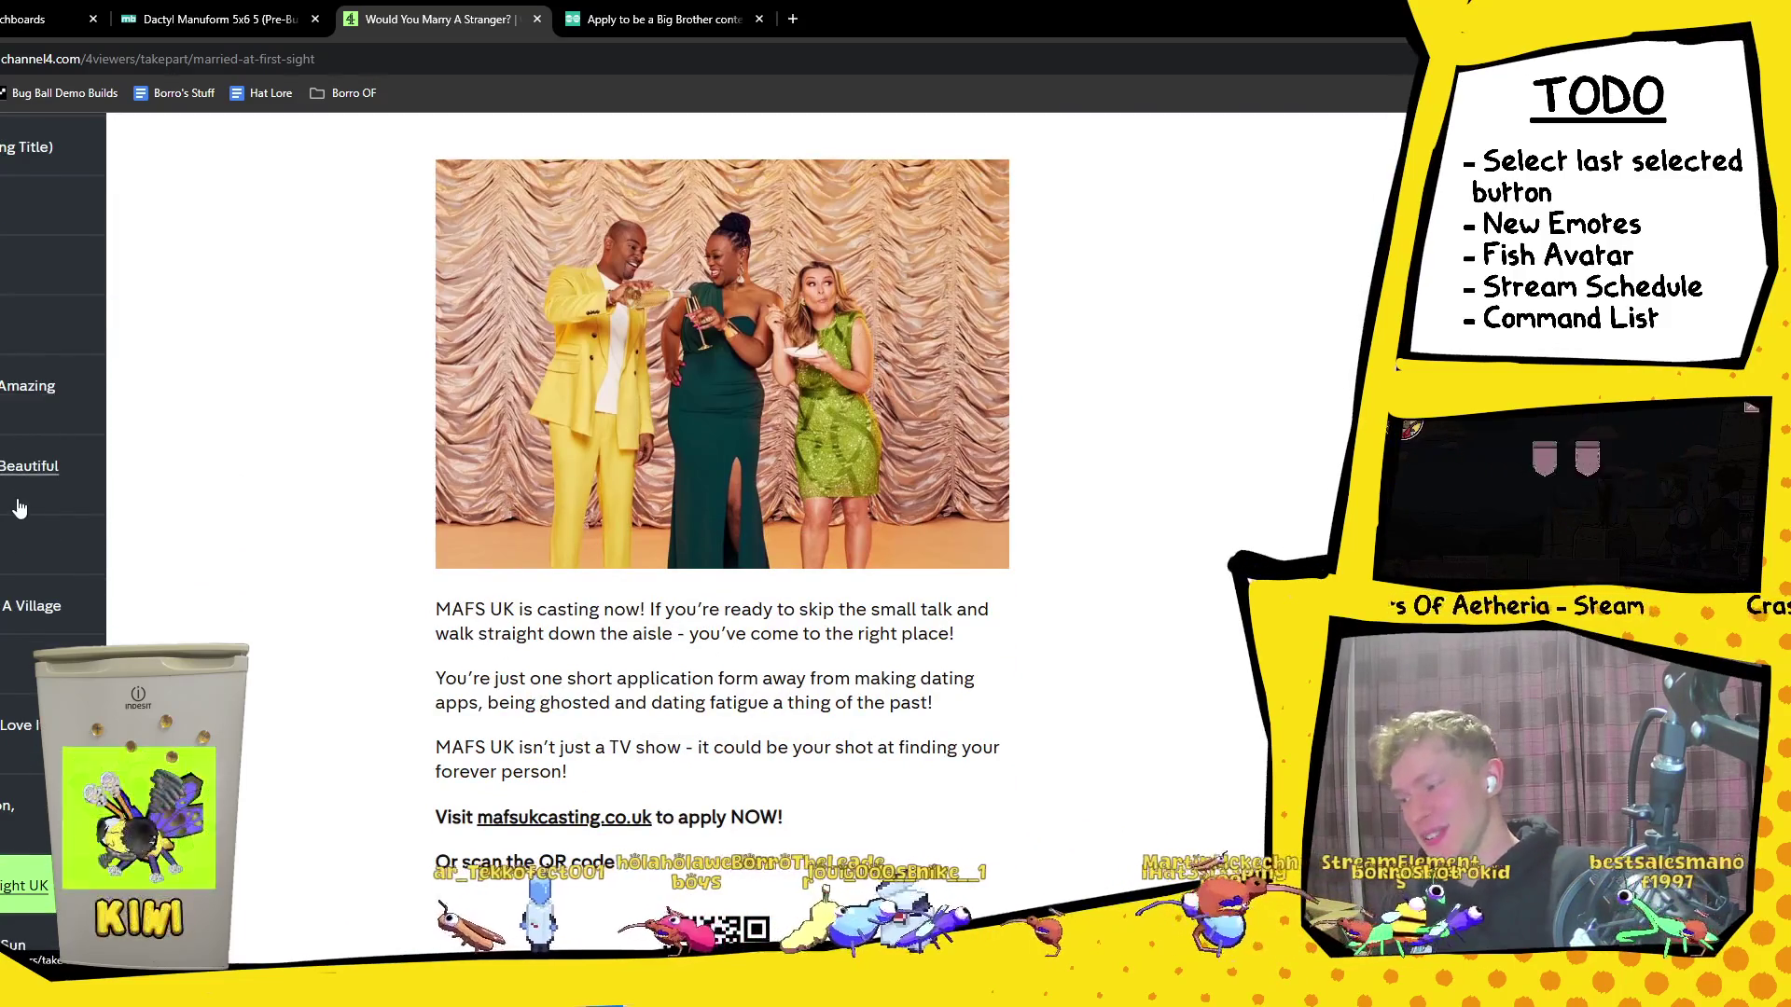
{"action": "scroll", "coordinate": [42, 468], "scroll_direction": "up", "scroll_amount": 4}
{"action": "left_click", "coordinate": [28, 317]}
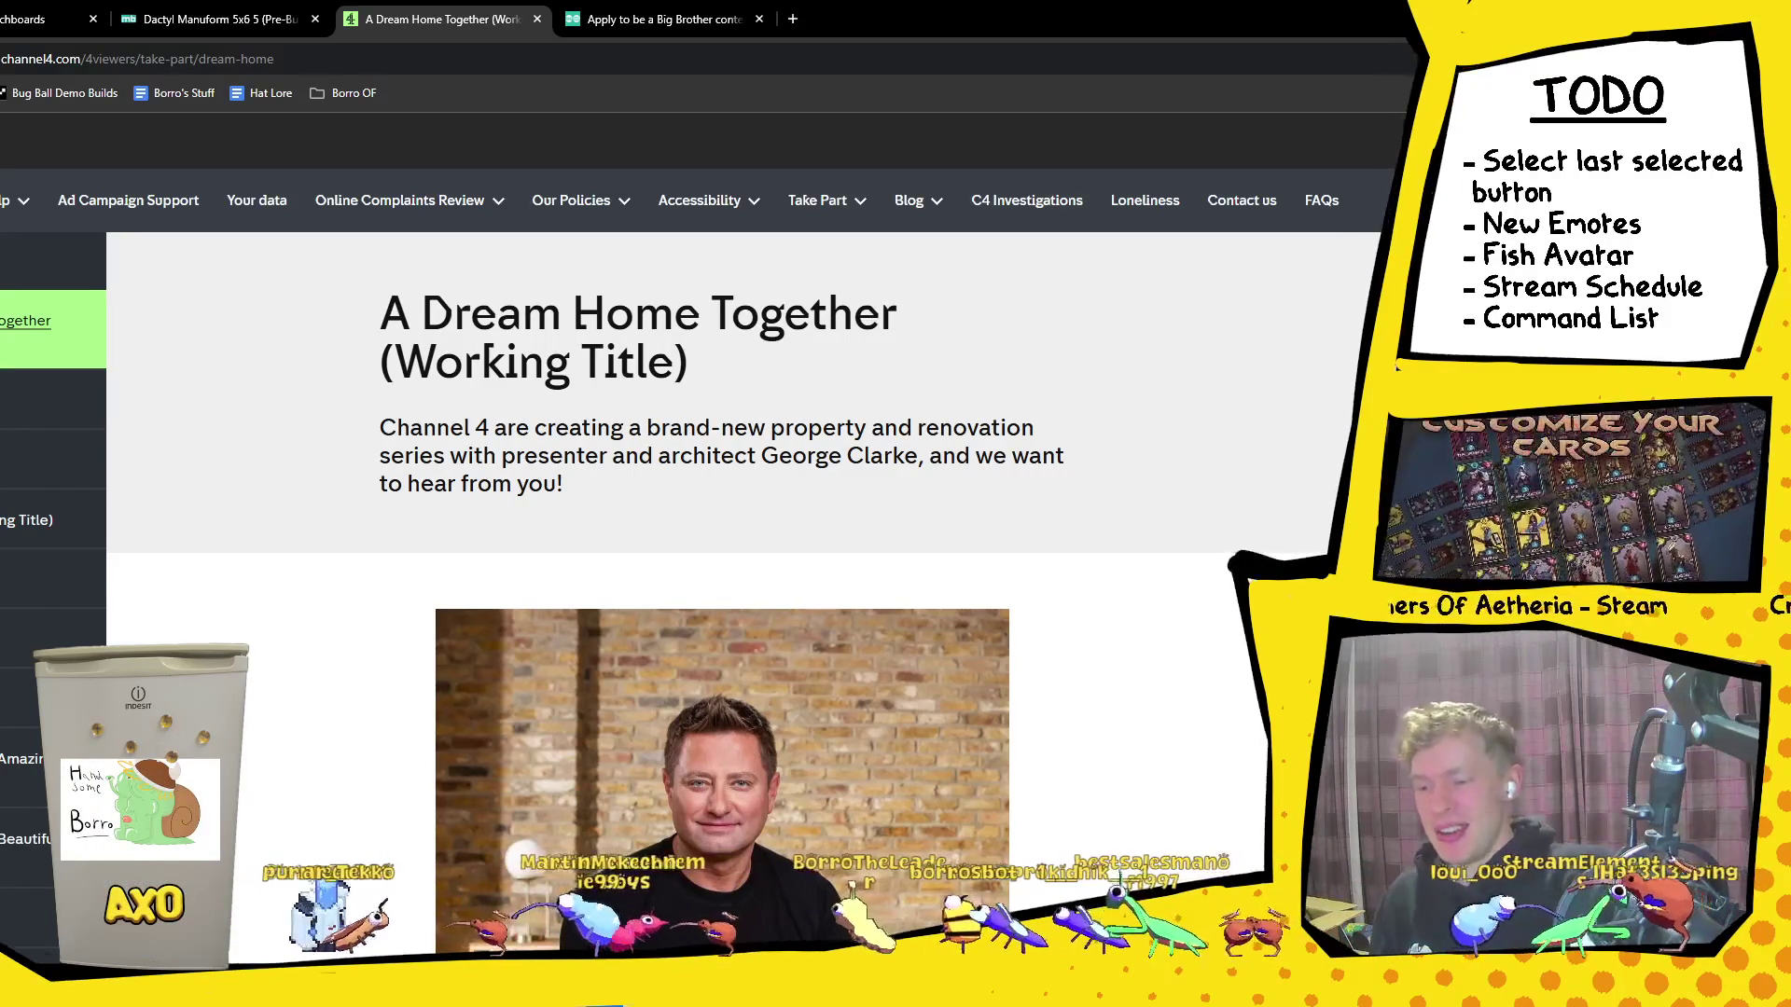
Step: Scroll through the A Dream Home Together casting page description
{"action": "scroll", "coordinate": [1082, 718], "scroll_direction": "down", "scroll_amount": 5}
{"action": "scroll", "coordinate": [1119, 684], "scroll_direction": "down", "scroll_amount": 2}
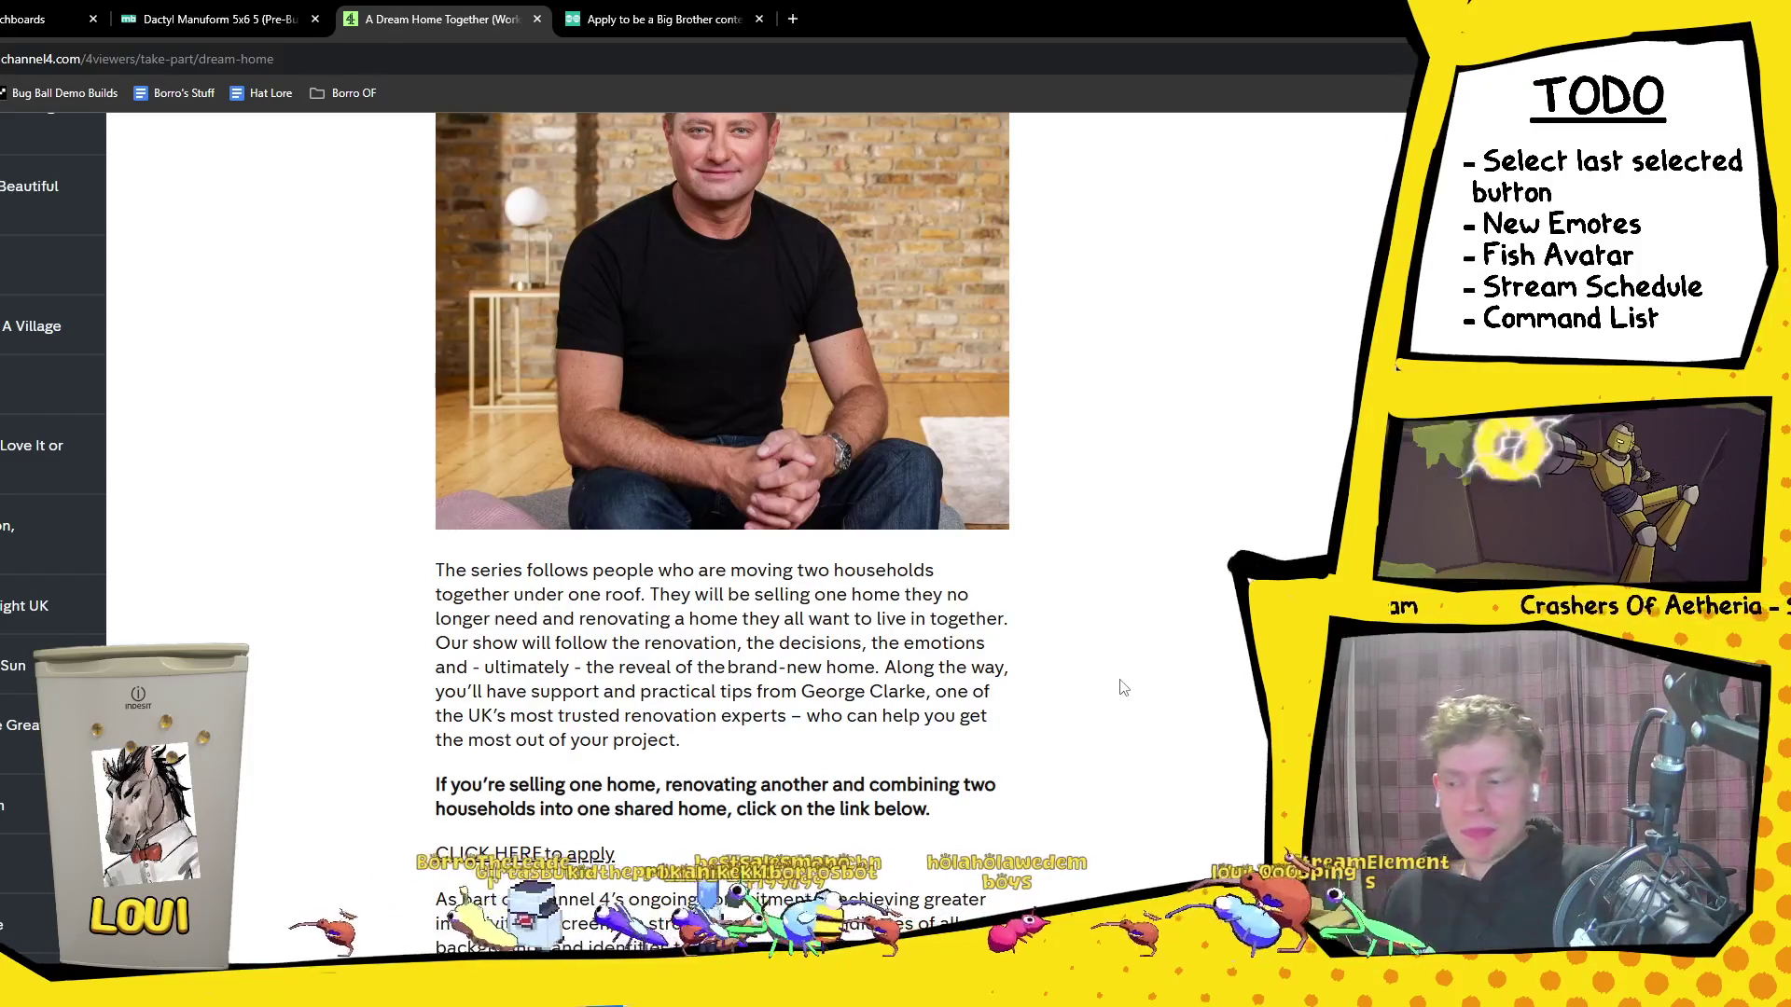
{"action": "scroll", "coordinate": [48, 517], "scroll_direction": "up", "scroll_amount": 7}
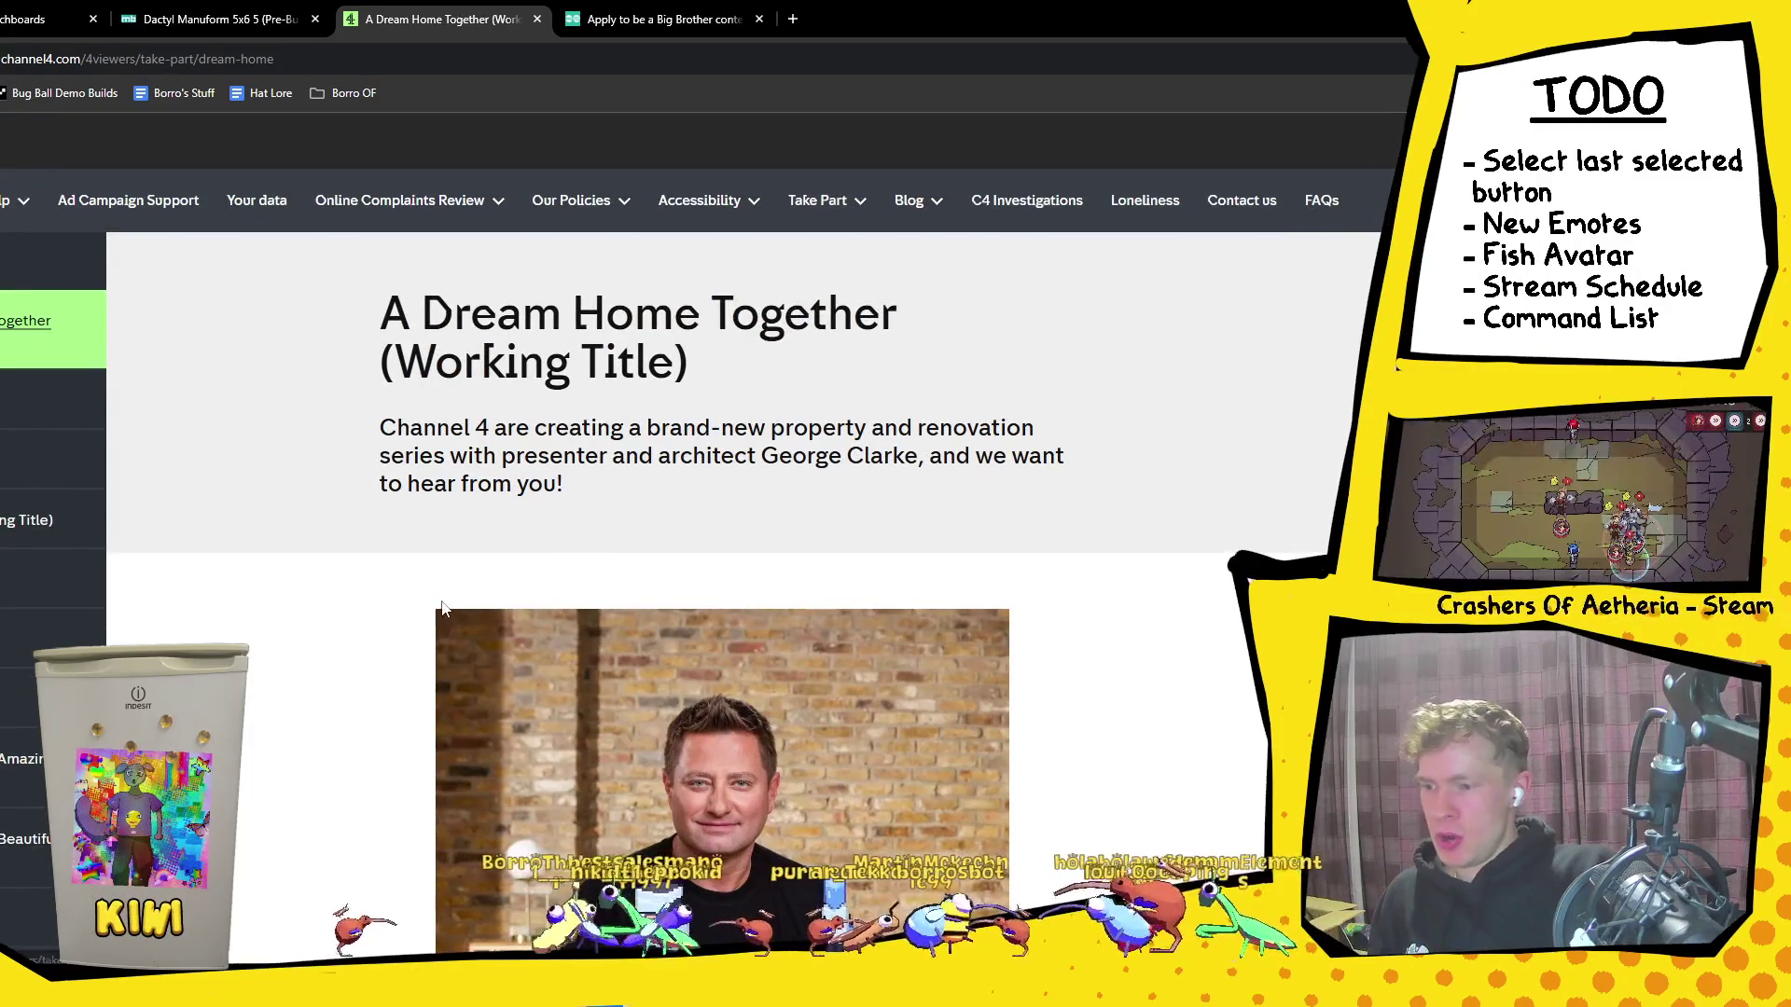
{"action": "scroll", "coordinate": [442, 604], "scroll_direction": "down", "scroll_amount": 8}
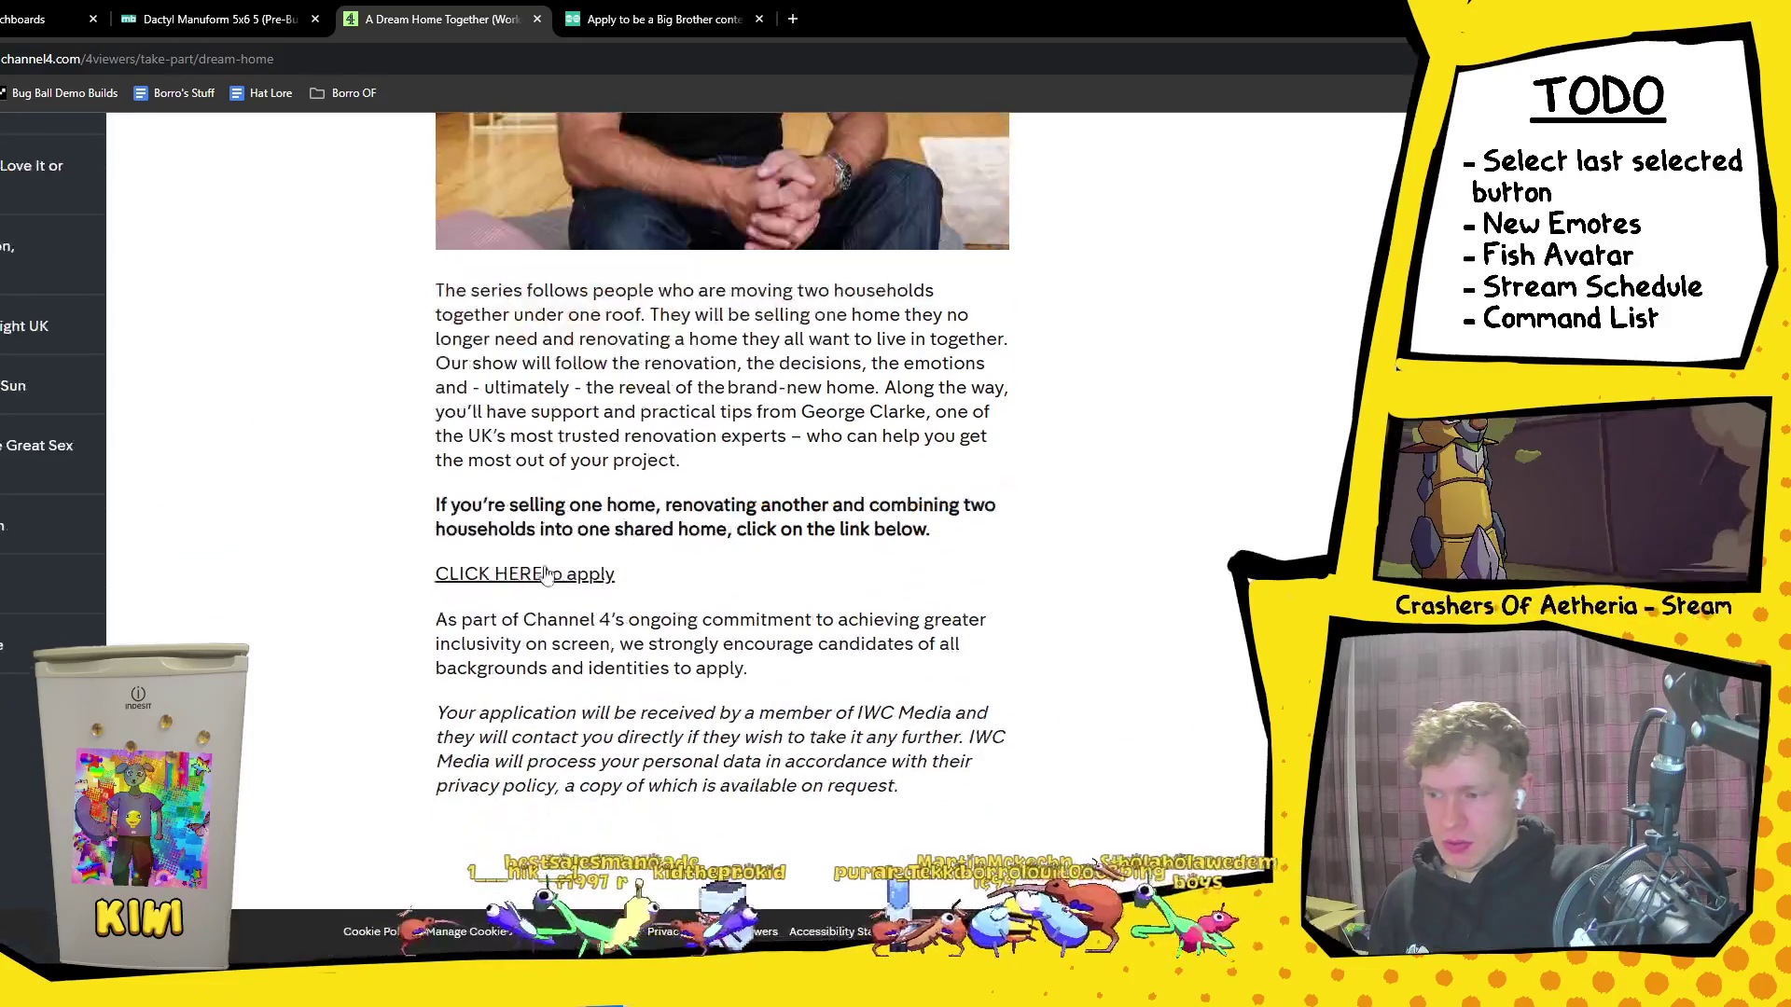
Step: Highlight the lines about moving two households, then go back to the Secret Genius page
{"action": "mouse_move", "coordinate": [555, 290]}
{"action": "left_mouse_down"}
{"action": "mouse_move", "coordinate": [709, 306]}
{"action": "mouse_move", "coordinate": [836, 290]}
{"action": "left_mouse_up"}
{"action": "left_click", "coordinate": [951, 301]}
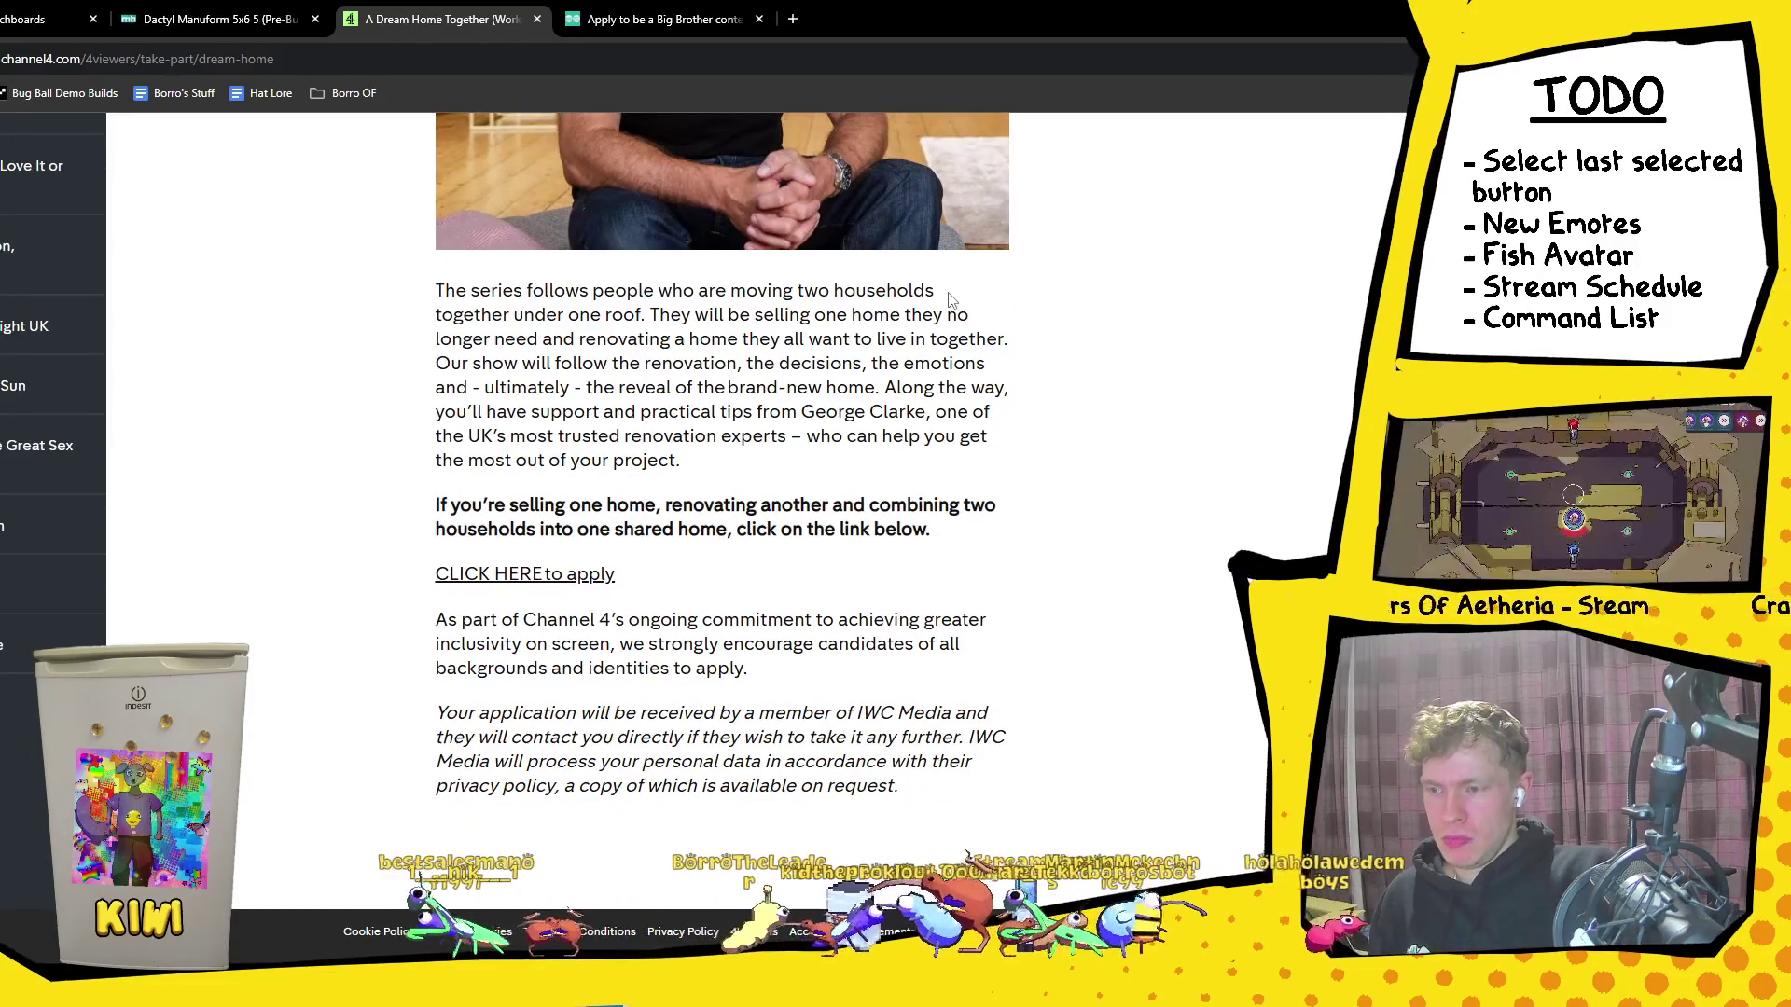
{"action": "left_click_drag", "start_coordinate": [950, 300], "coordinate": [919, 317]}
{"action": "left_click", "coordinate": [919, 317]}
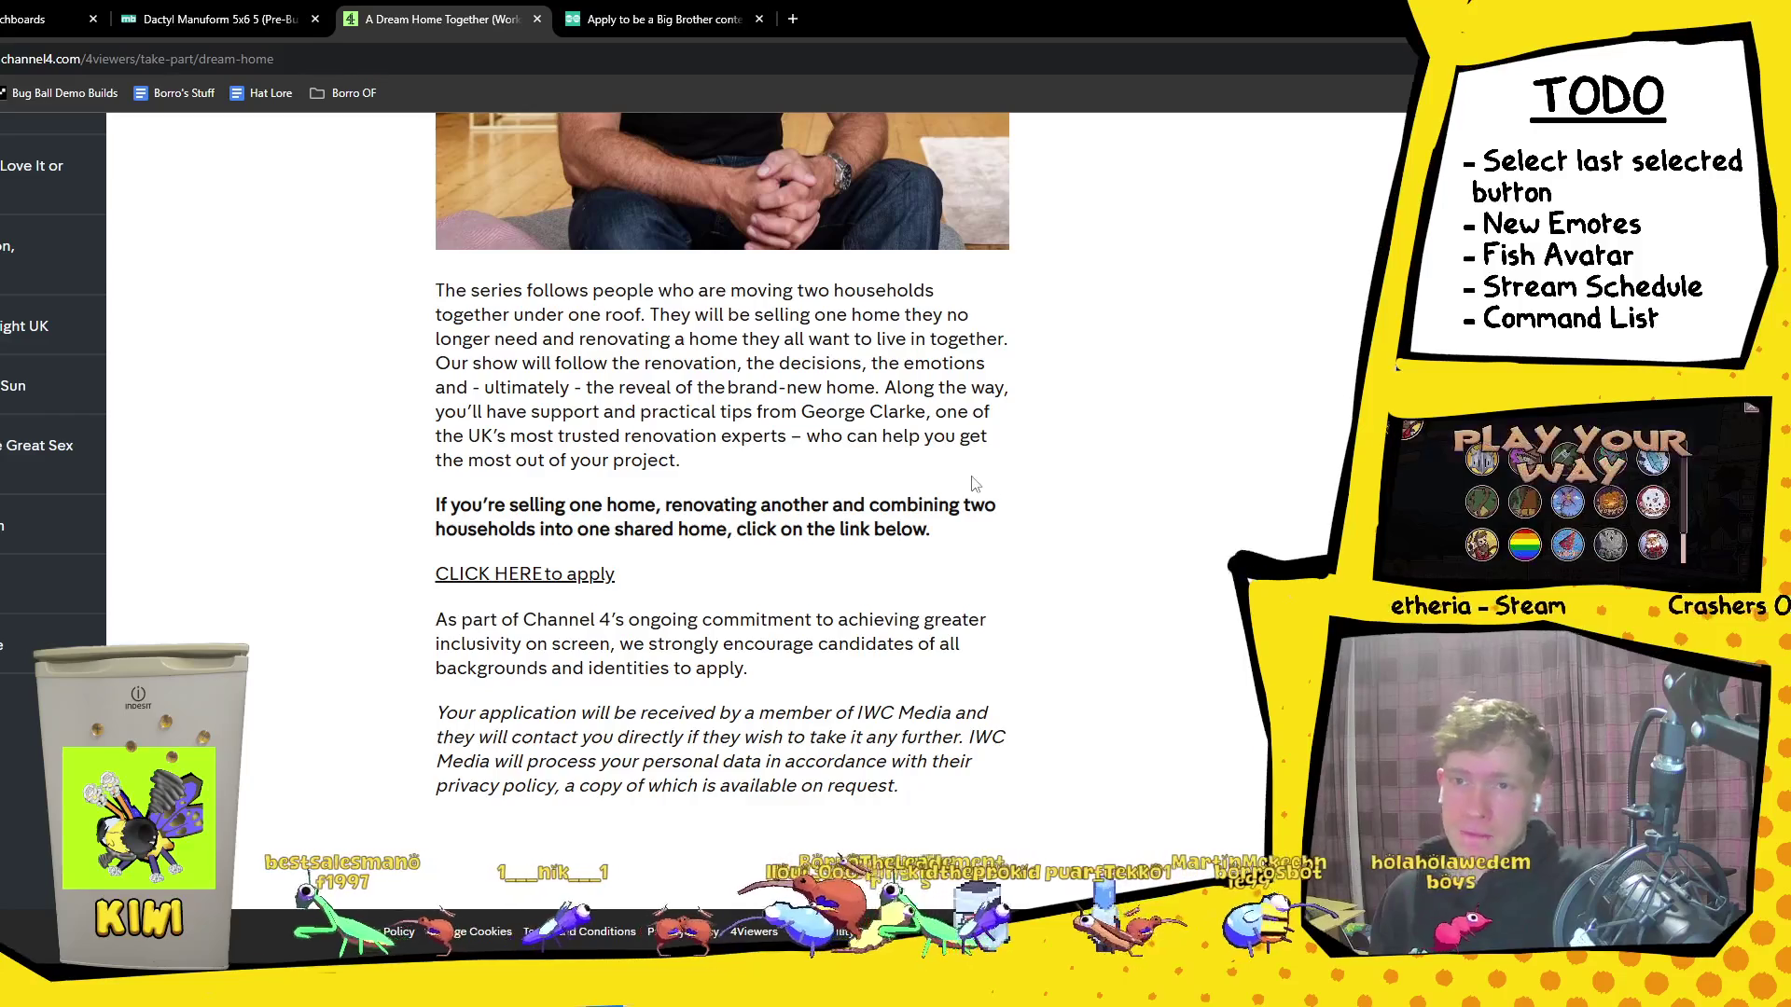
{"action": "scroll", "coordinate": [971, 482], "scroll_direction": "up", "scroll_amount": 4}
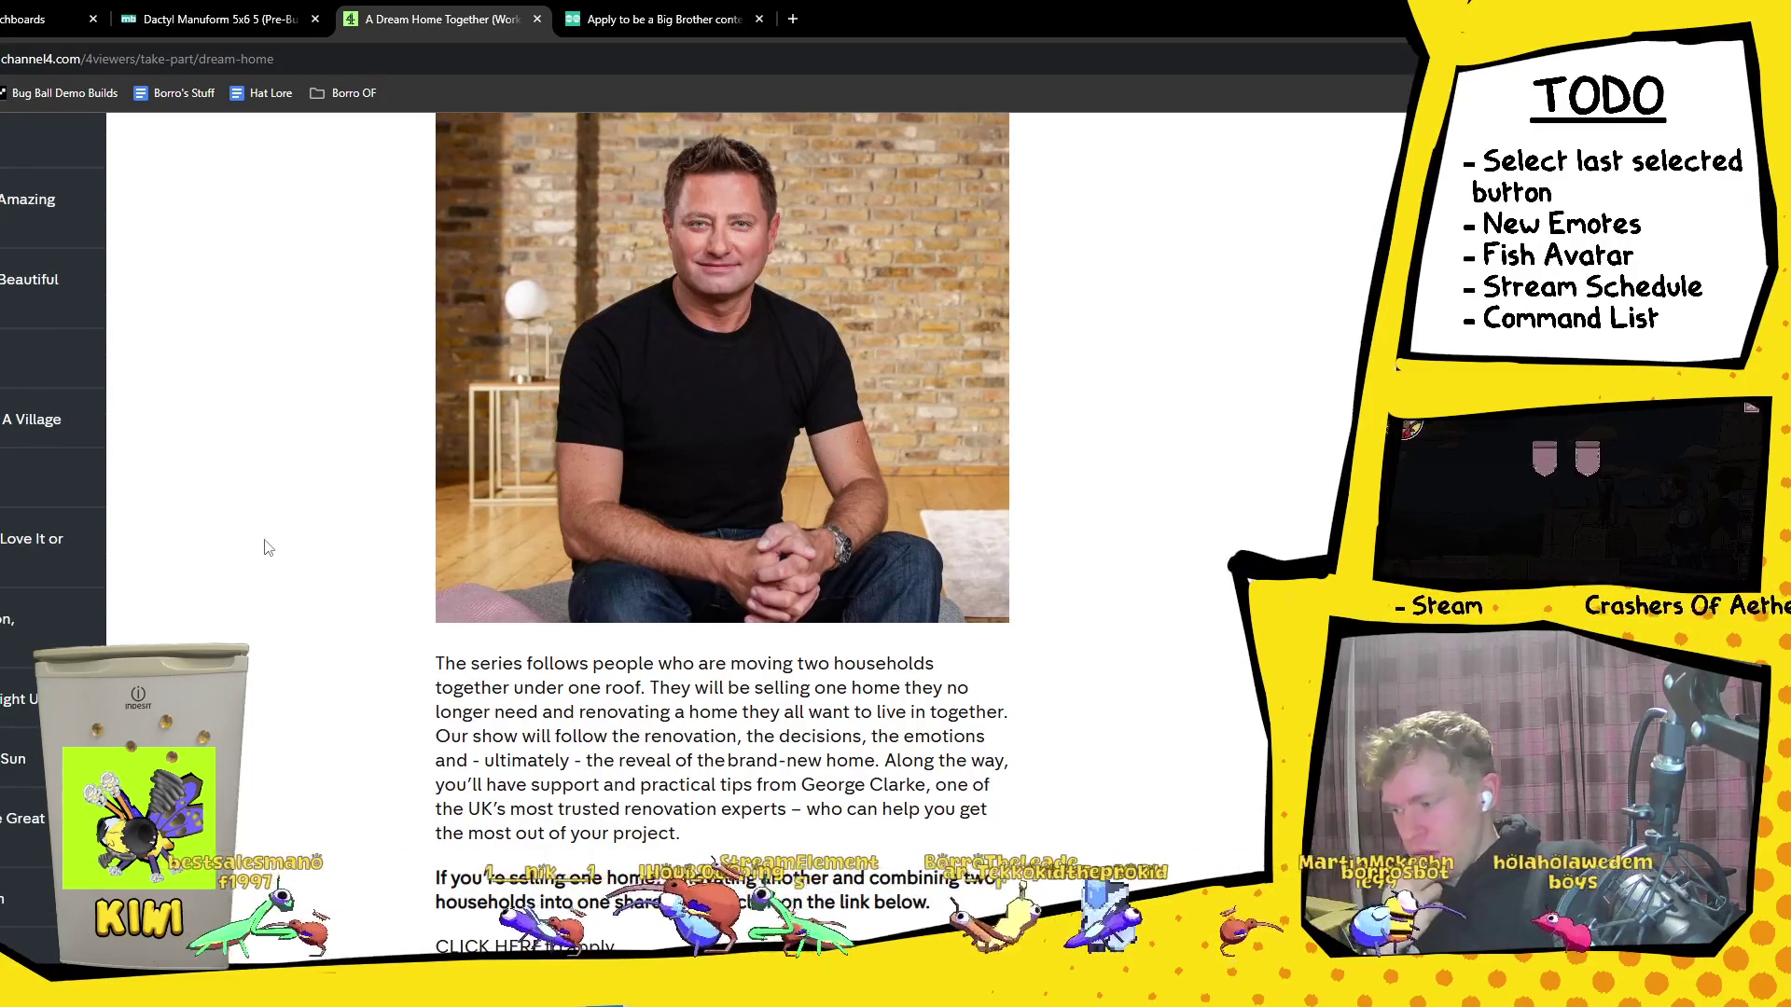
{"action": "scroll", "coordinate": [265, 547], "scroll_direction": "down", "scroll_amount": 2}
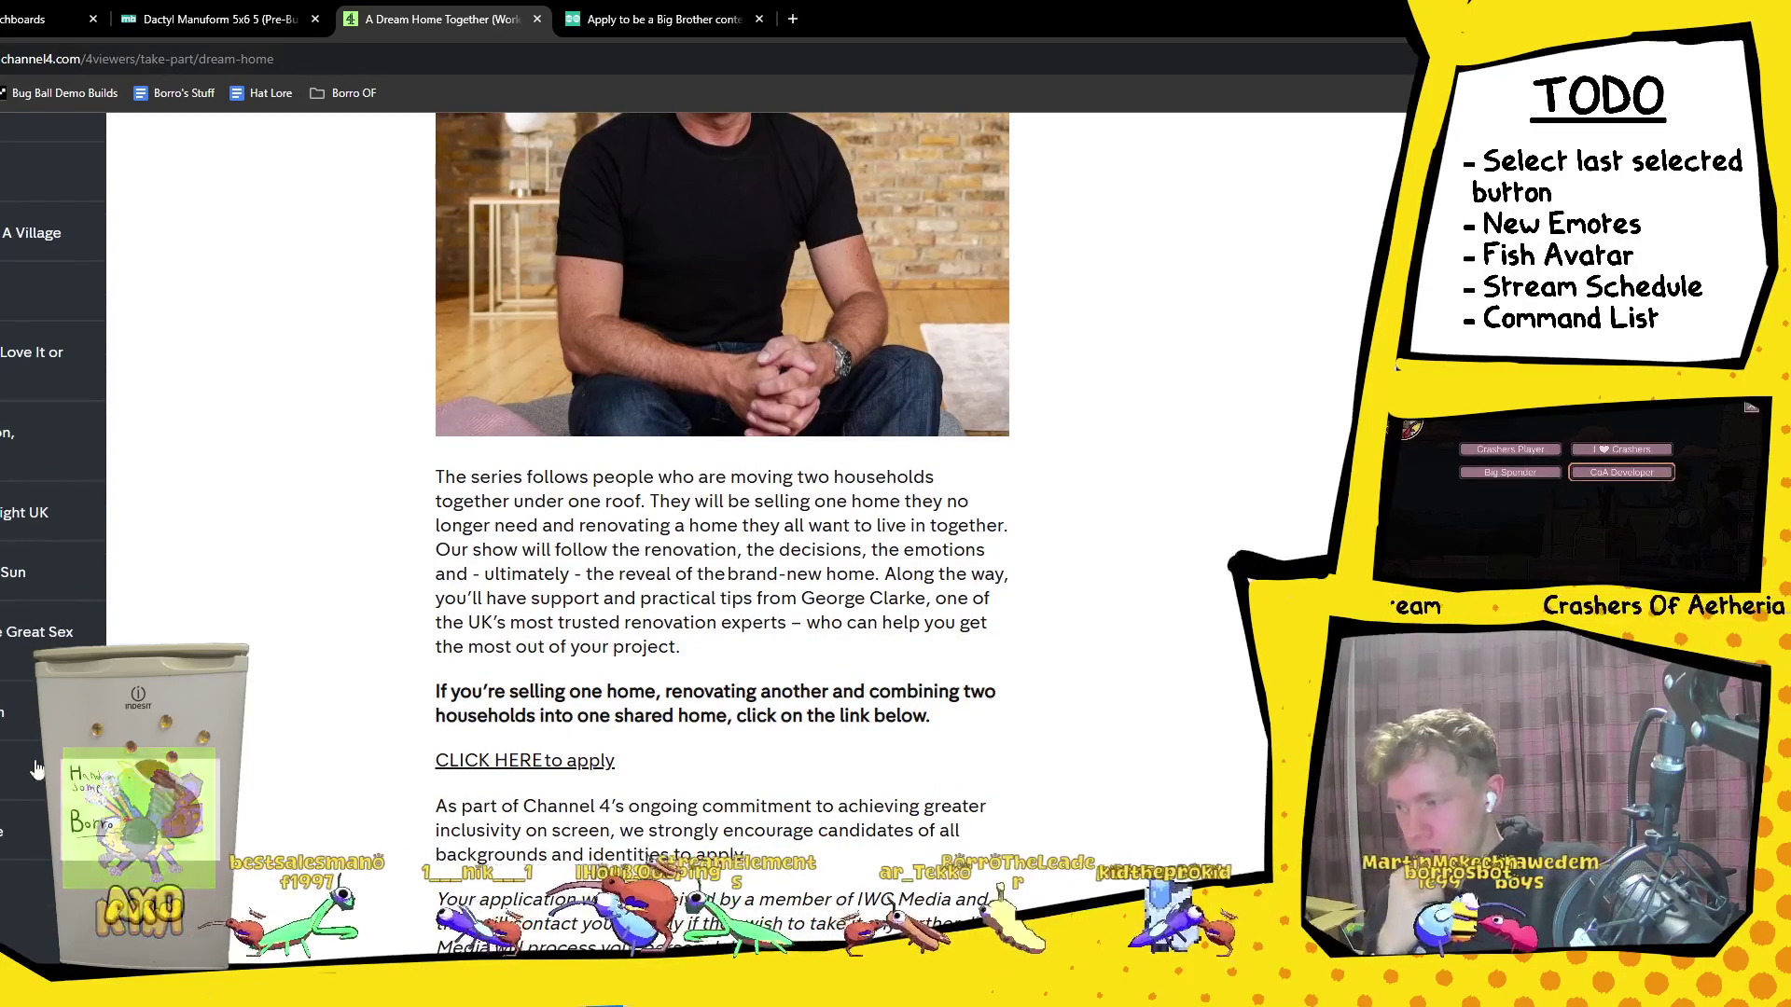
{"action": "key", "text": "alt+Left"}
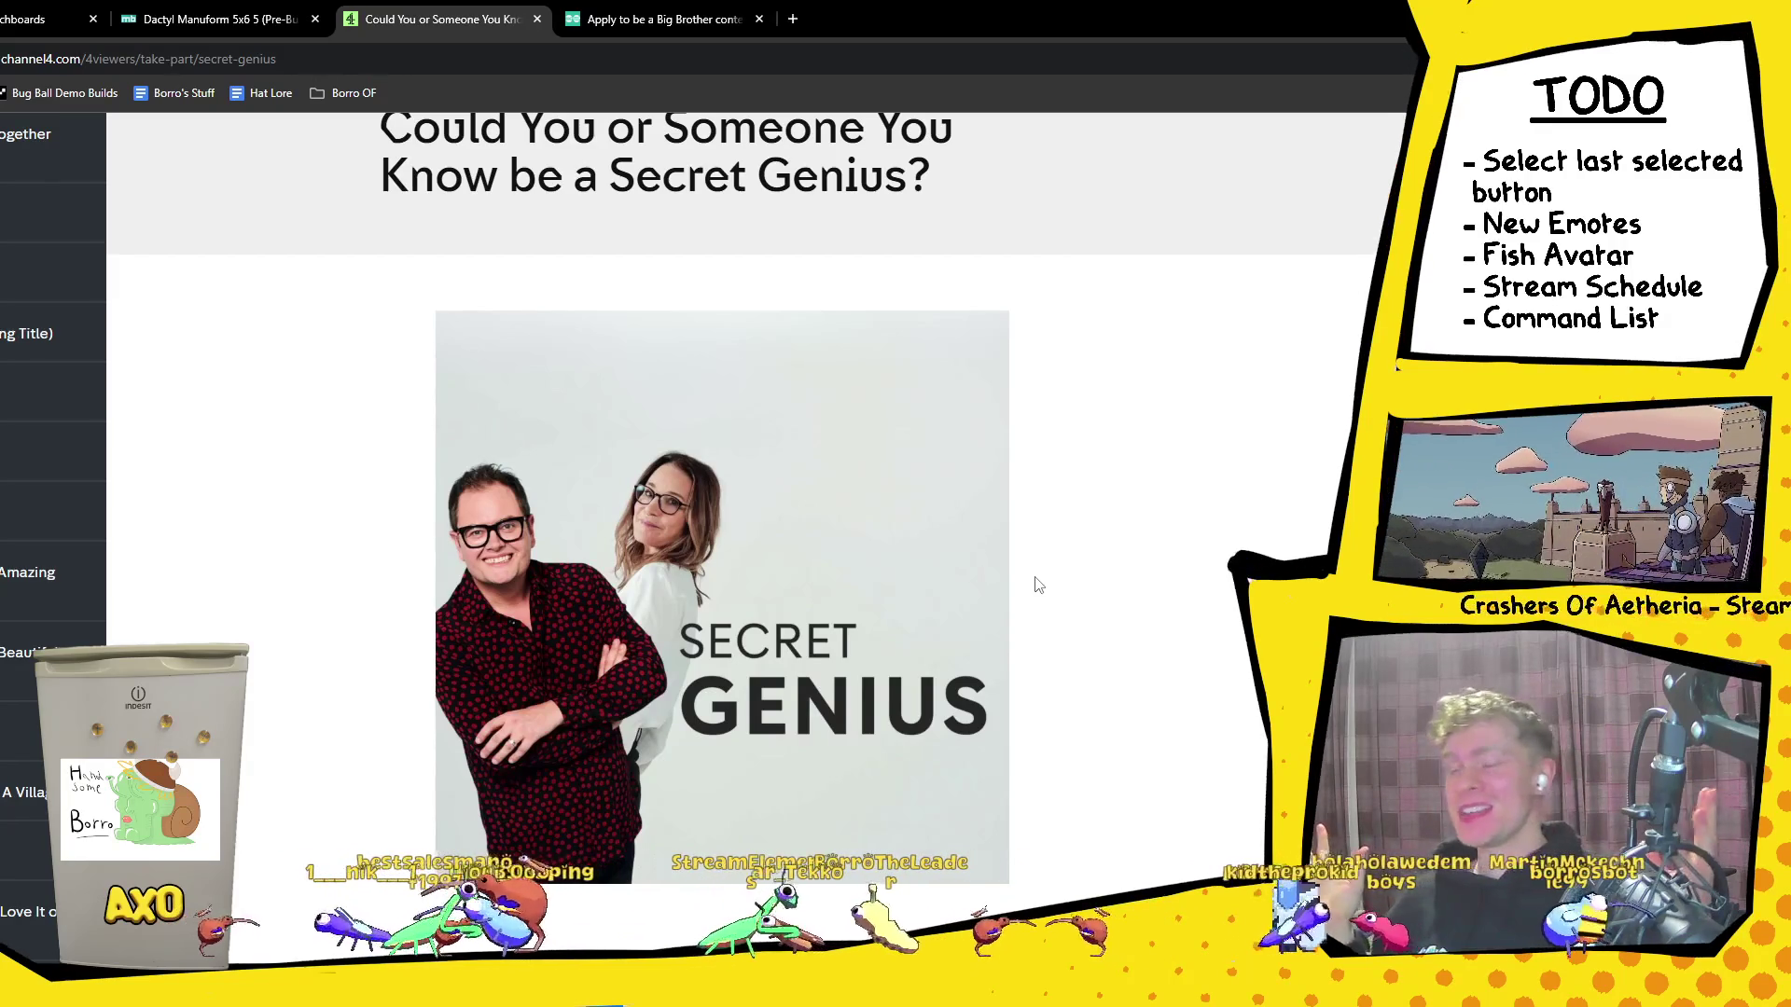
Step: Scroll and highlight the Secret Genius question text, then return to the Unity editor
{"action": "scroll", "coordinate": [1038, 584], "scroll_direction": "down", "scroll_amount": 2}
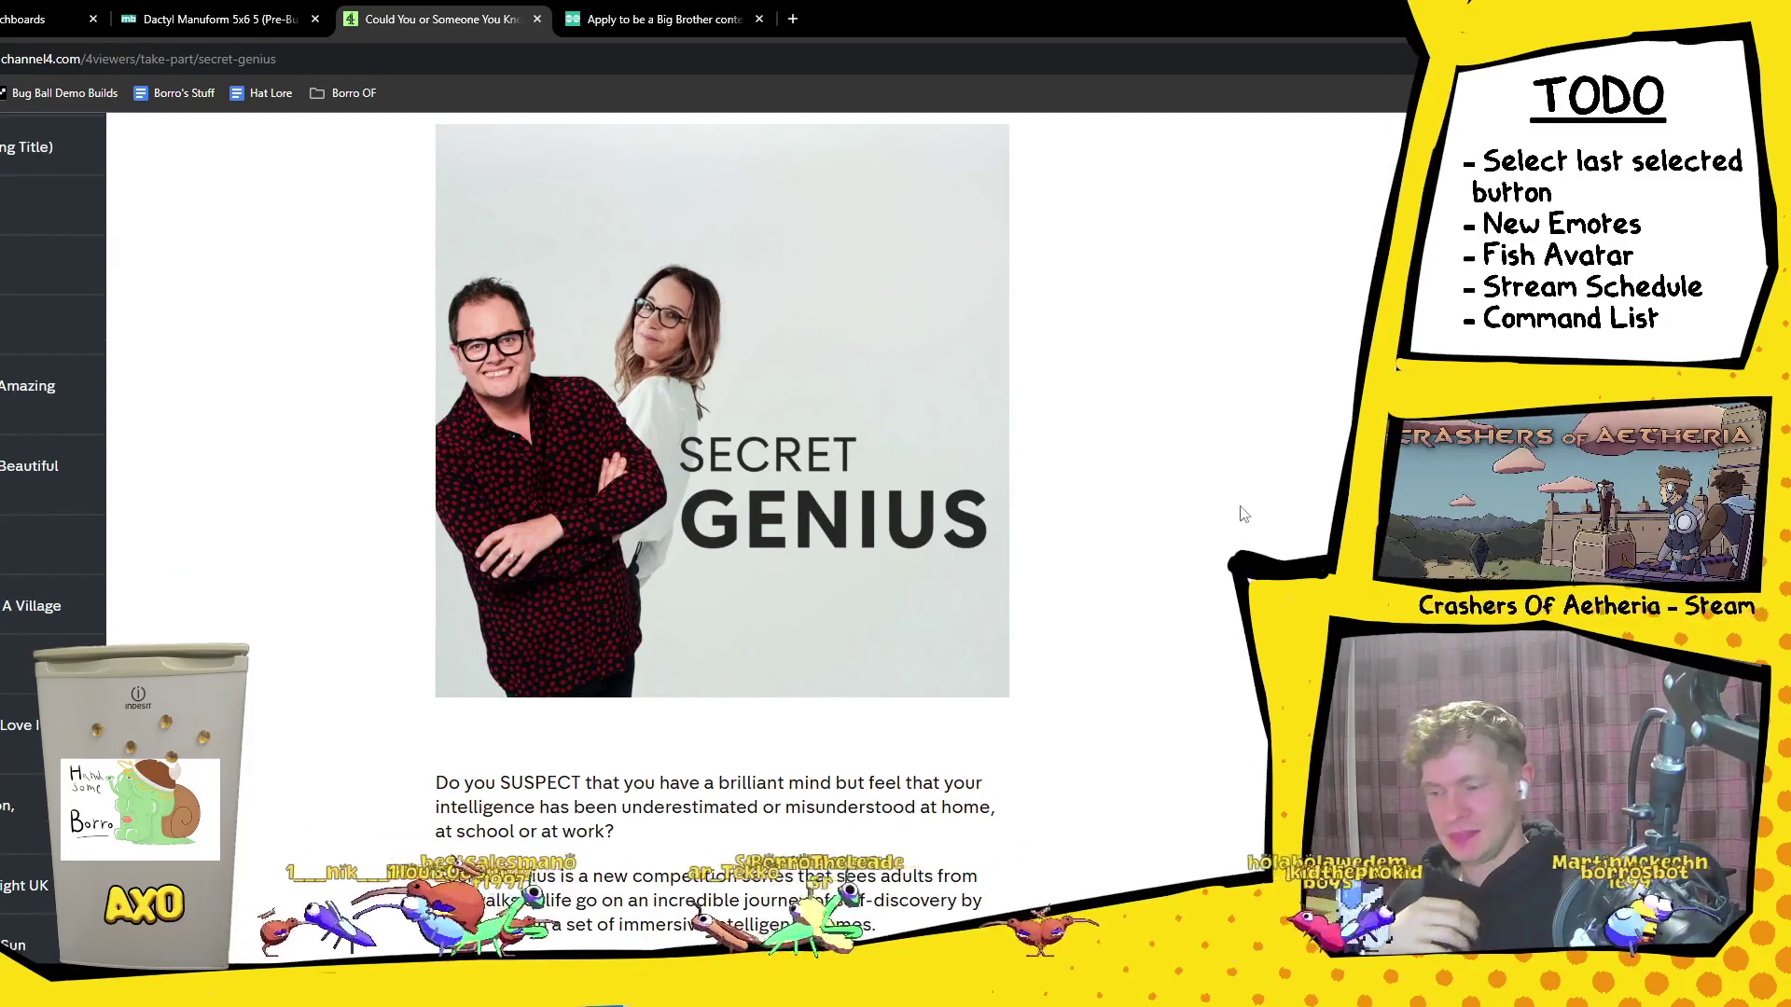
{"action": "scroll", "coordinate": [1239, 508], "scroll_direction": "down", "scroll_amount": 2}
{"action": "mouse_move", "coordinate": [670, 597]}
{"action": "left_mouse_down"}
{"action": "mouse_move", "coordinate": [912, 648]}
{"action": "mouse_move", "coordinate": [1060, 599]}
{"action": "left_mouse_up"}
{"action": "left_click", "coordinate": [537, 620]}
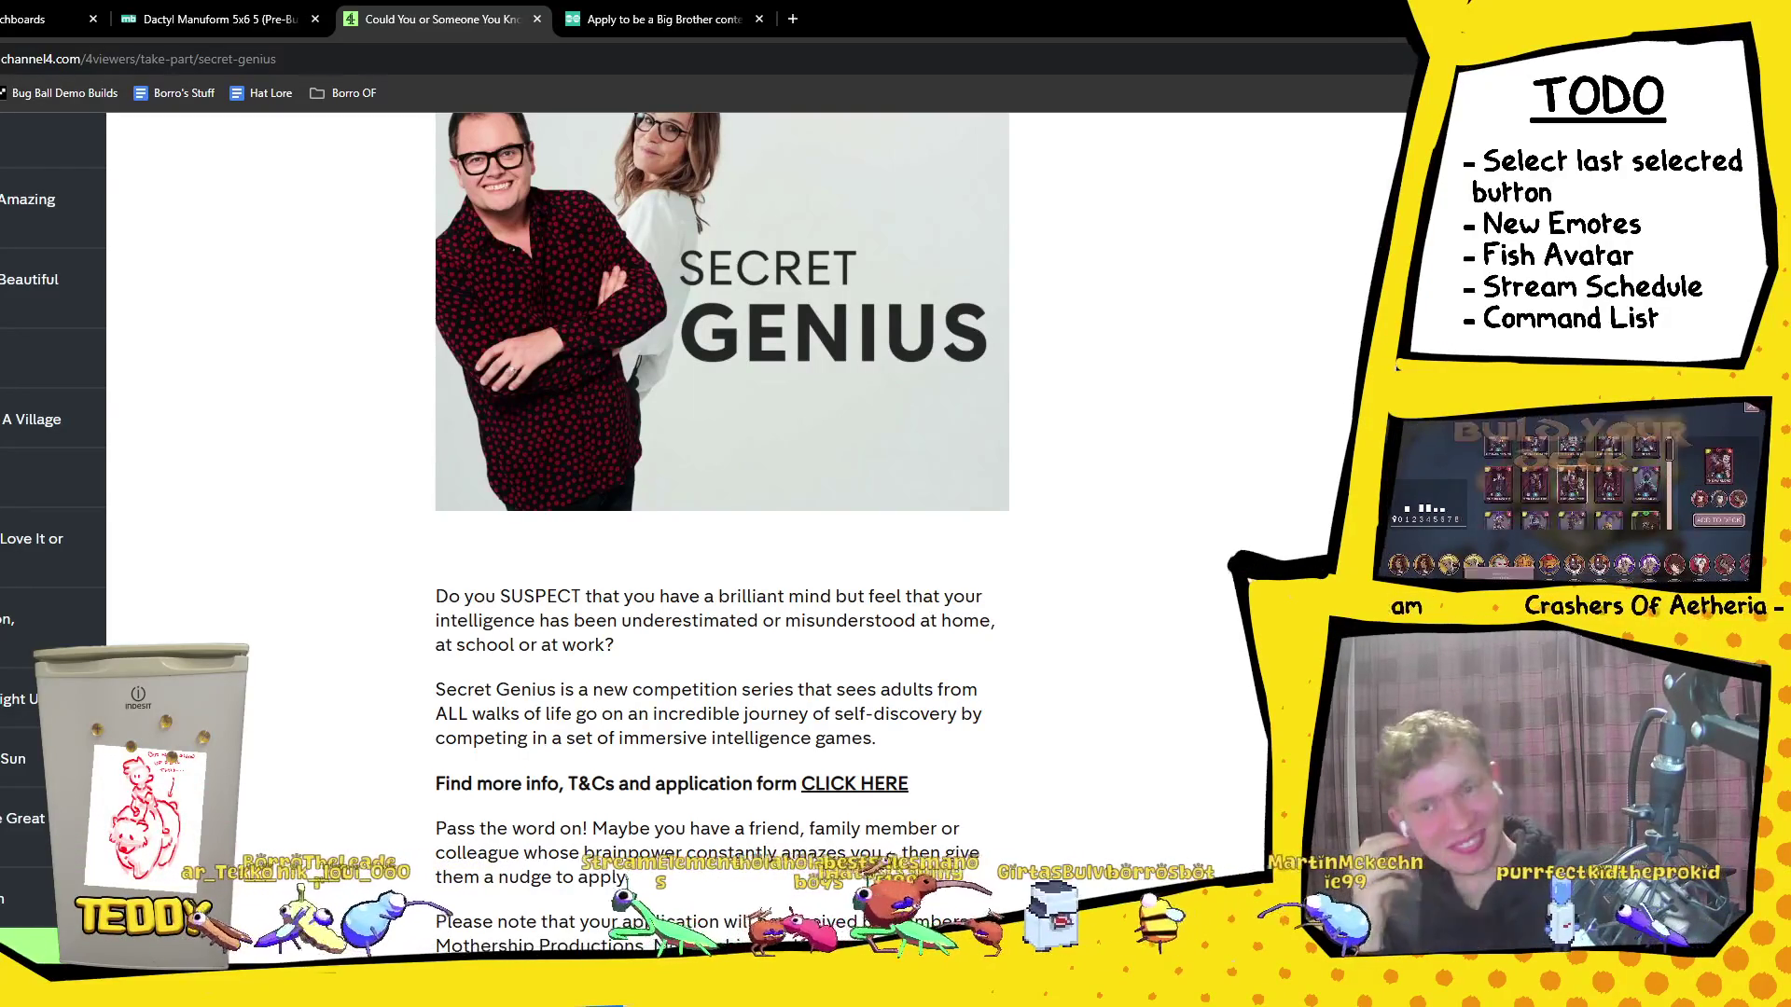
{"action": "key", "text": "alt+Tab"}
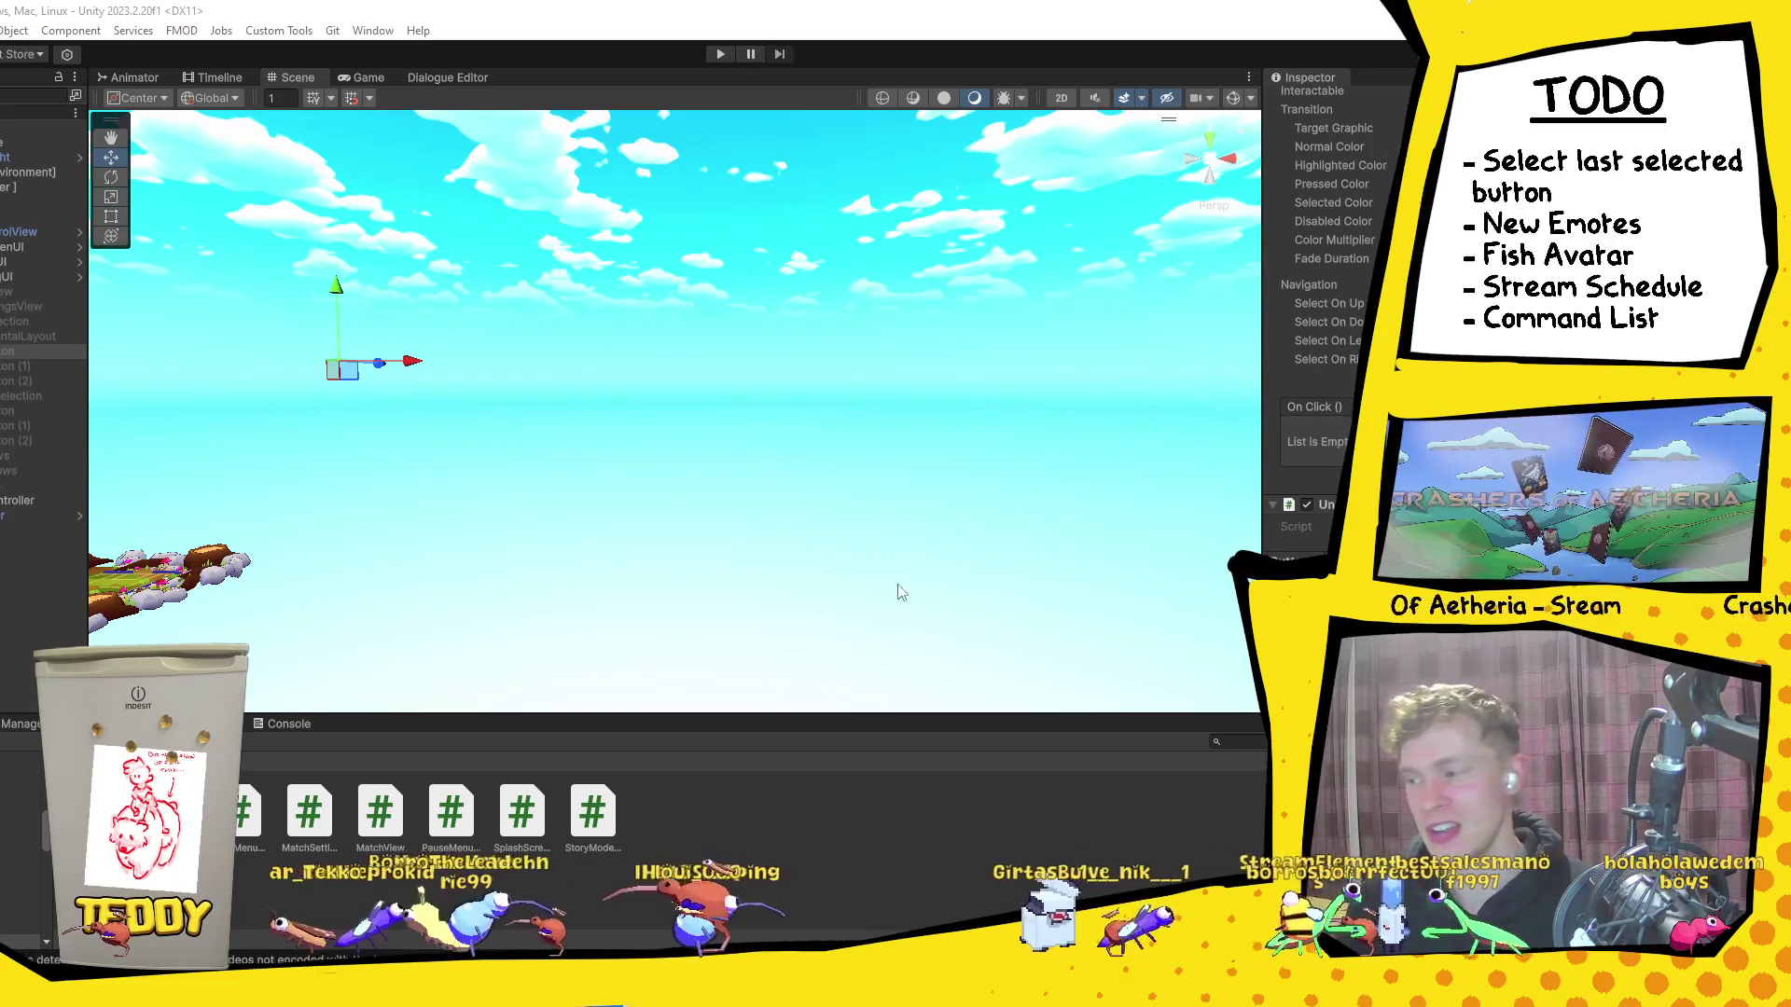
Step: Multi-select the selector buttons and edit a shared setting in the Inspector
{"action": "left_click", "coordinate": [30, 384], "text": "shift"}
{"action": "left_click", "coordinate": [23, 415], "text": "ctrl"}
{"action": "left_click", "coordinate": [25, 429], "text": "ctrl"}
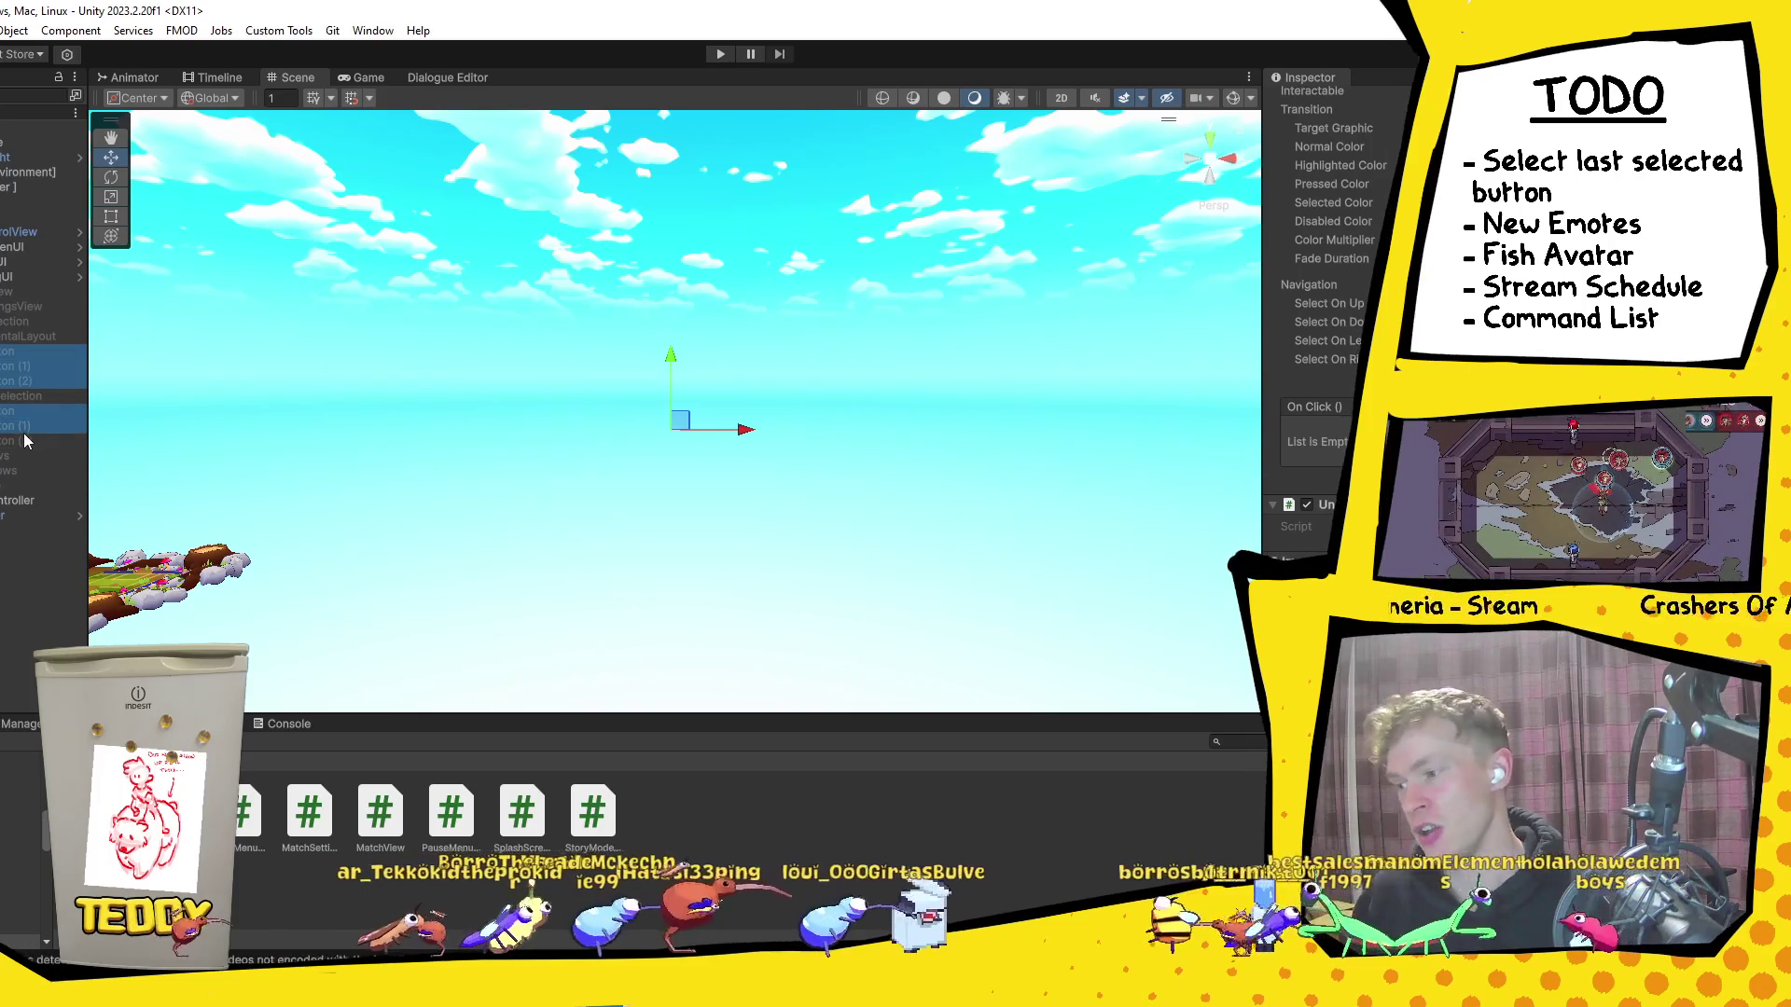
{"action": "left_click", "coordinate": [25, 438], "text": "ctrl"}
{"action": "scroll", "coordinate": [1324, 327], "scroll_direction": "down", "scroll_amount": 5}
{"action": "left_click", "coordinate": [1325, 326]}
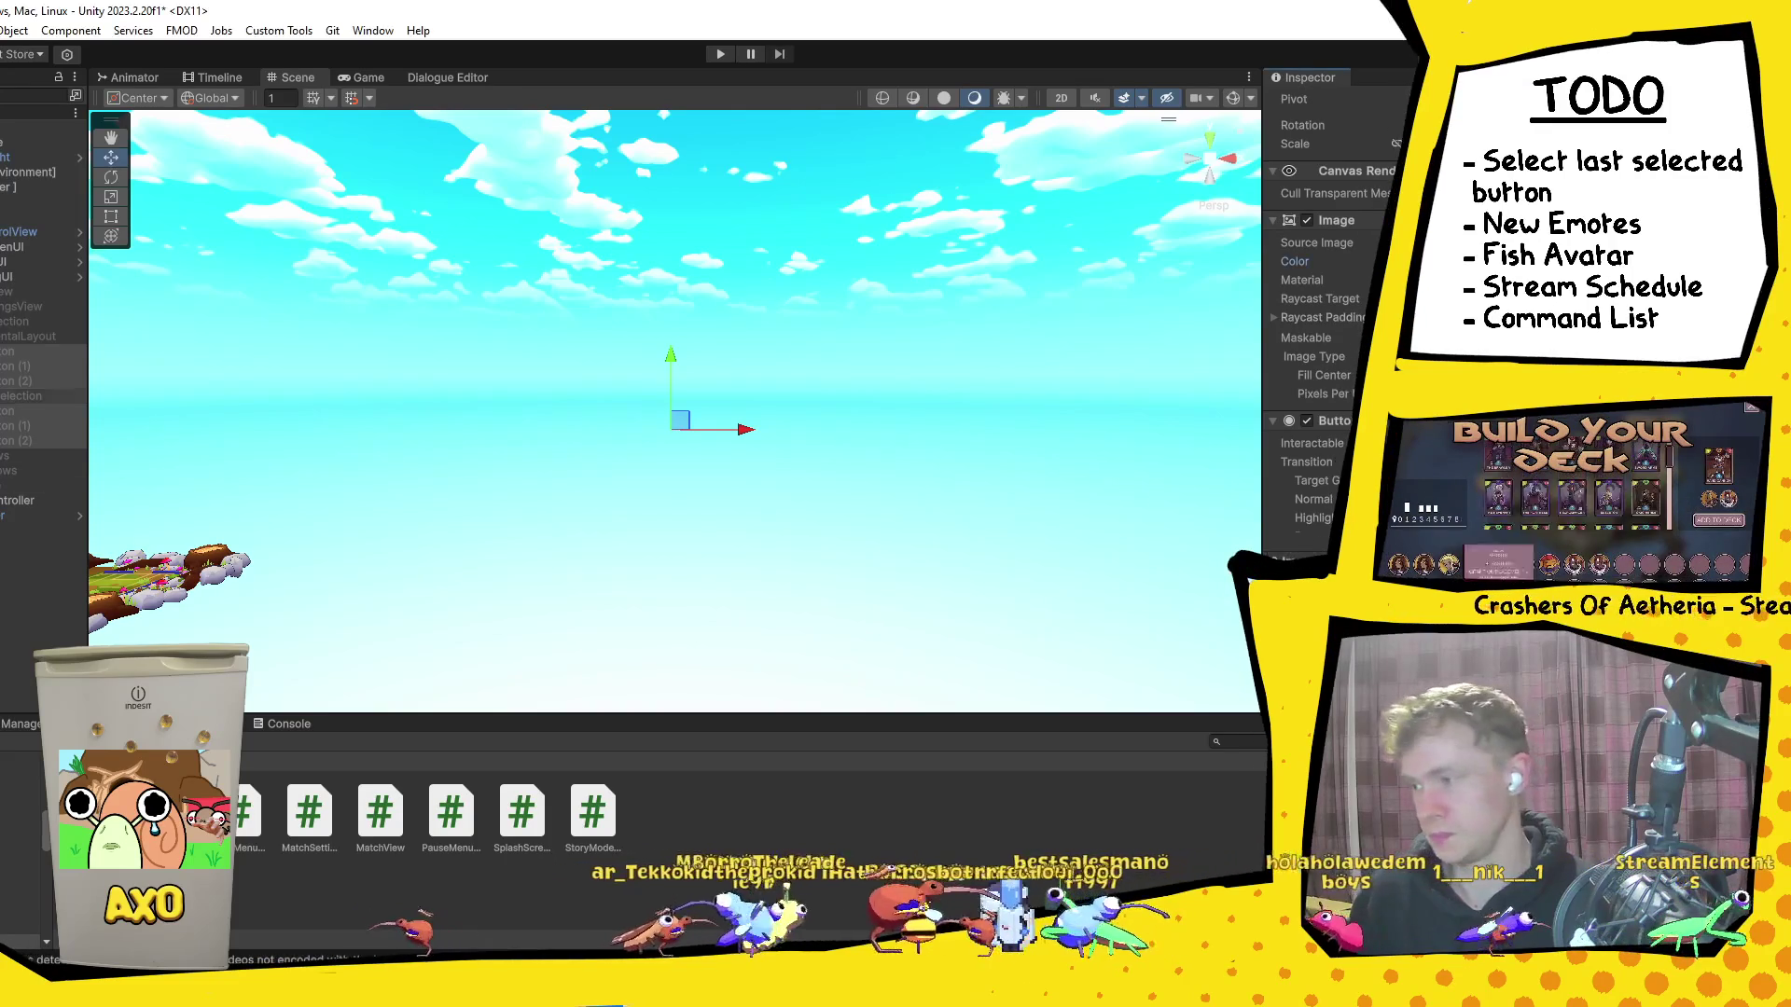
Step: Select HorizontalLayout, then MatchSettingsView, and enter play mode
{"action": "left_click", "coordinate": [11, 336]}
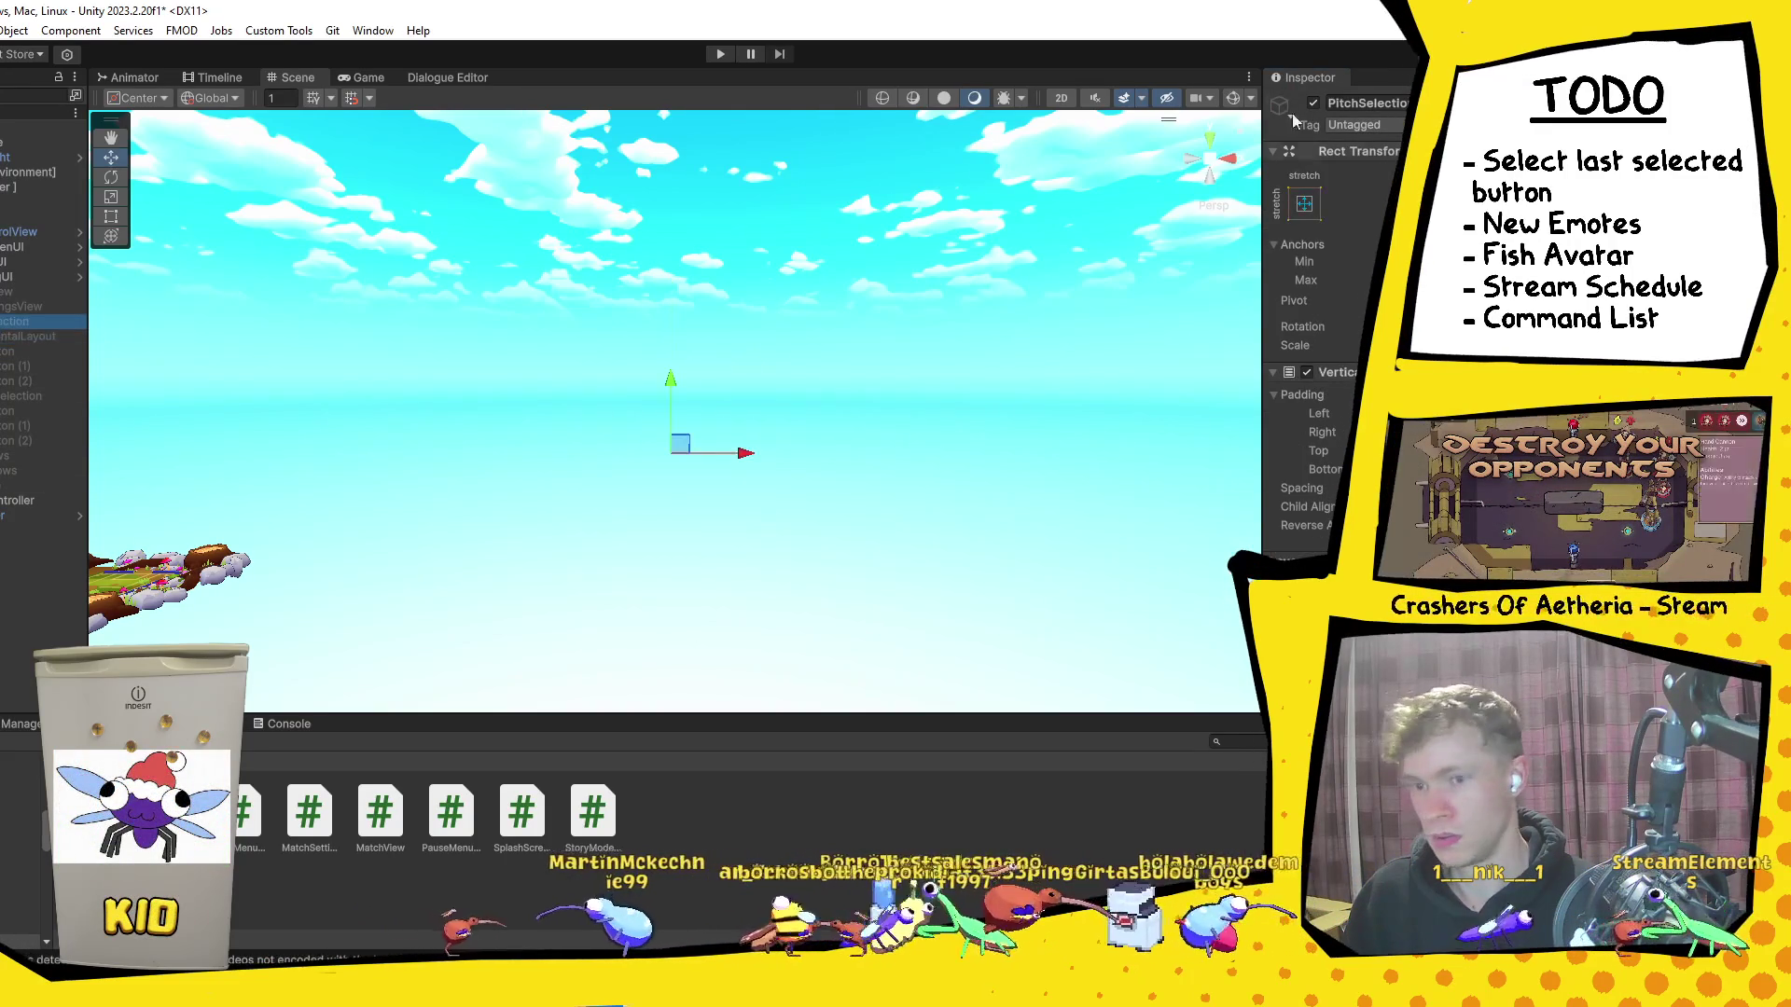
{"action": "left_click", "coordinate": [43, 308]}
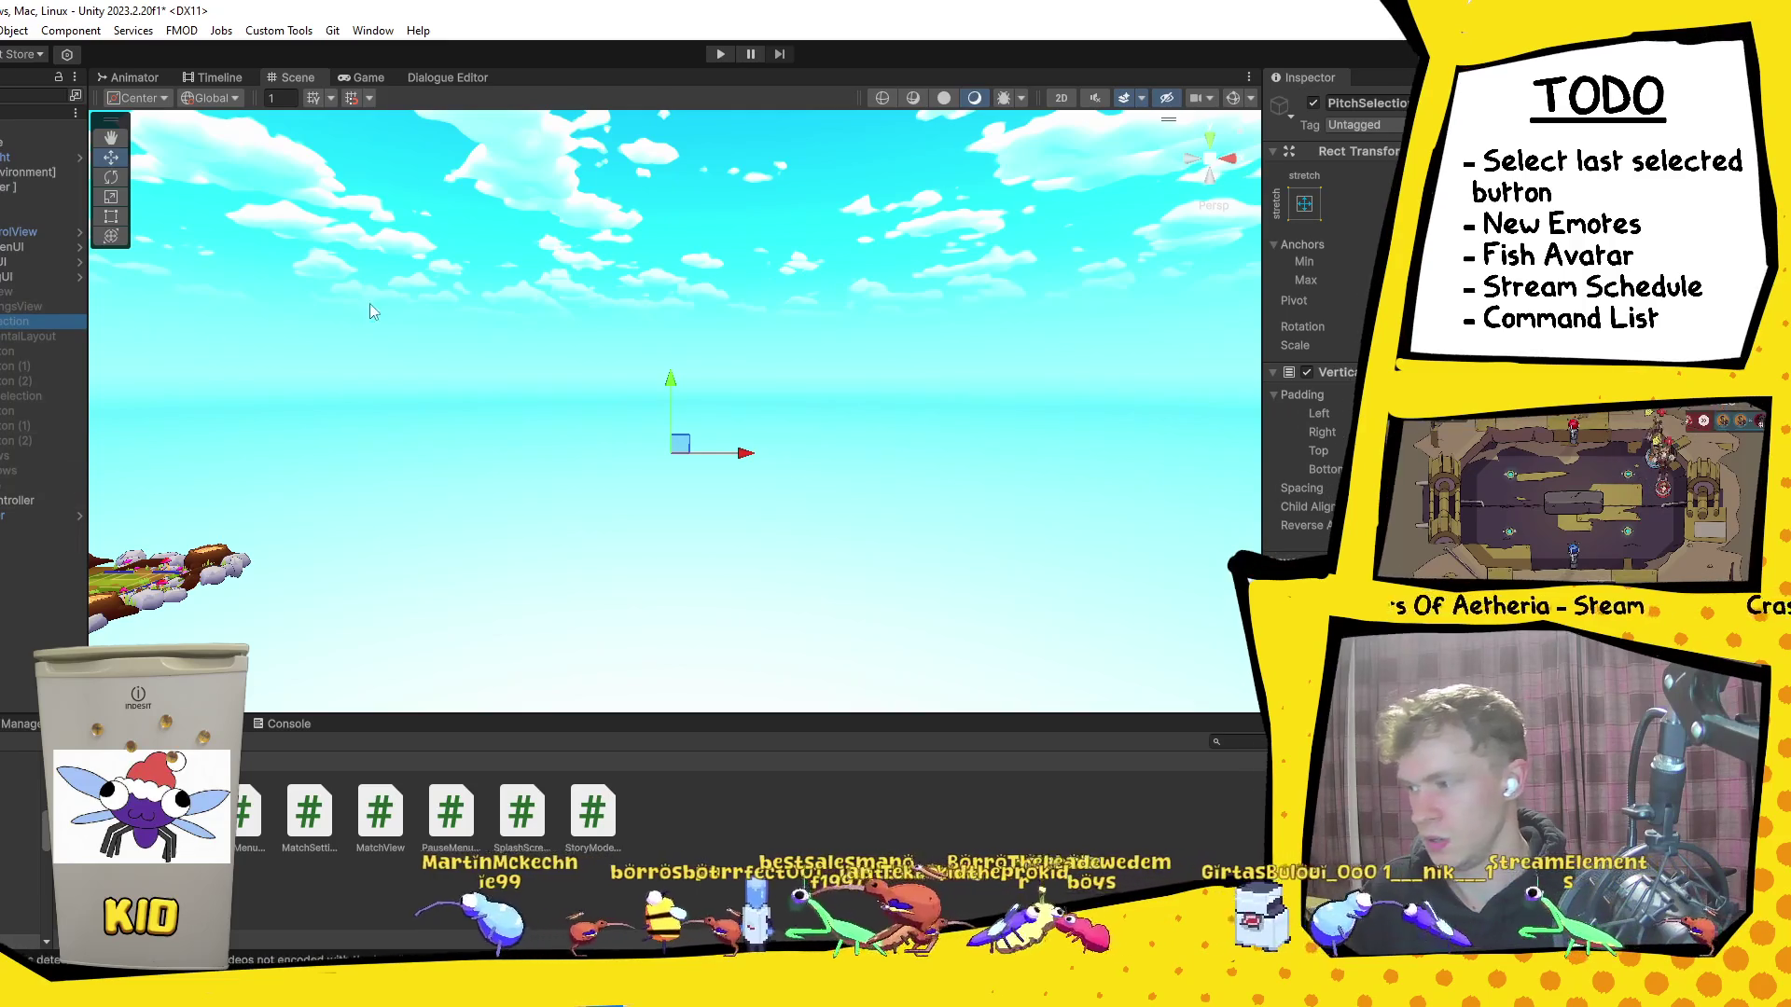
{"action": "left_click", "coordinate": [712, 56]}
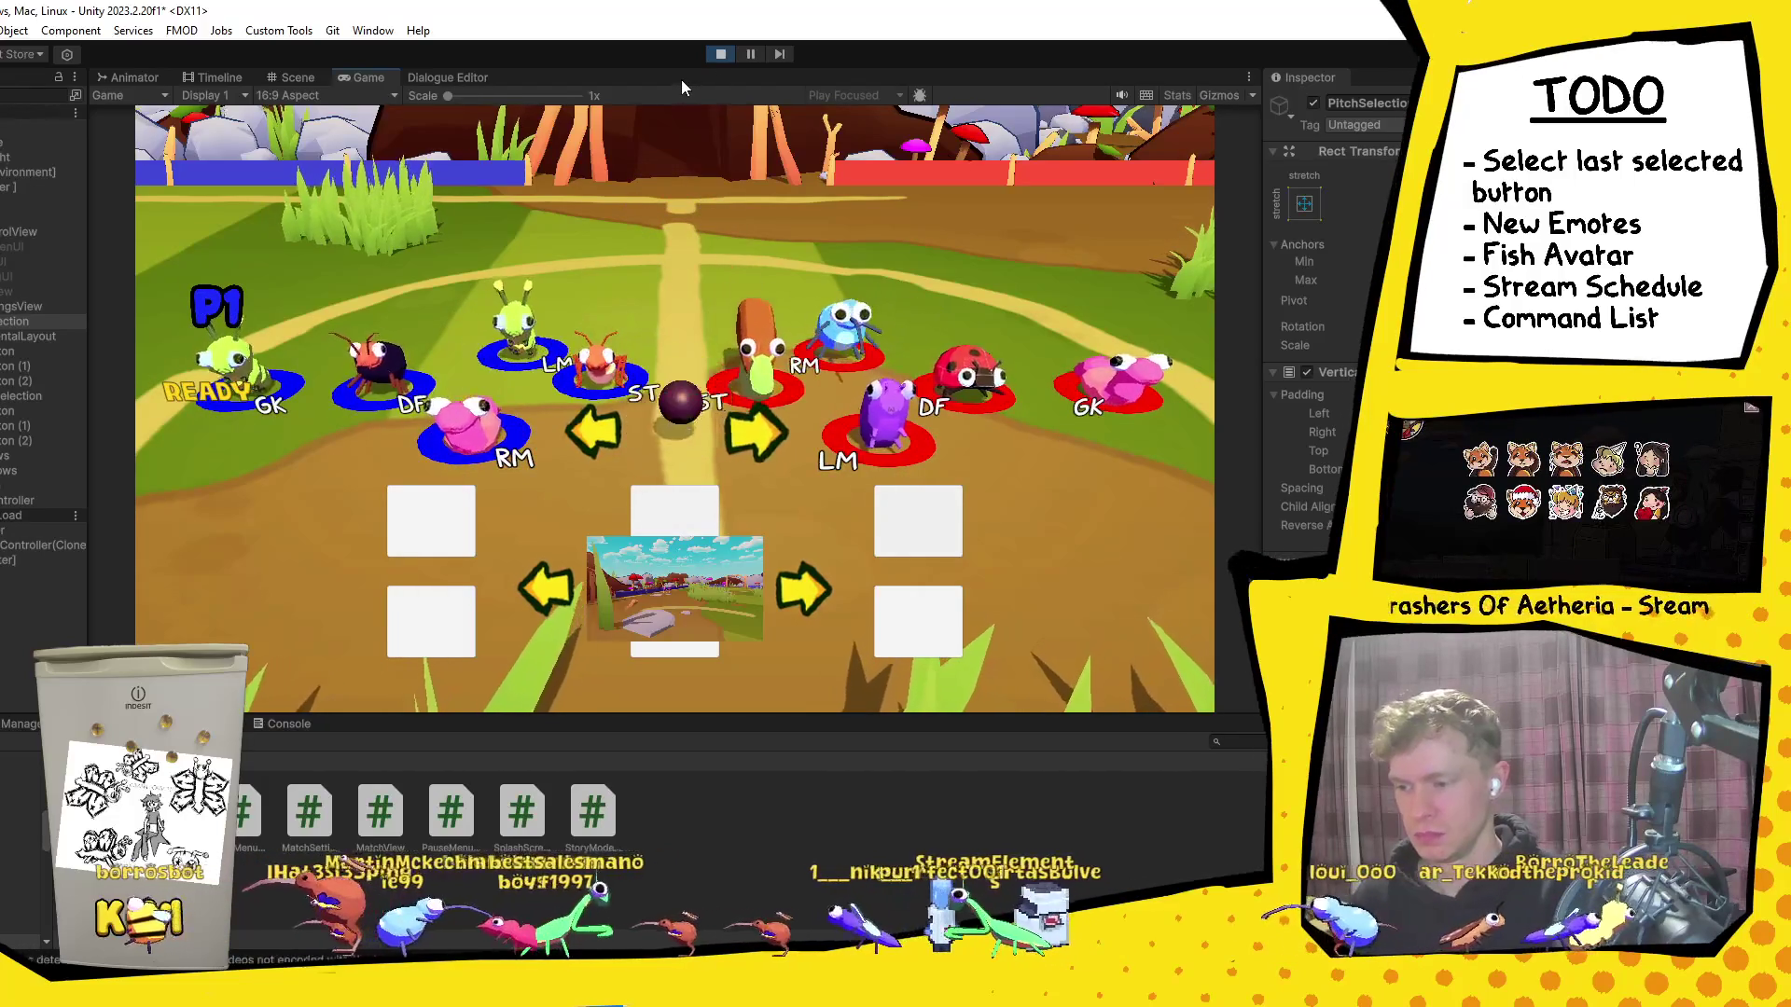
Step: Stop play, reselect the selector buttons to check navigation, rerun the test, then switch to Visual Studio
{"action": "left_click", "coordinate": [720, 53]}
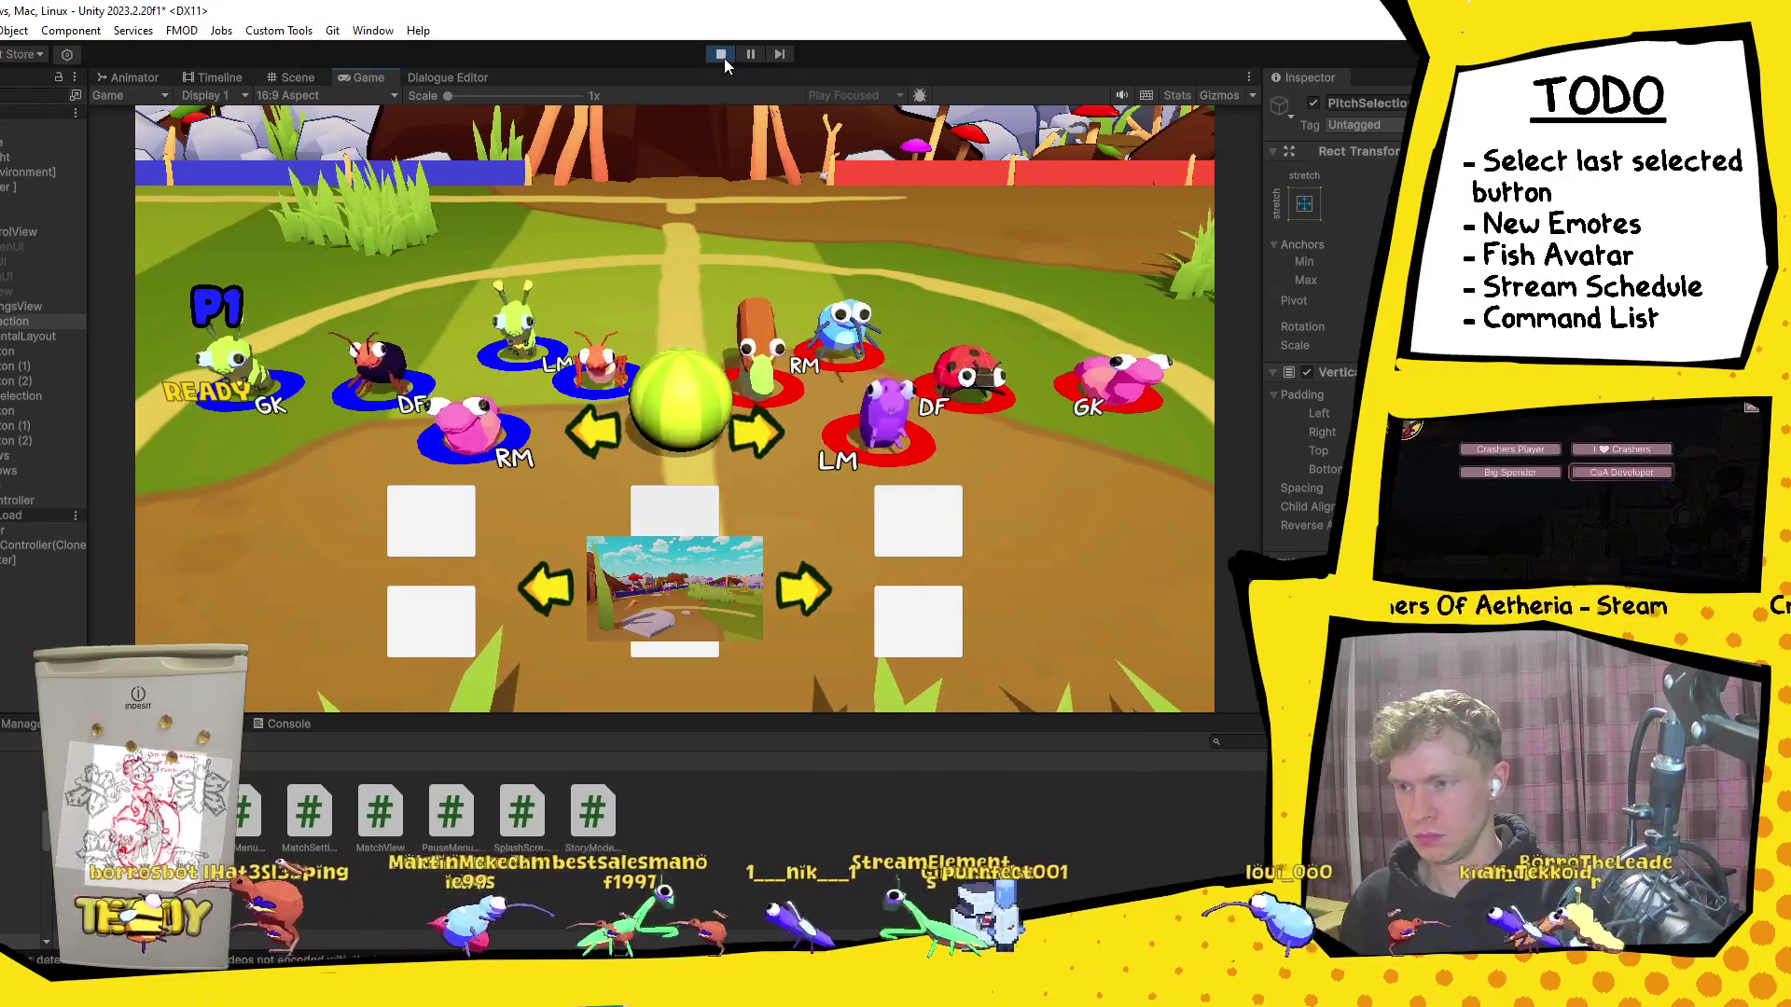
{"action": "left_click", "coordinate": [35, 350]}
{"action": "left_click", "coordinate": [25, 383], "text": "shift"}
{"action": "left_click", "coordinate": [15, 412], "text": "shift"}
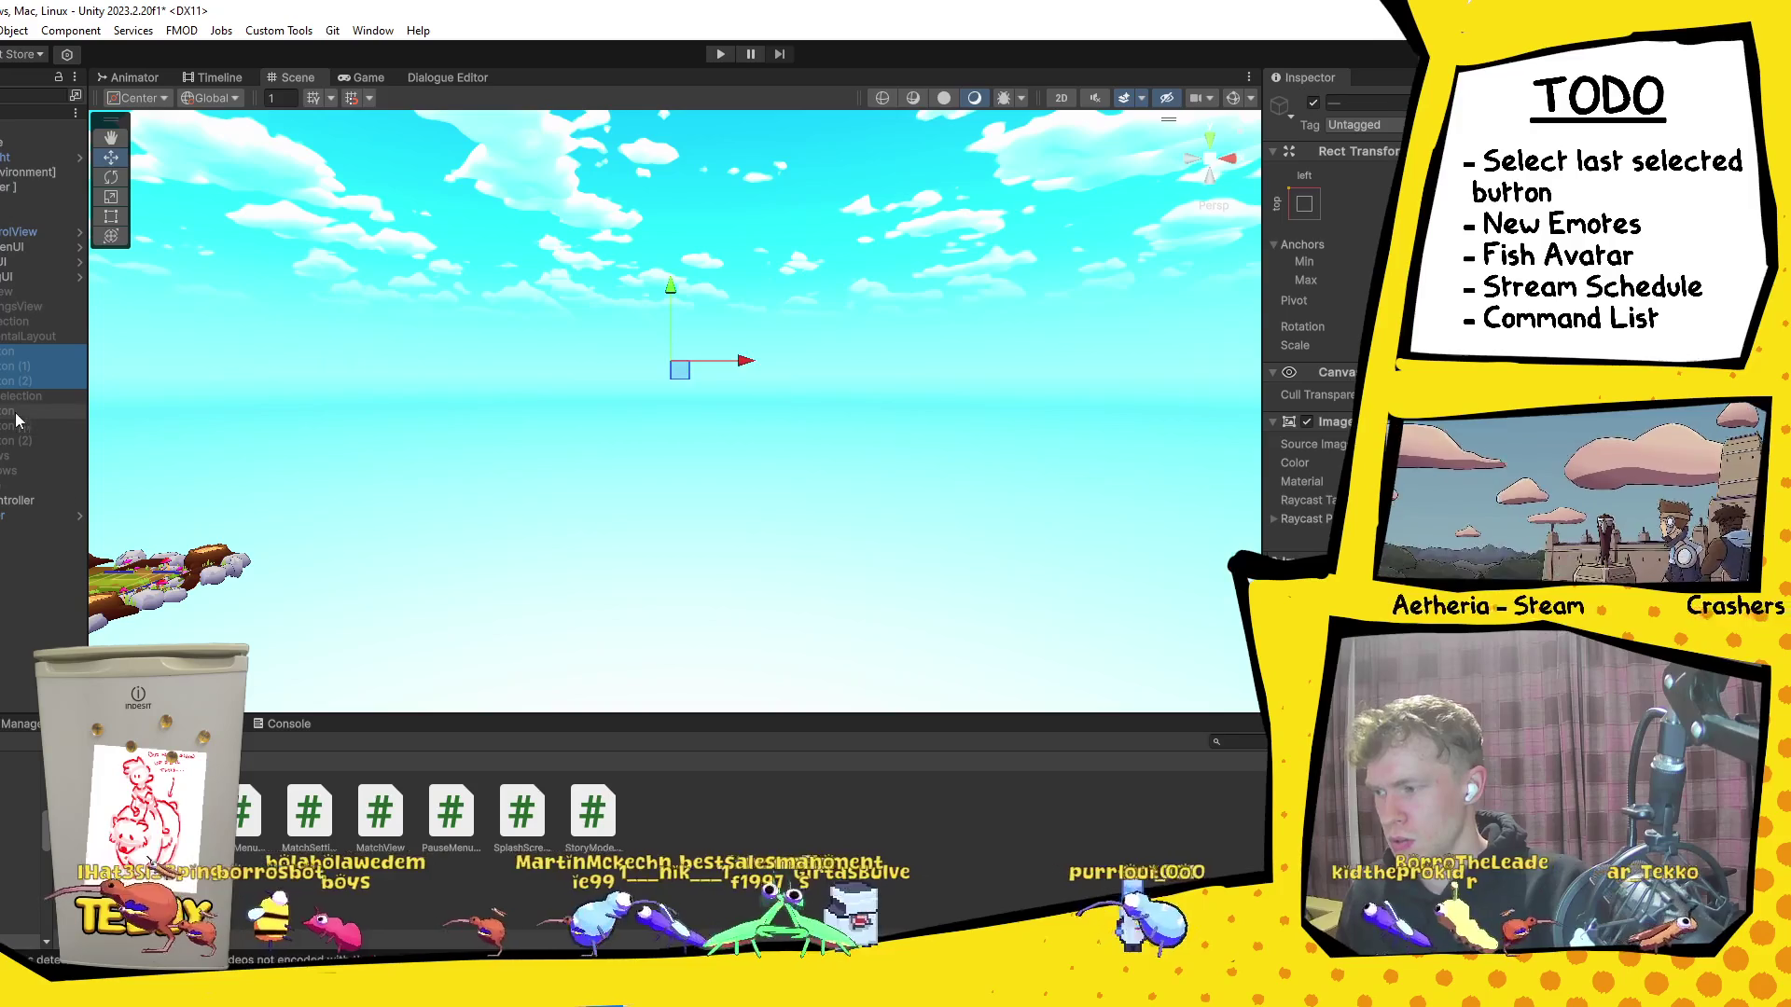
{"action": "left_click", "coordinate": [30, 434], "text": "shift"}
{"action": "scroll", "coordinate": [1334, 327], "scroll_direction": "down", "scroll_amount": 8}
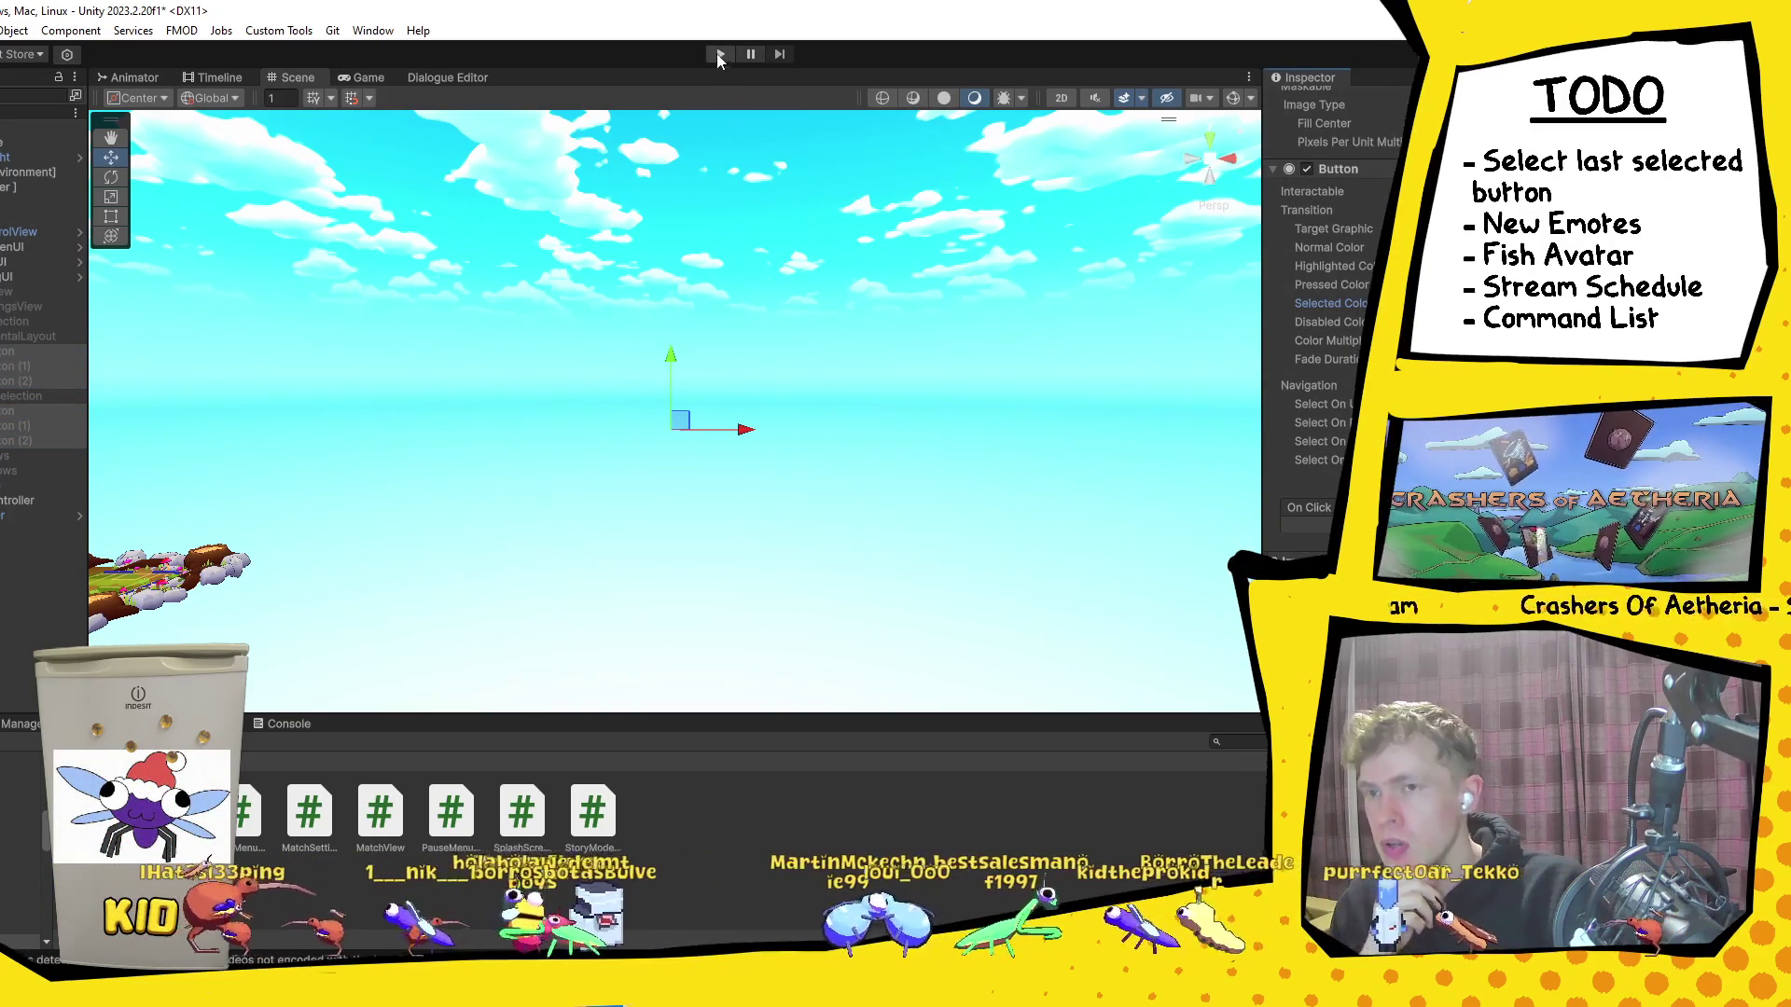
{"action": "left_click", "coordinate": [719, 54]}
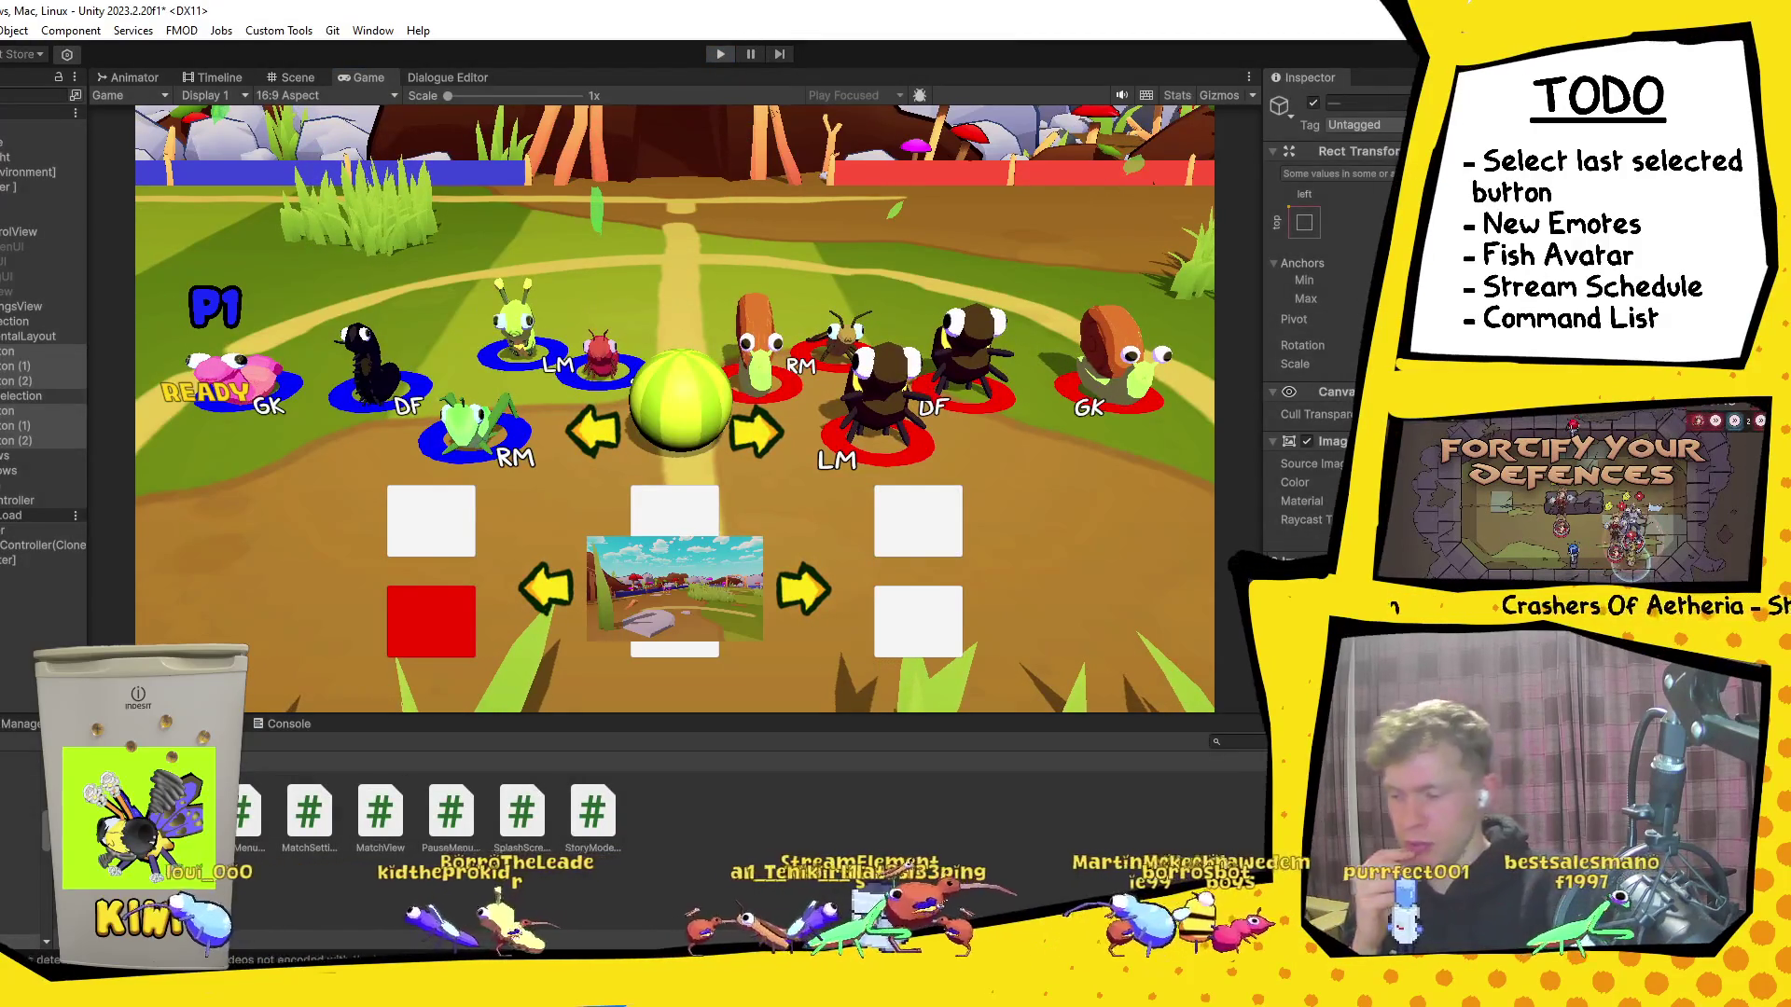
{"action": "key", "text": "alt+Tab"}
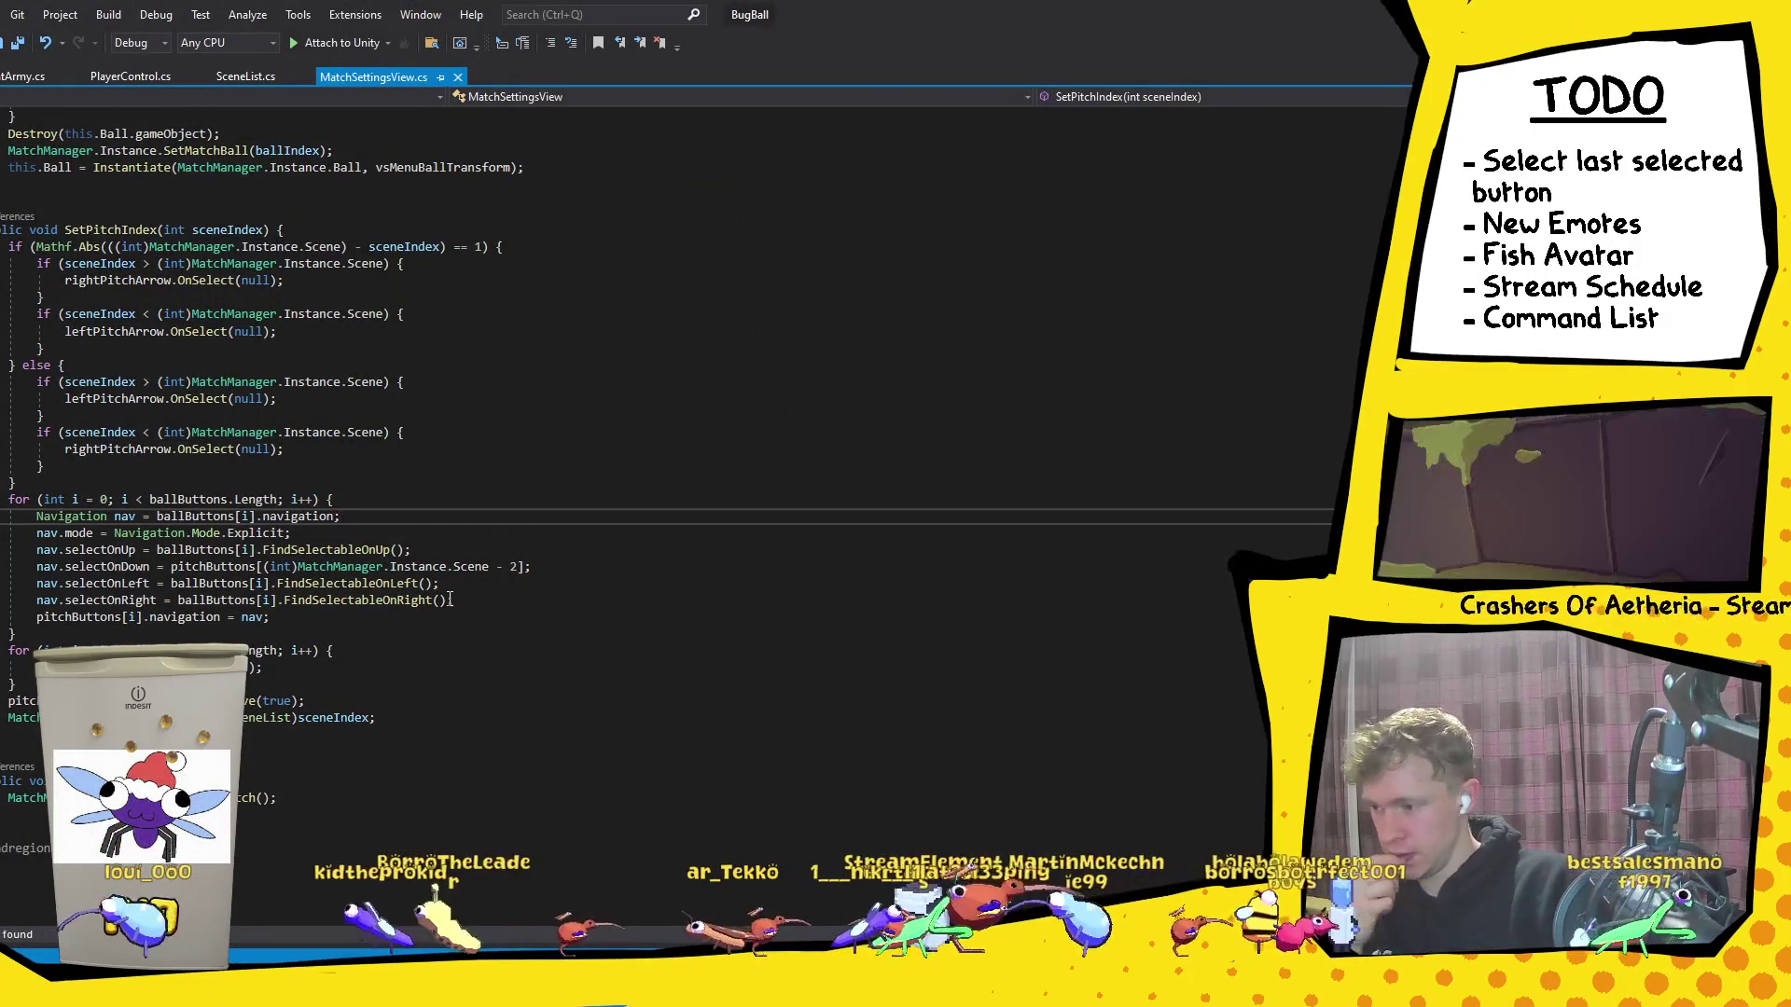
{"action": "left_click", "coordinate": [247, 583]}
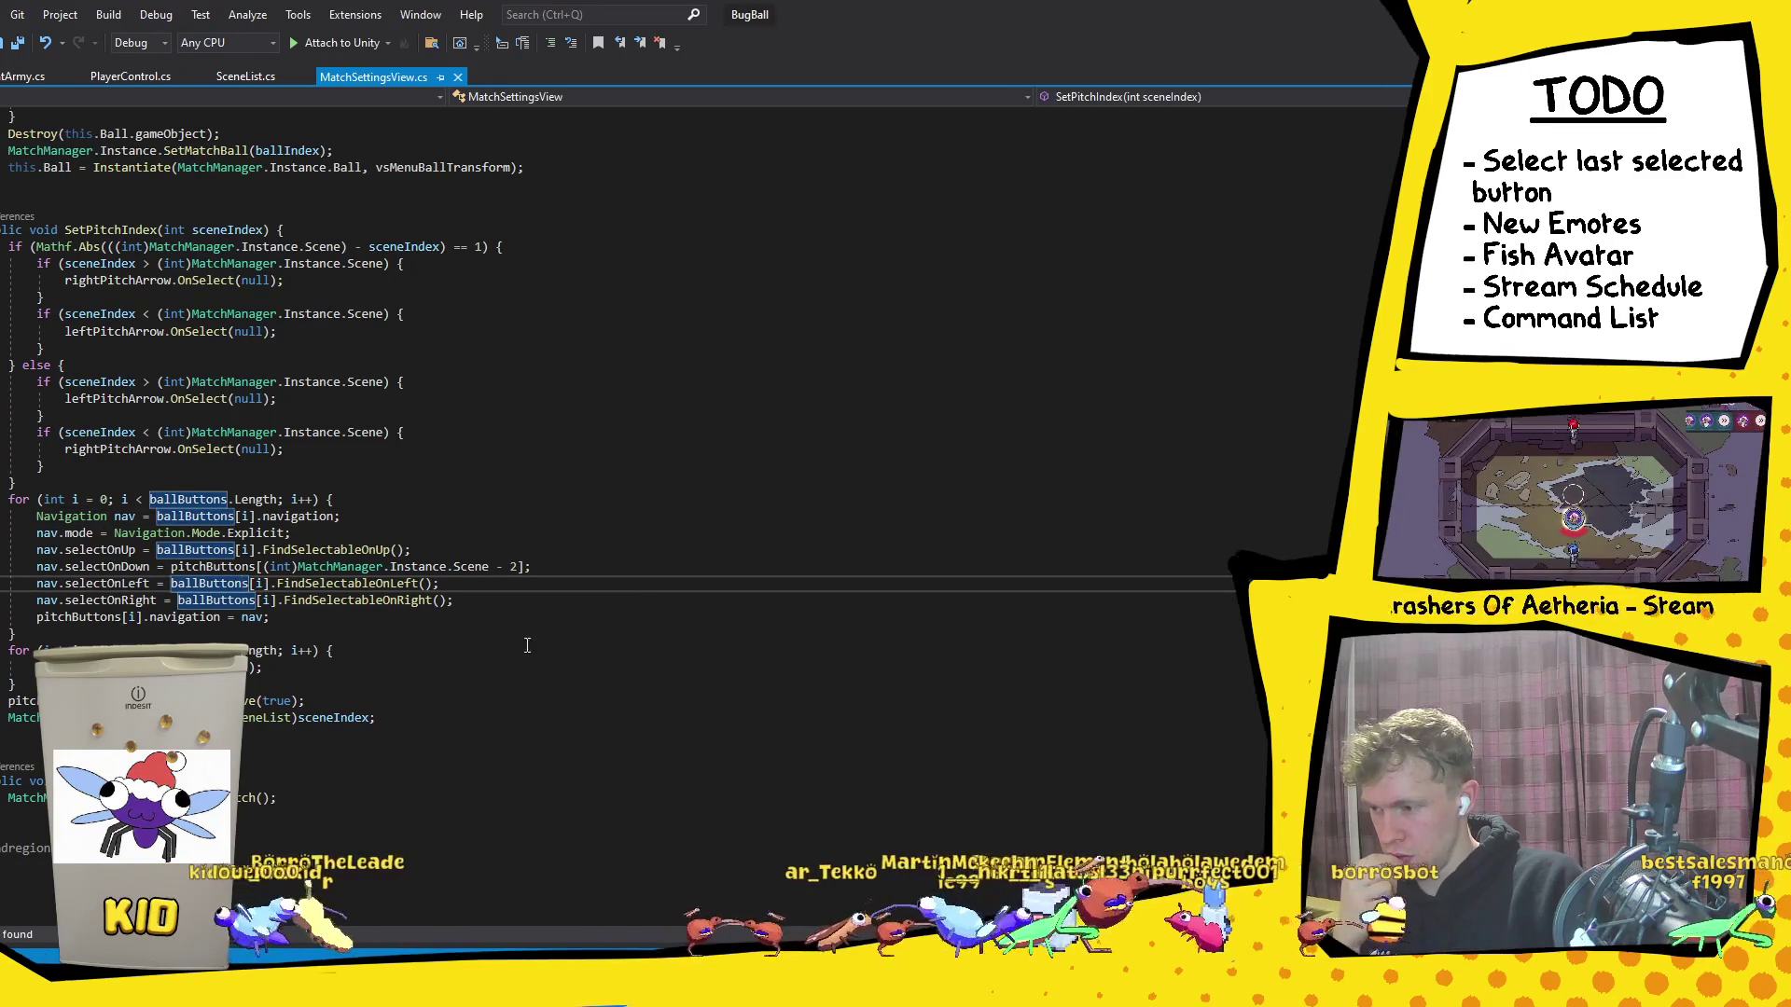
{"action": "scroll", "coordinate": [522, 641], "scroll_direction": "up", "scroll_amount": 11}
{"action": "scroll", "coordinate": [522, 642], "scroll_direction": "up", "scroll_amount": 2}
{"action": "scroll", "coordinate": [523, 641], "scroll_direction": "down", "scroll_amount": 2}
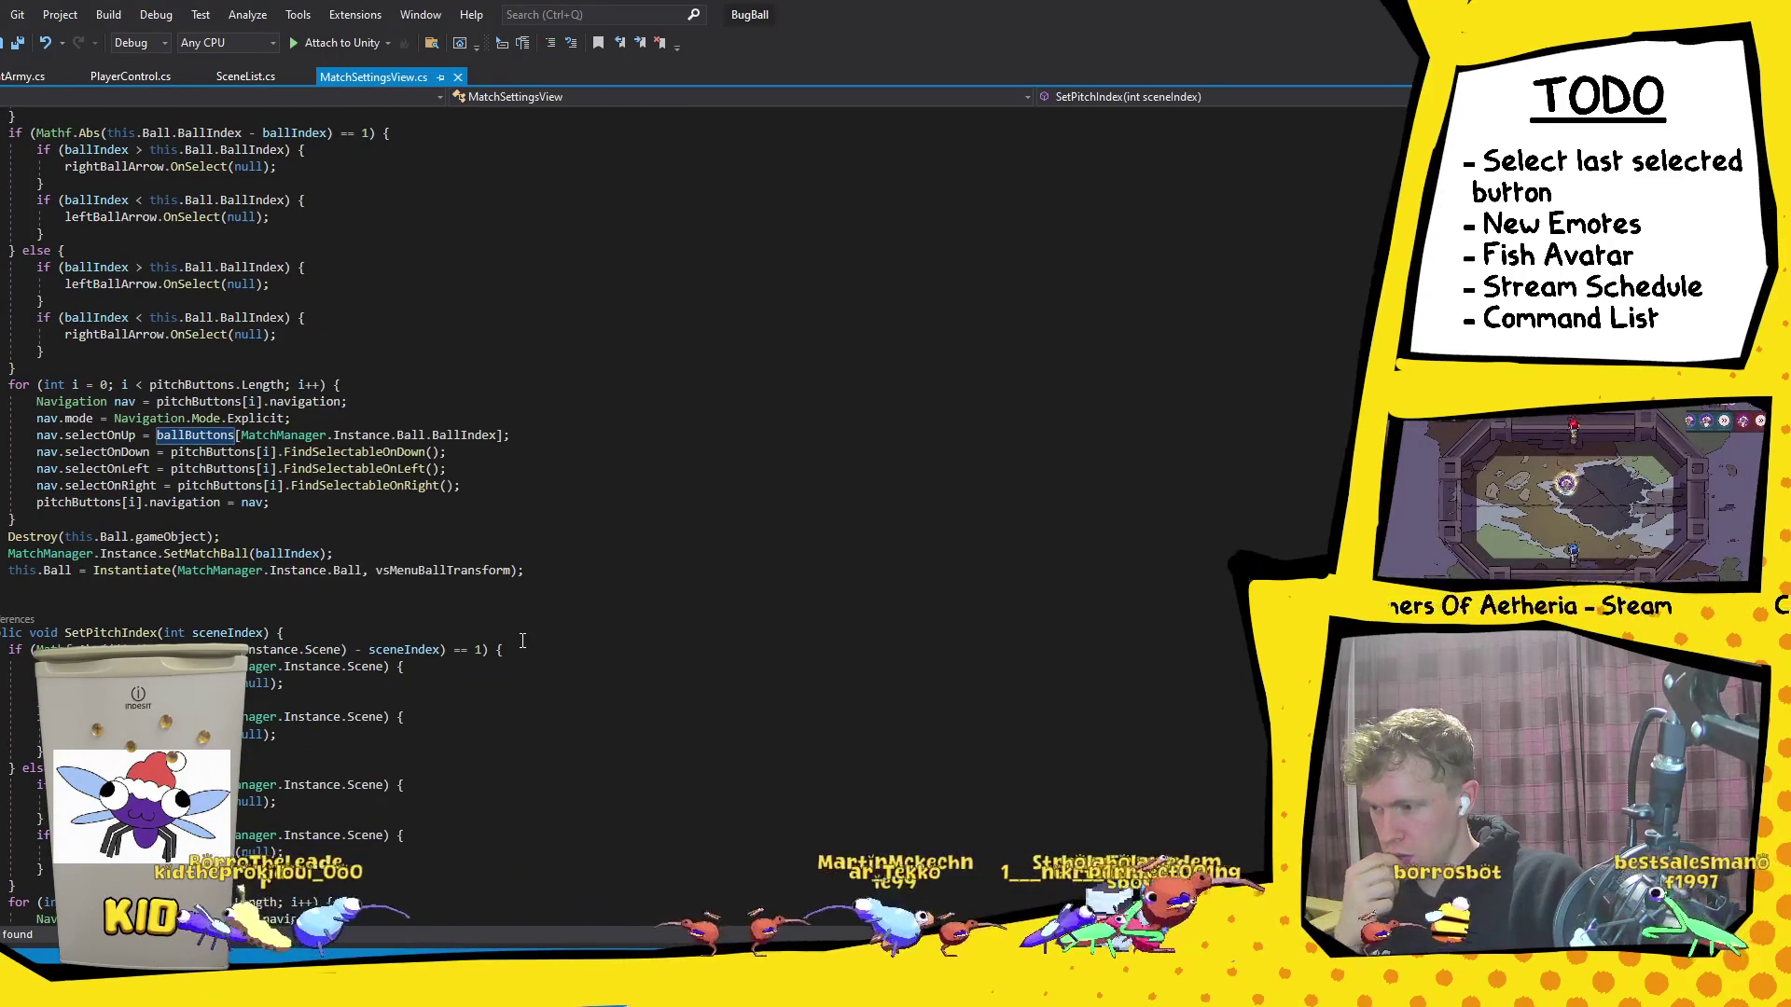
{"action": "scroll", "coordinate": [522, 641], "scroll_direction": "up", "scroll_amount": 2}
{"action": "scroll", "coordinate": [523, 639], "scroll_direction": "down", "scroll_amount": 10}
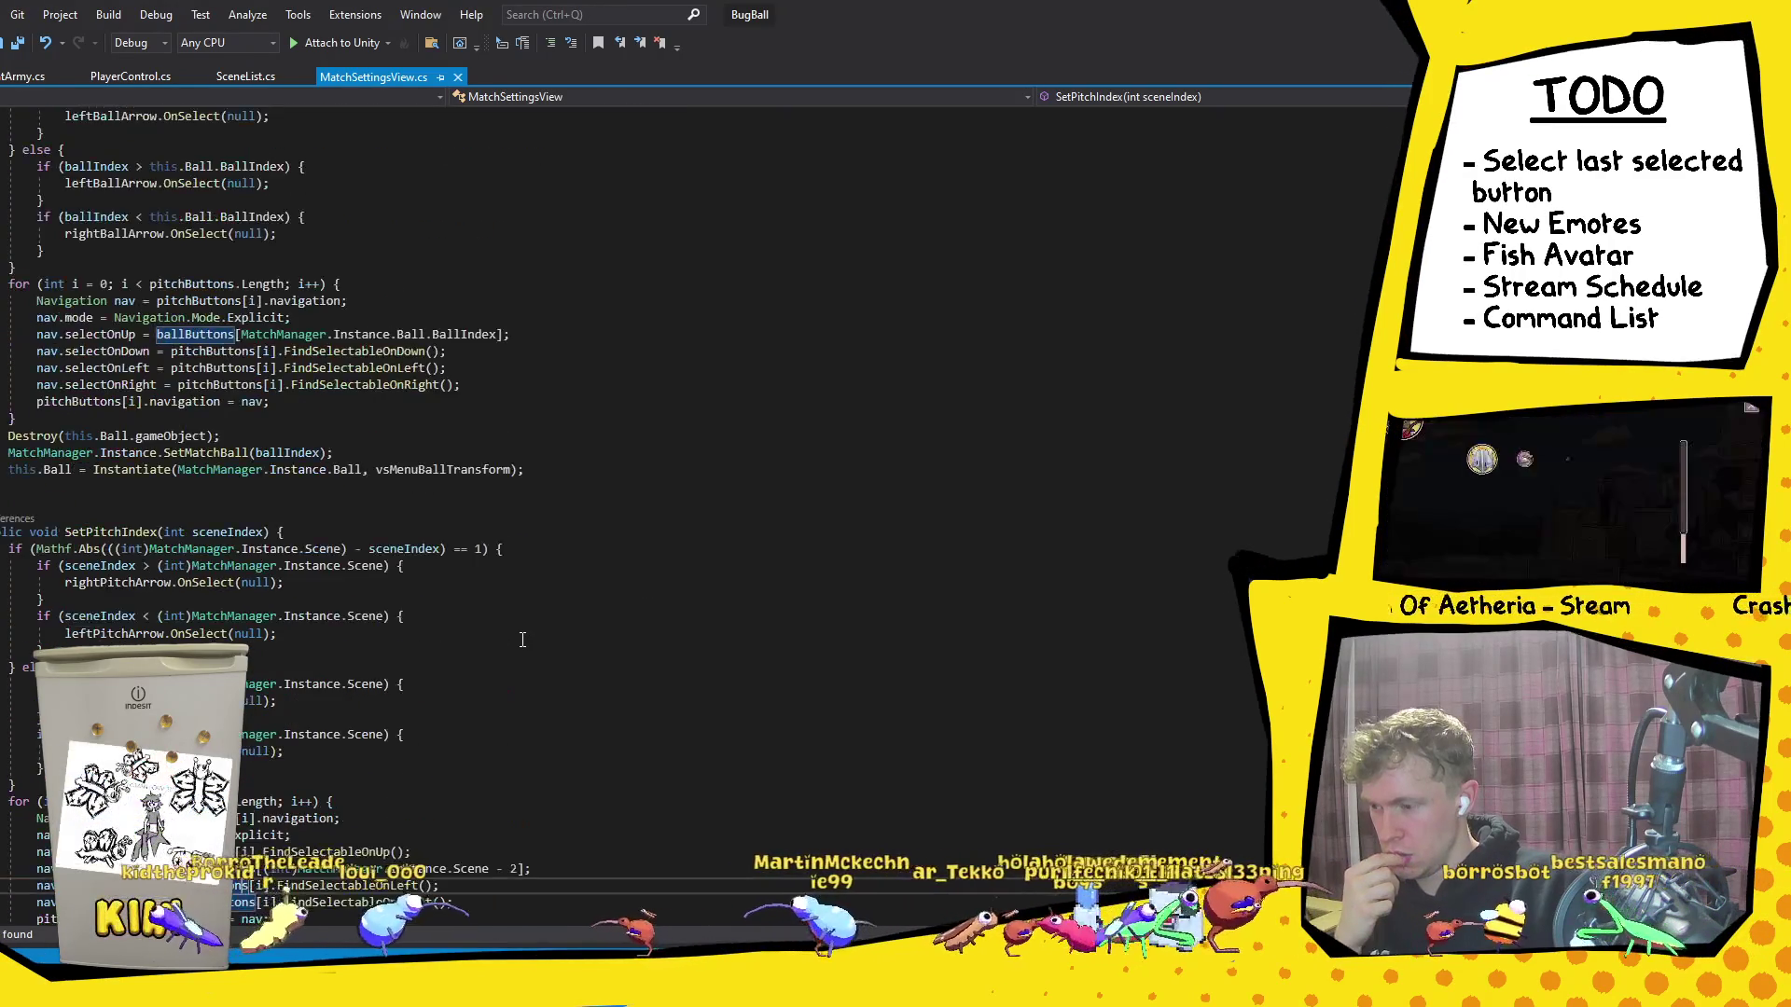
{"action": "scroll", "coordinate": [252, 709], "scroll_direction": "up", "scroll_amount": 5}
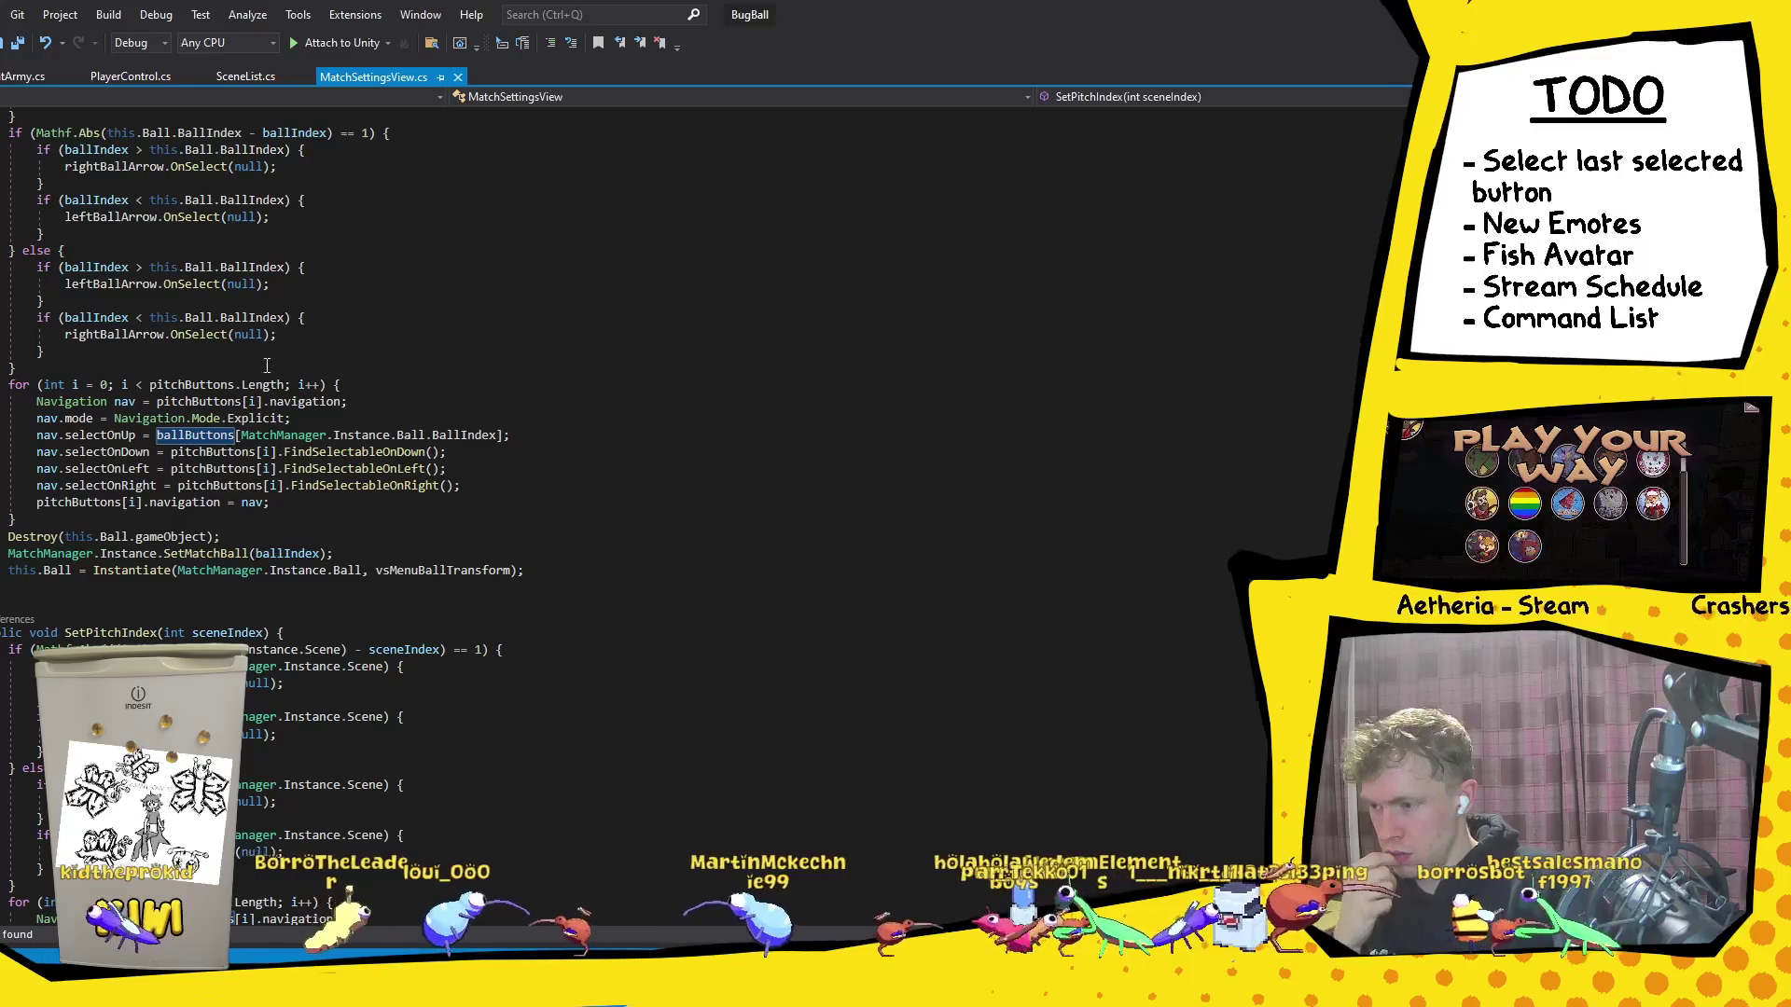
{"action": "left_click", "coordinate": [214, 468]}
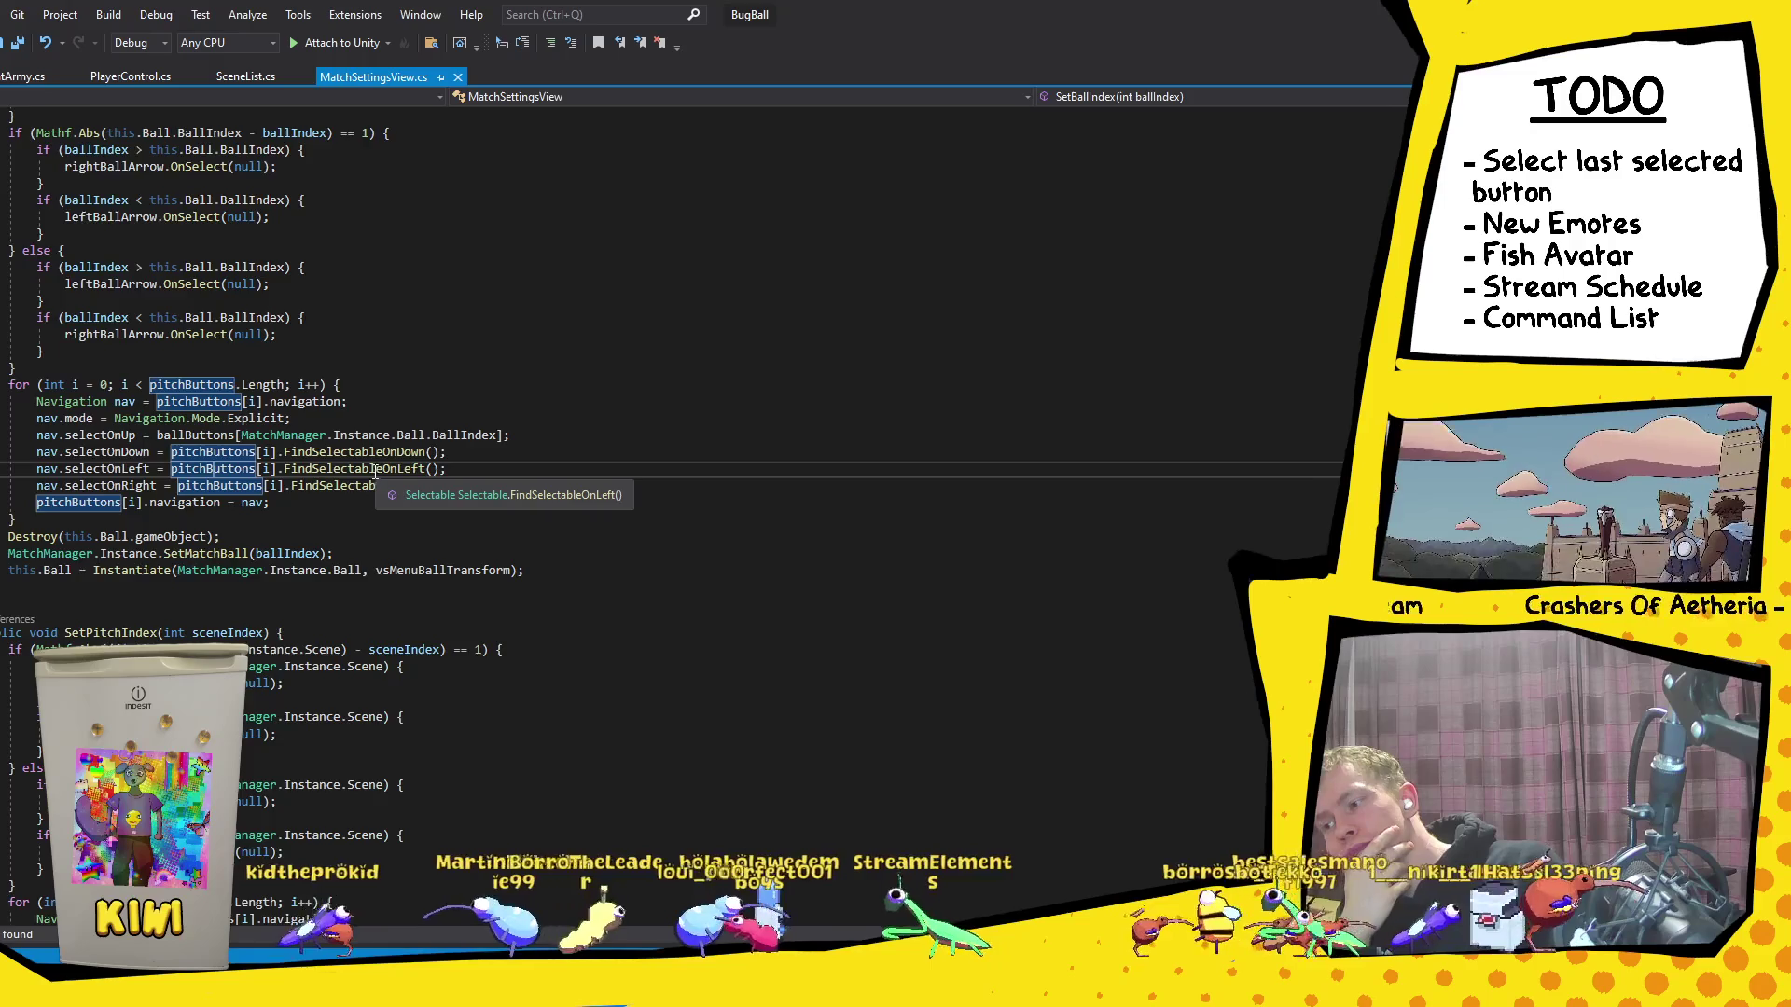
{"action": "scroll", "coordinate": [375, 471], "scroll_direction": "down", "scroll_amount": 8}
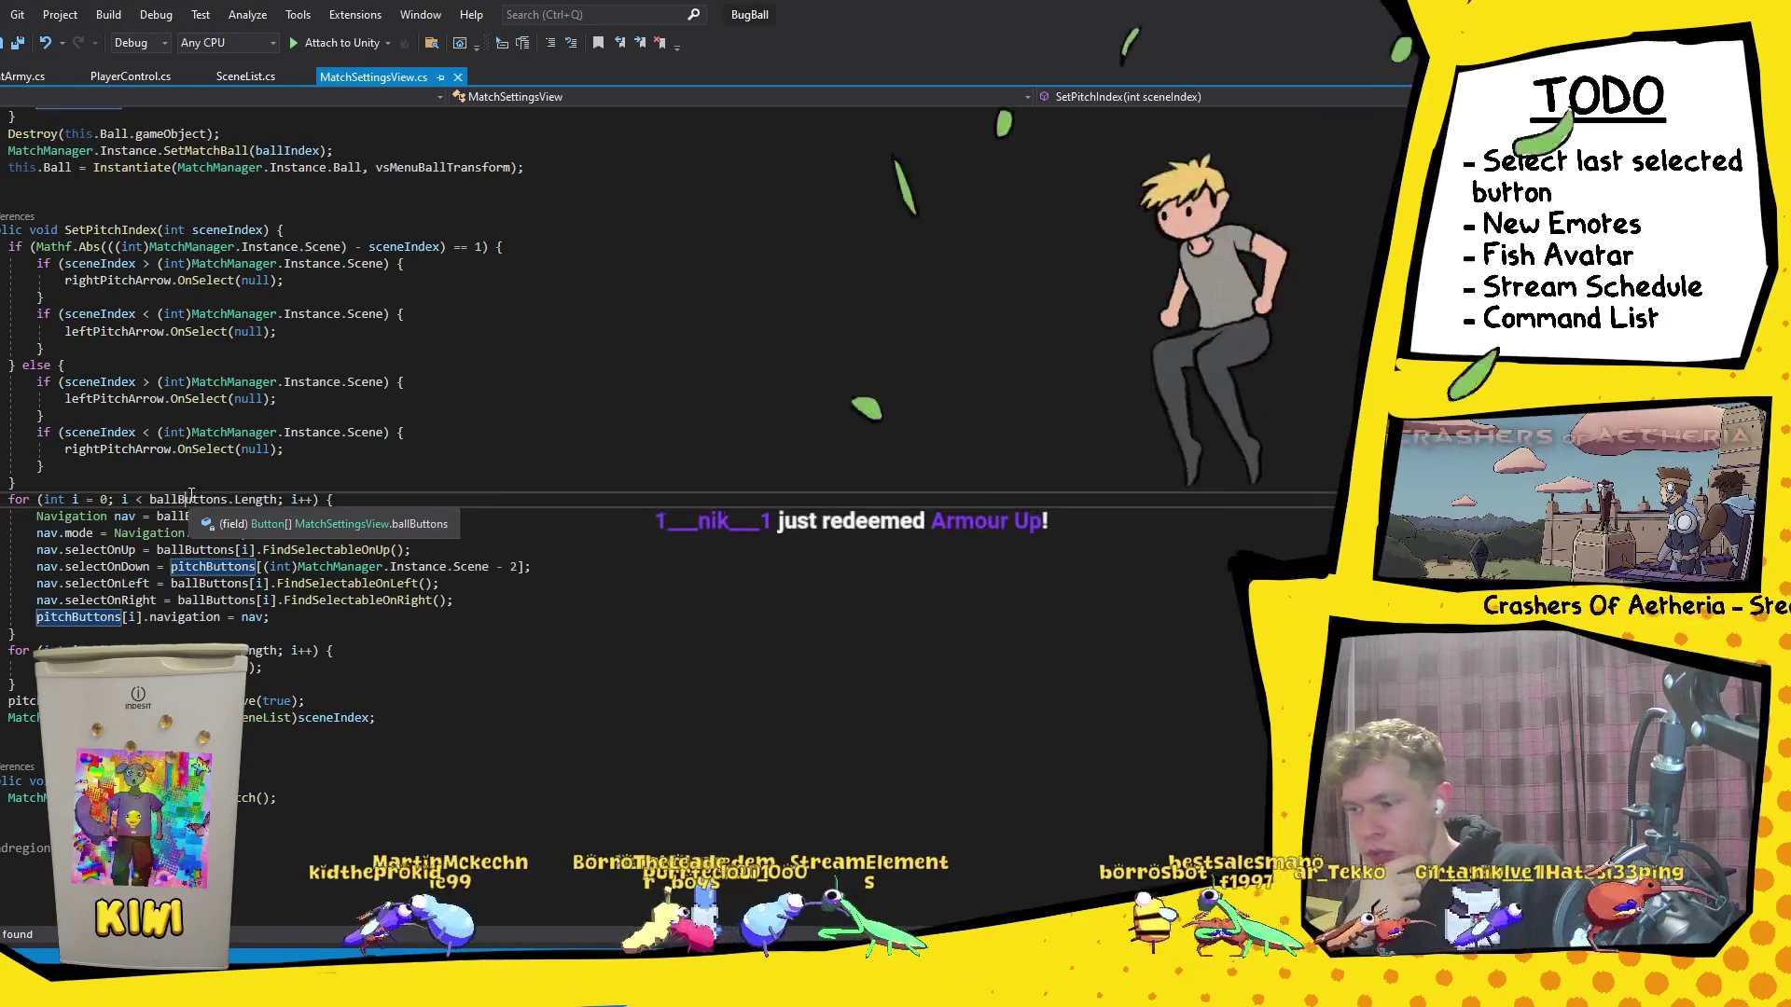
{"action": "left_click", "coordinate": [190, 499]}
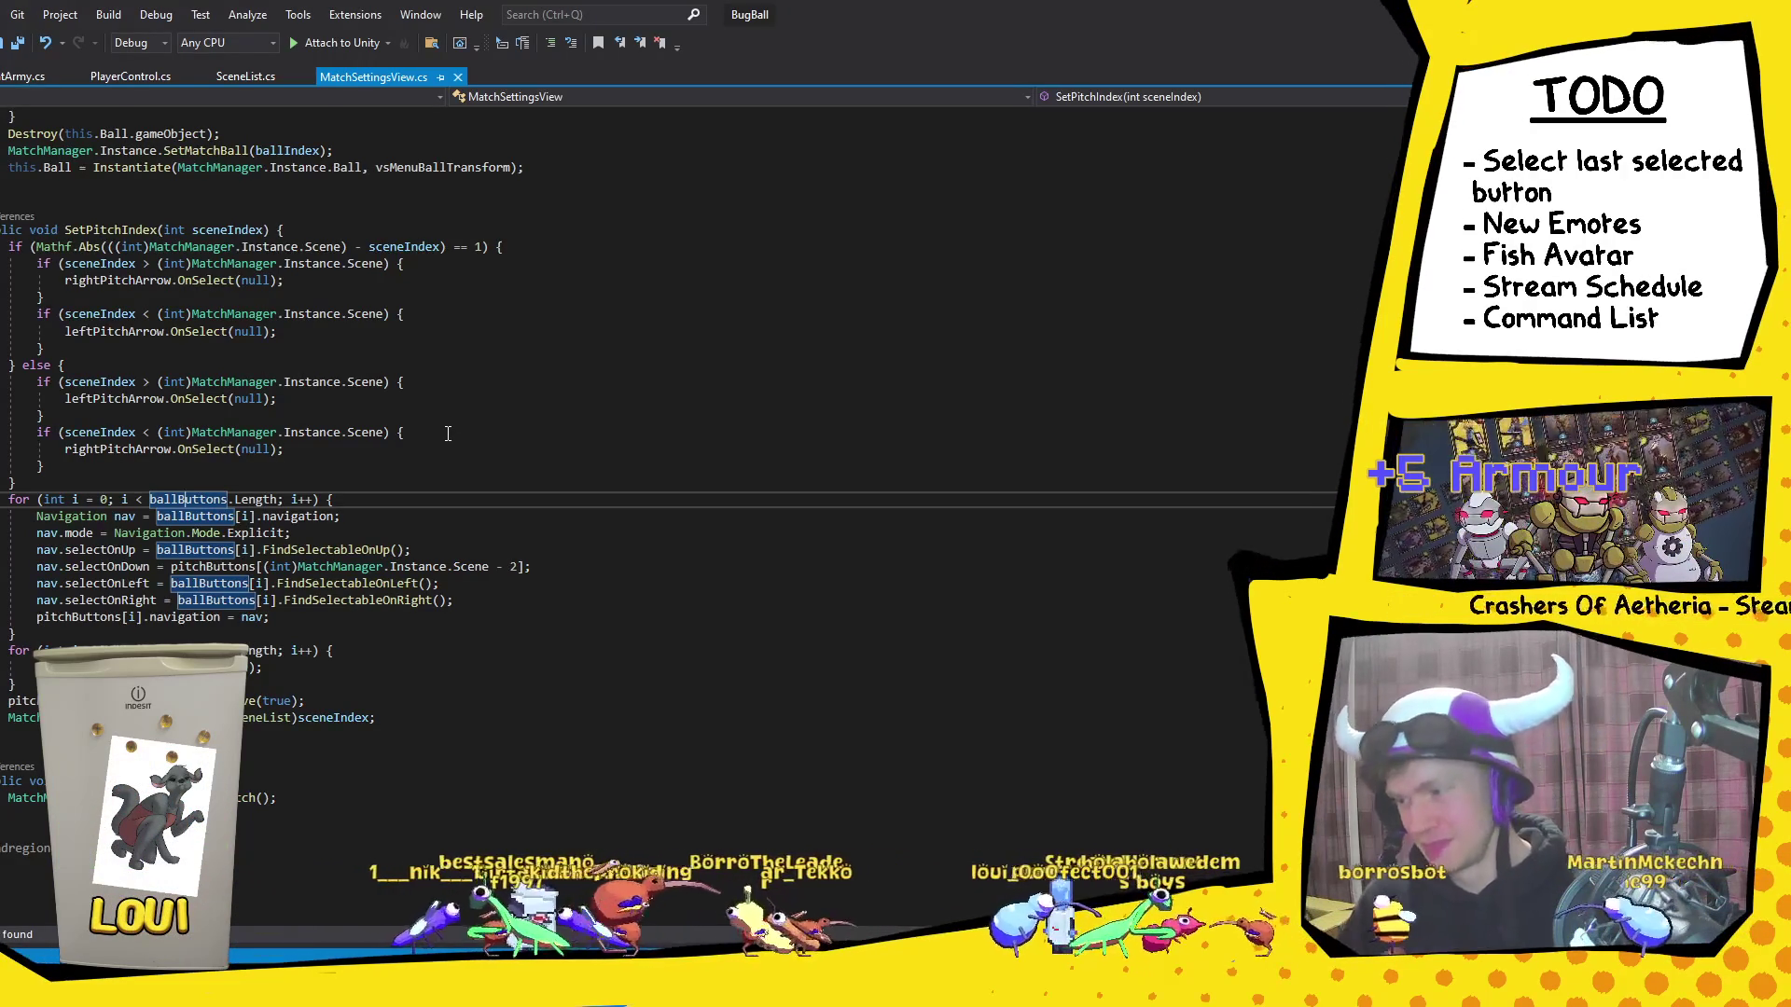
Step: Review where pitchButtons is referenced in SetBallIndex and the navigation setup lines
{"action": "scroll", "coordinate": [400, 448], "scroll_direction": "up", "scroll_amount": 7}
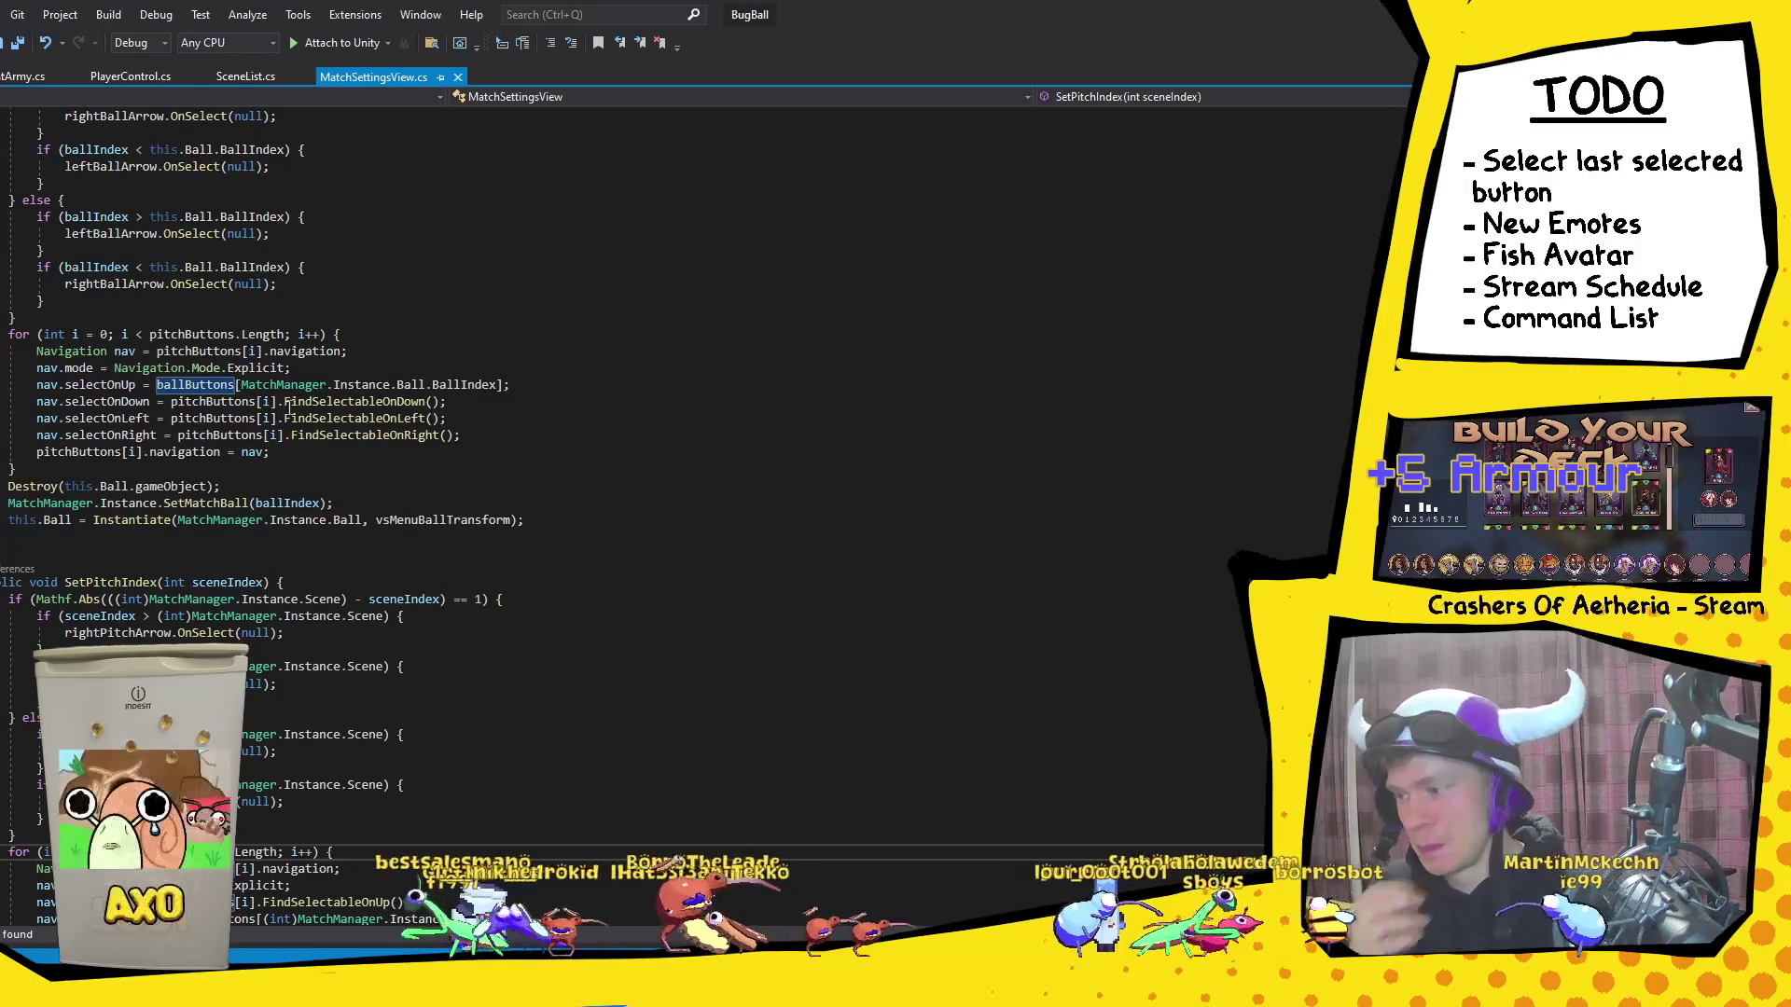
{"action": "left_click", "coordinate": [221, 401]}
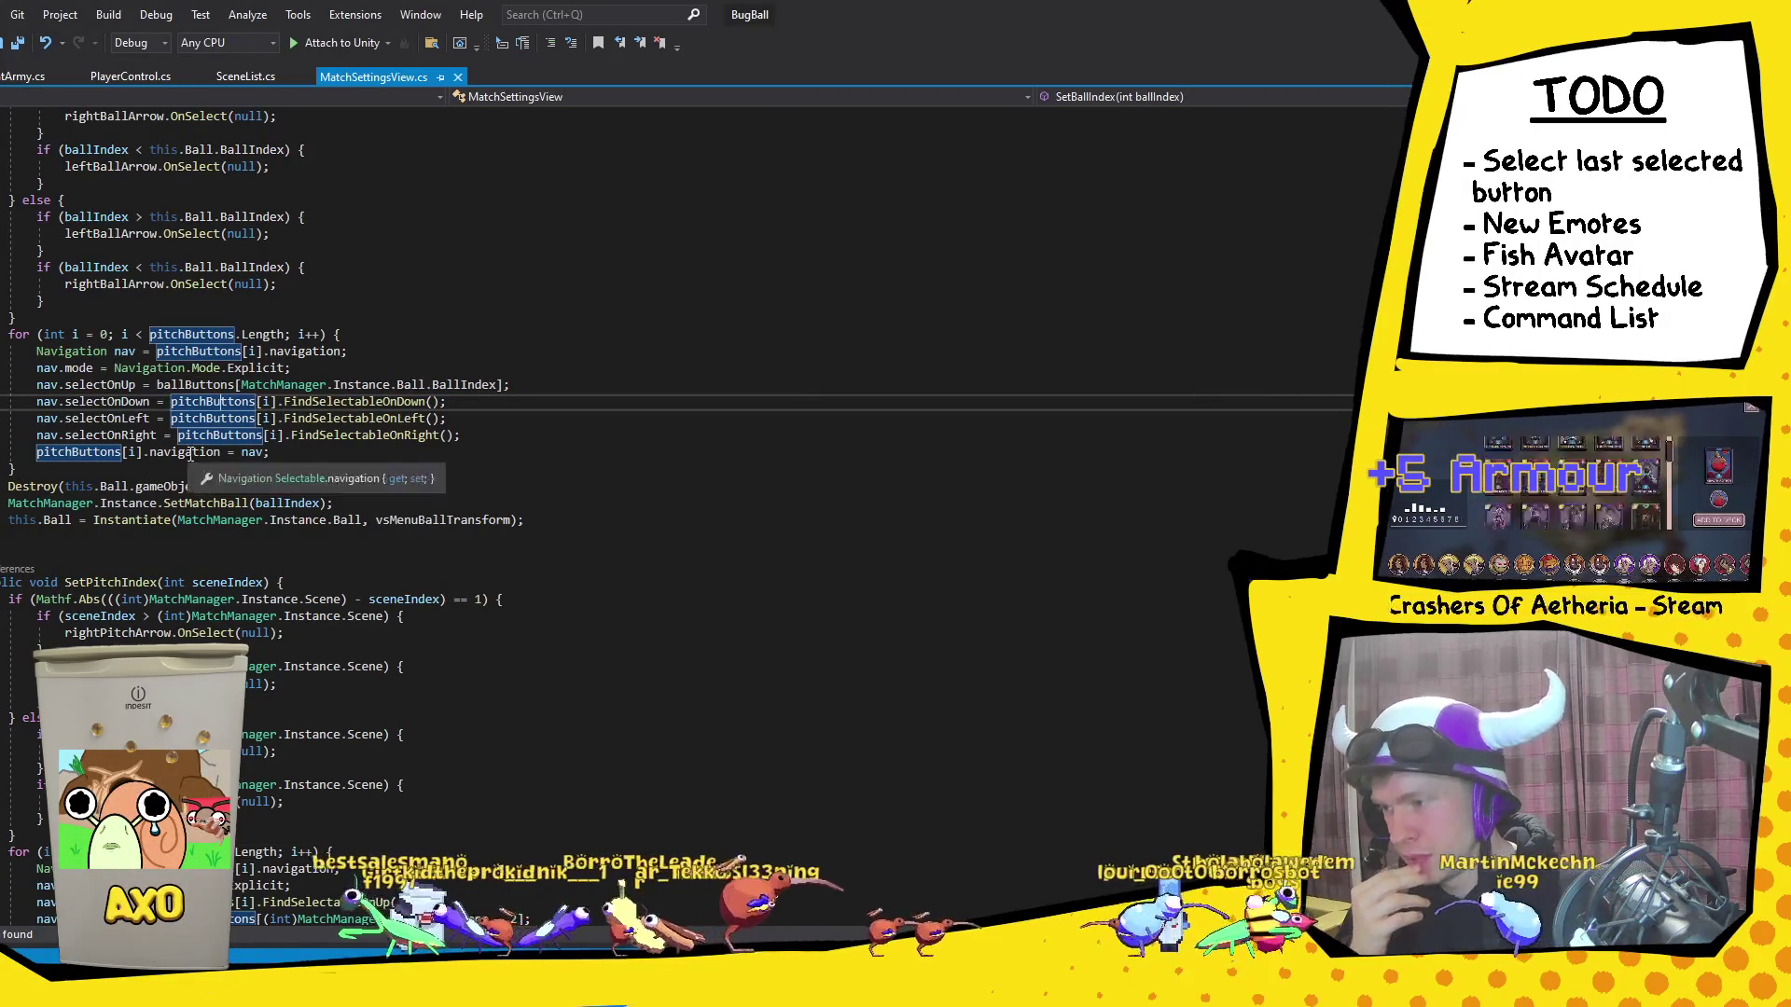
{"action": "left_click", "coordinate": [221, 418]}
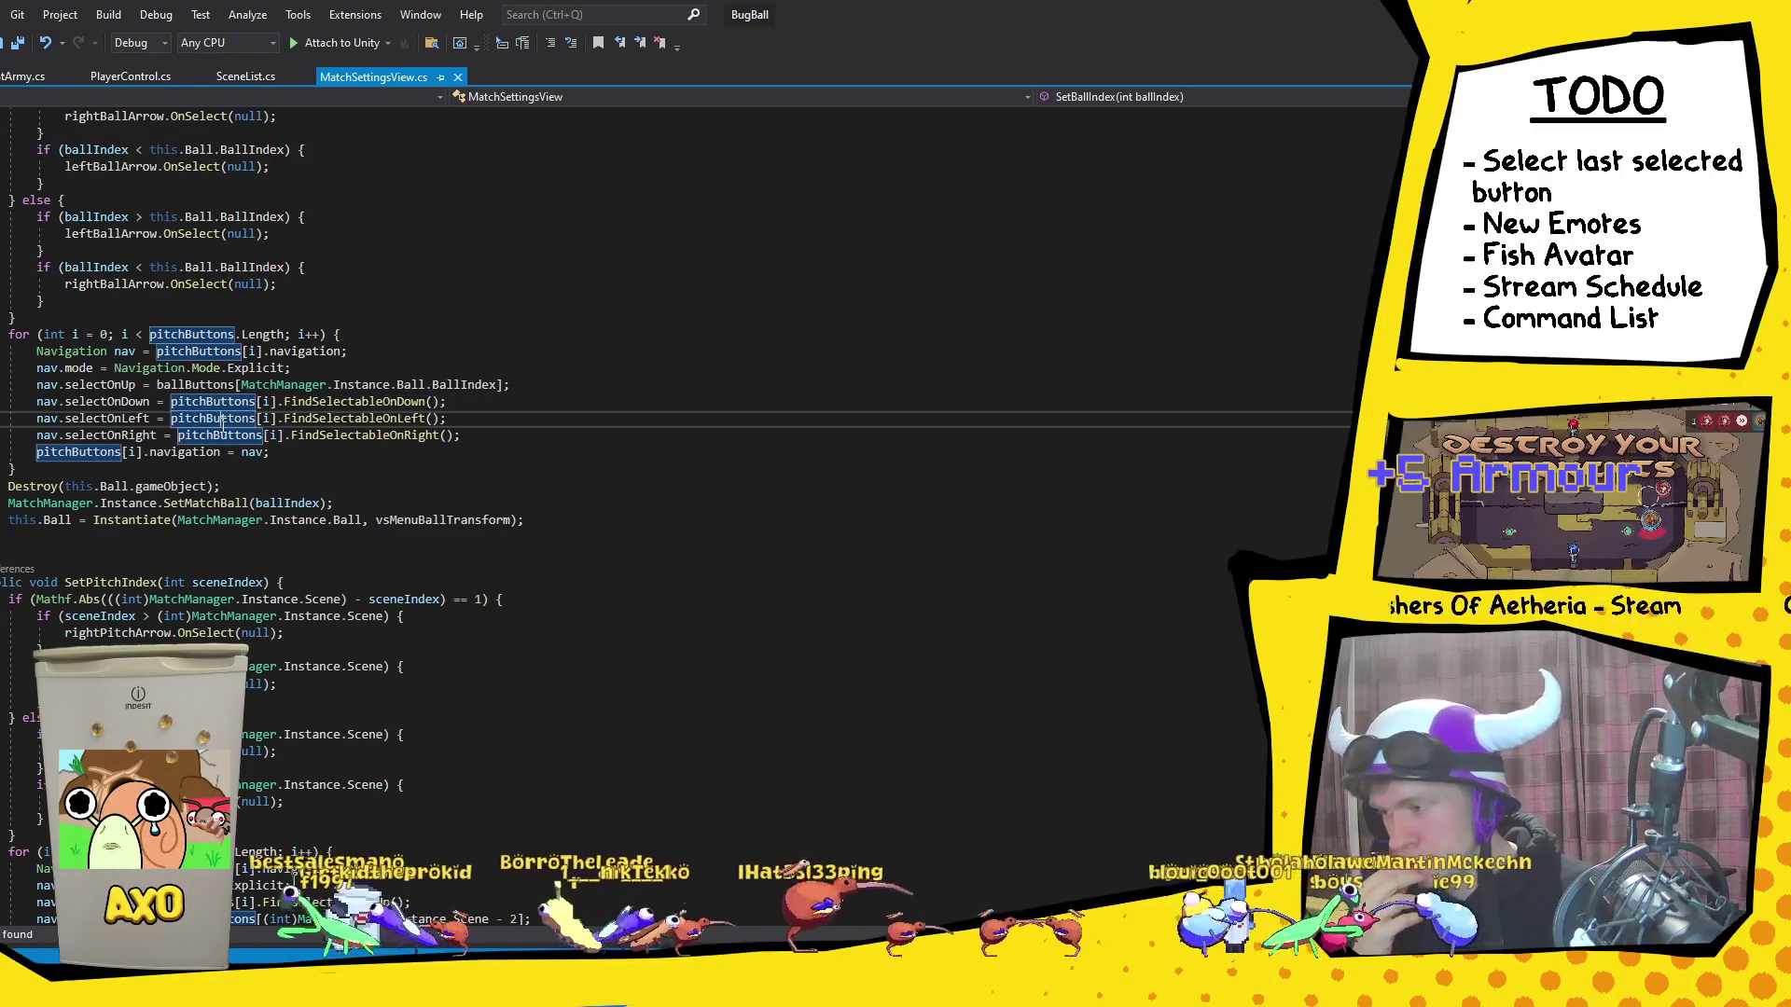
{"action": "left_click", "coordinate": [213, 351]}
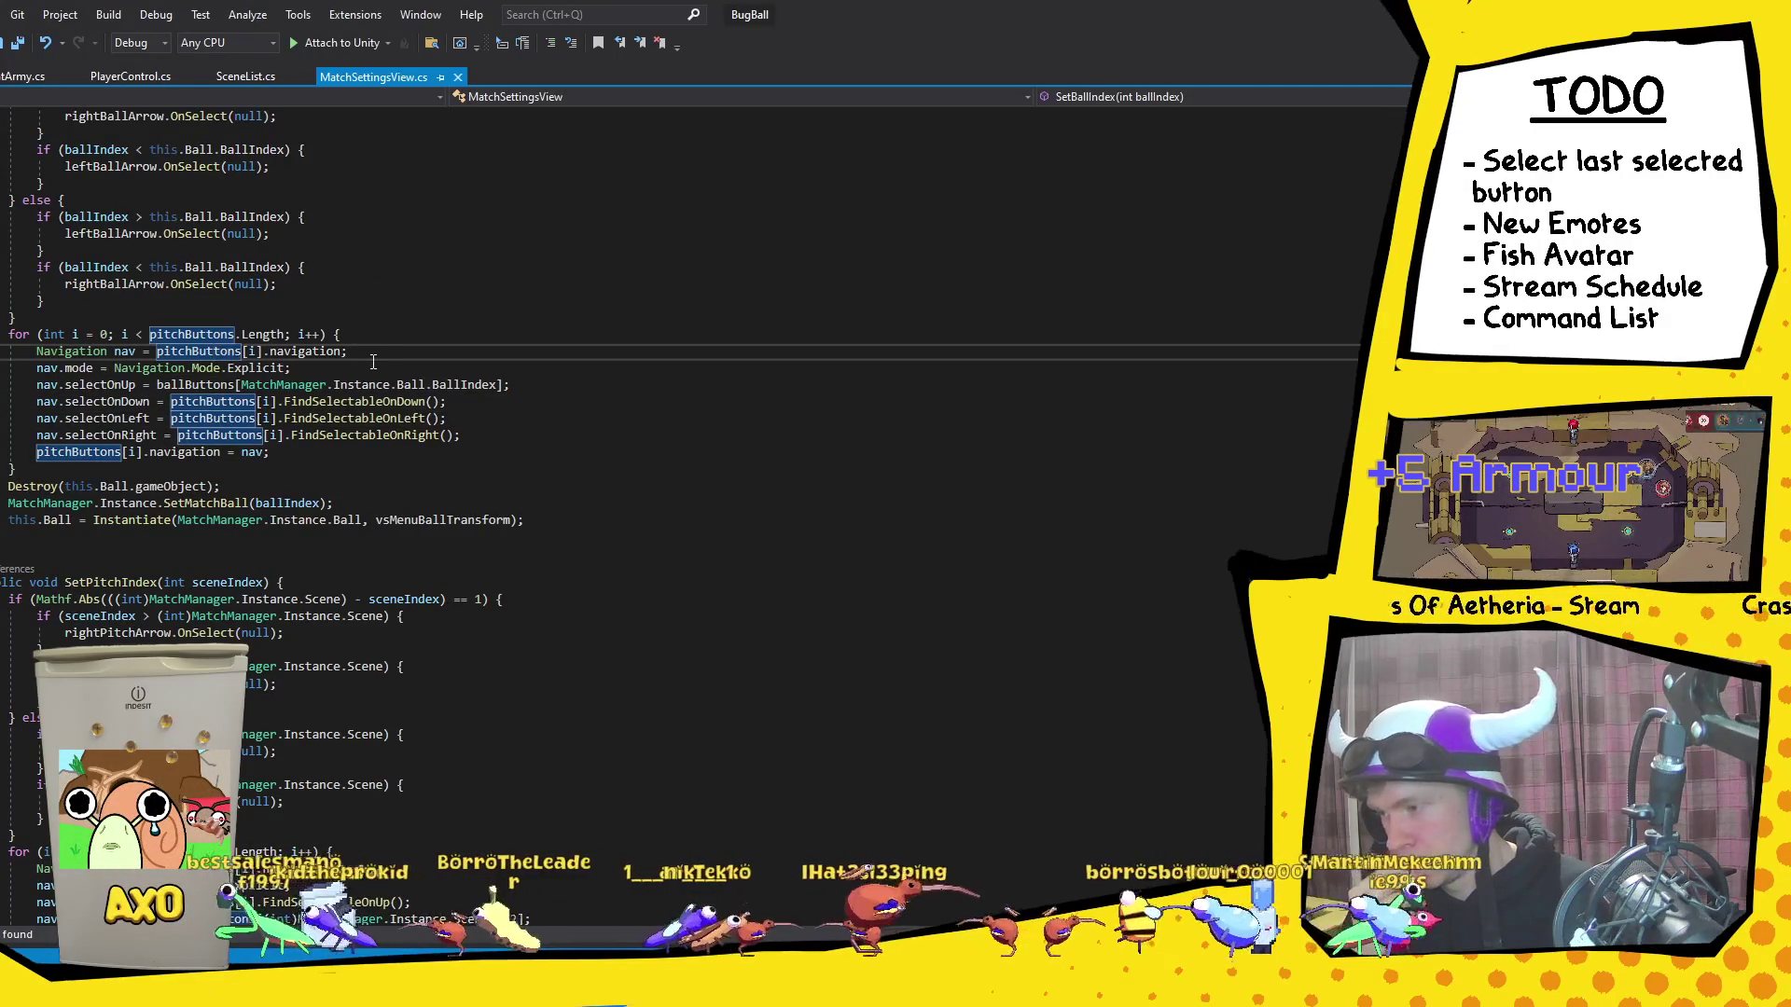
{"action": "left_click", "coordinate": [104, 449]}
{"action": "scroll", "coordinate": [172, 551], "scroll_direction": "down", "scroll_amount": 4}
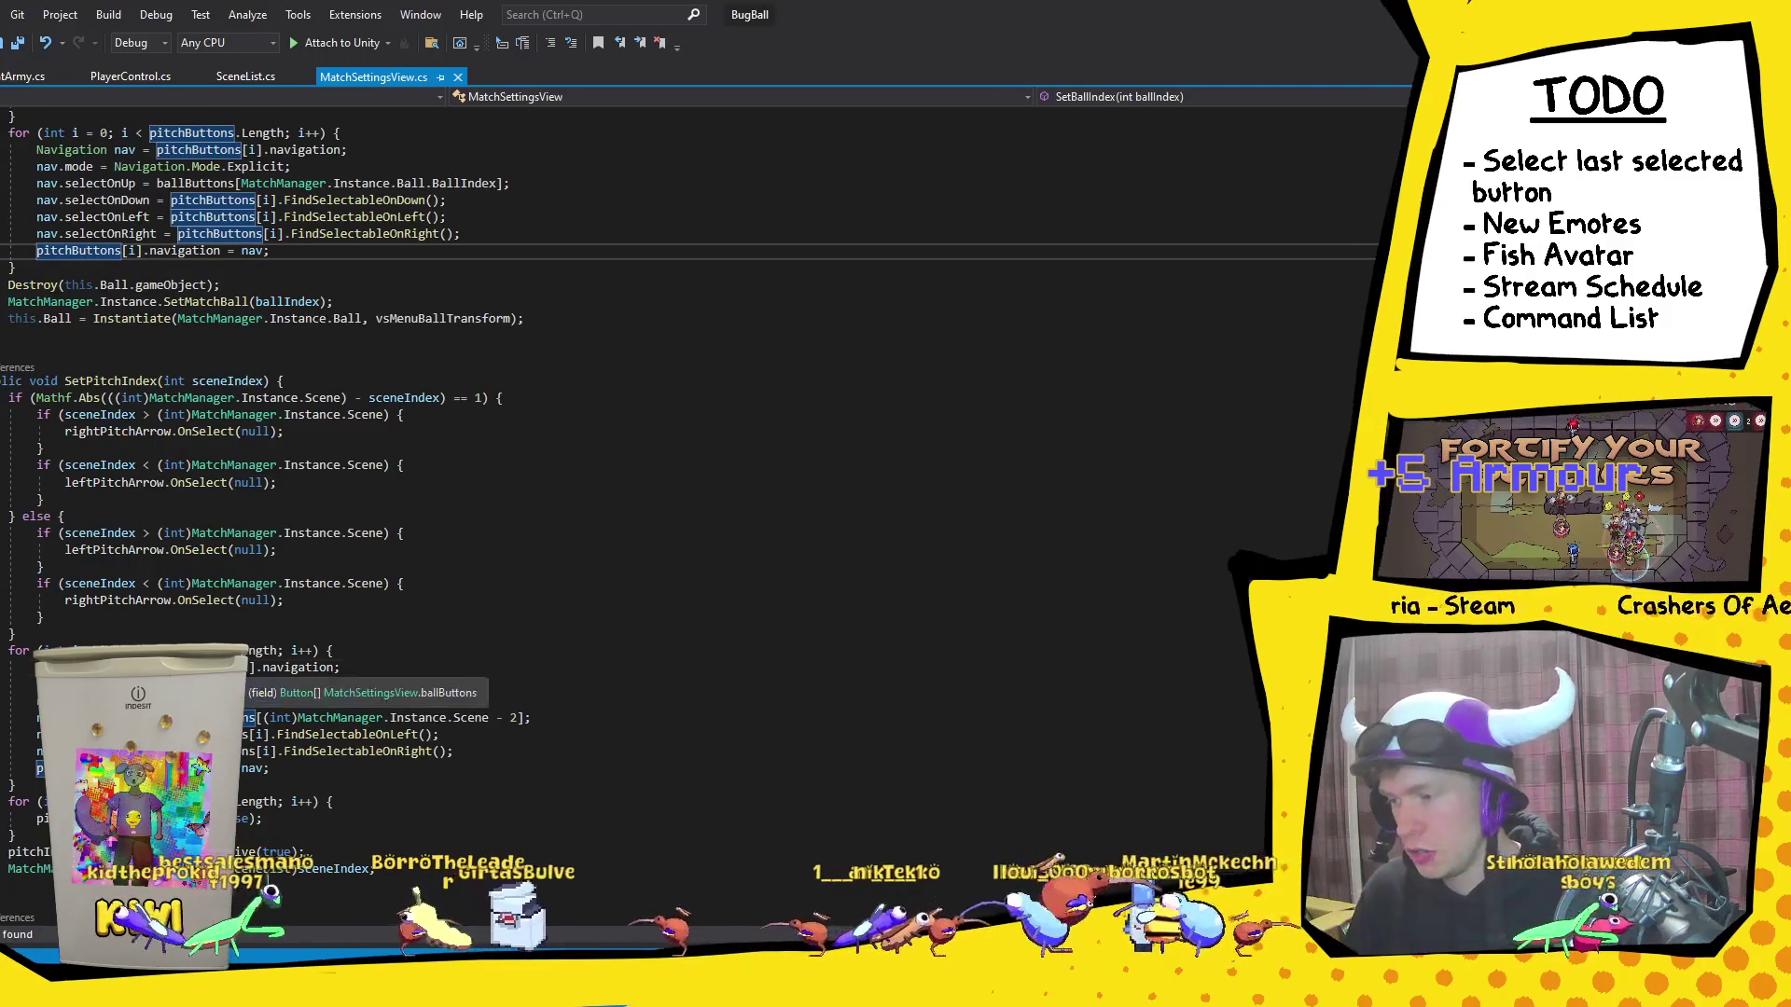
{"action": "left_click", "coordinate": [270, 692]}
Step: Replace pitchButtons with ballButtons in the navigation assignment, then switch to Unity to recompile
{"action": "double_click", "coordinate": [79, 767]}
{"action": "type", "text": "ballButtons"}
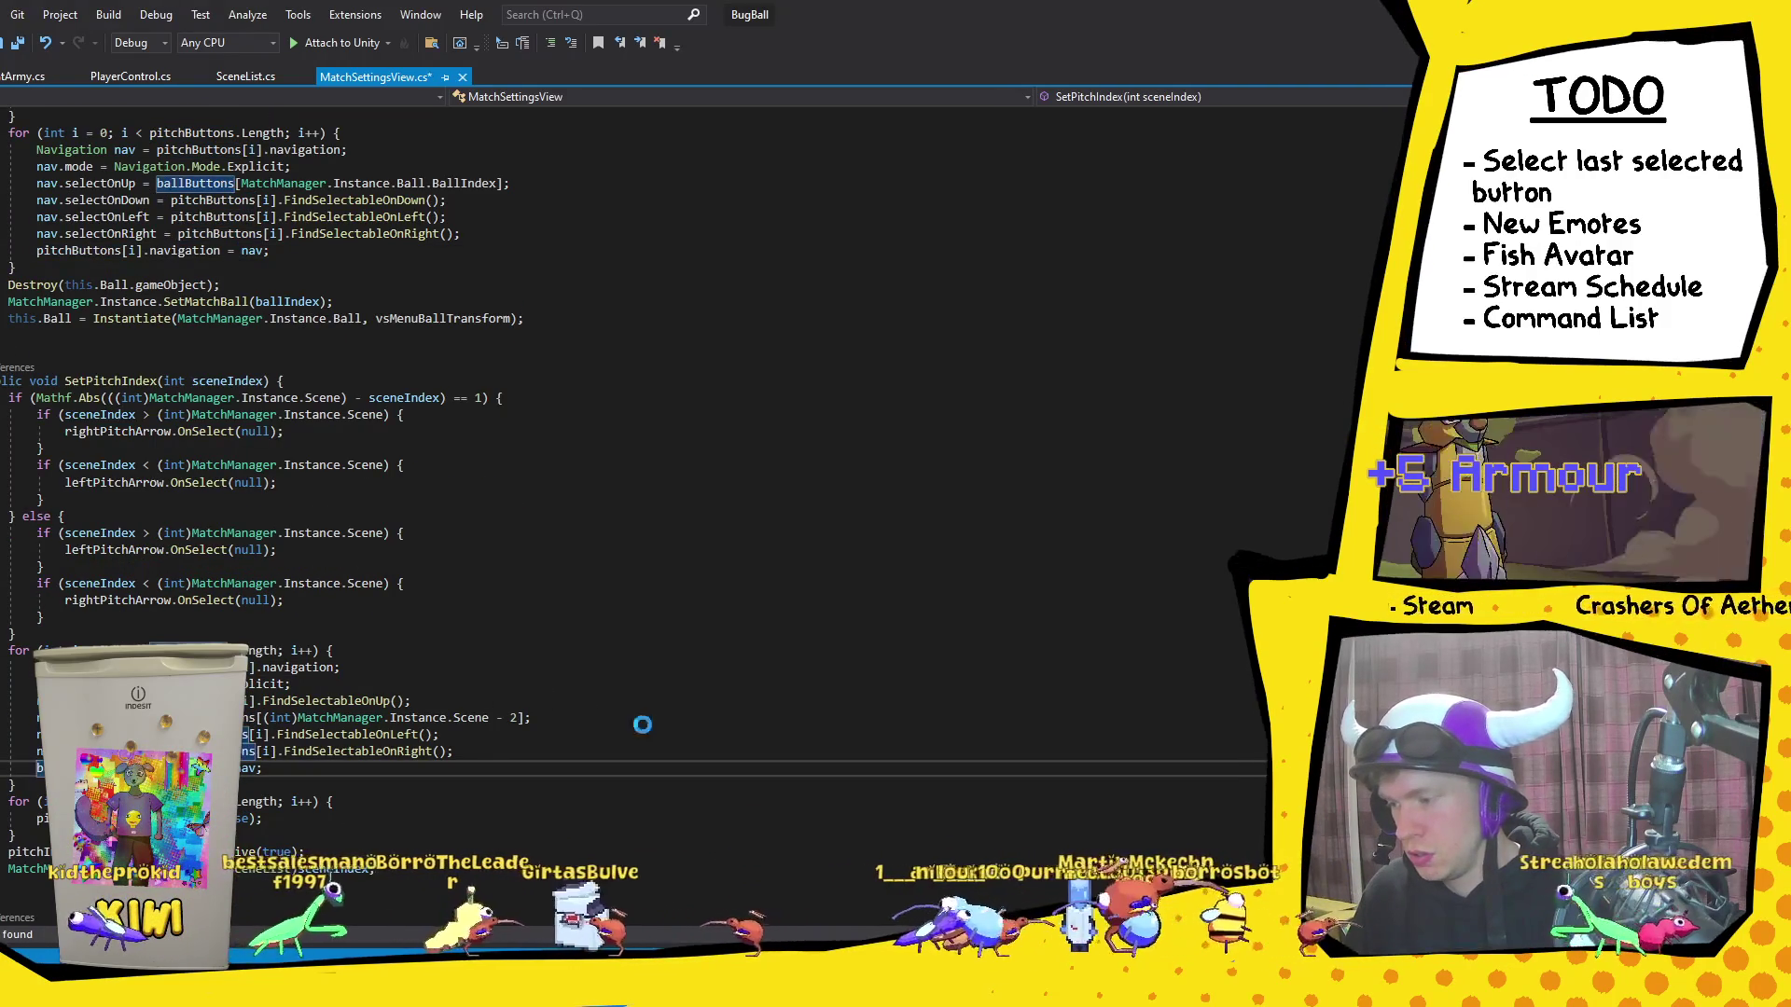
{"action": "left_click", "coordinate": [642, 724]}
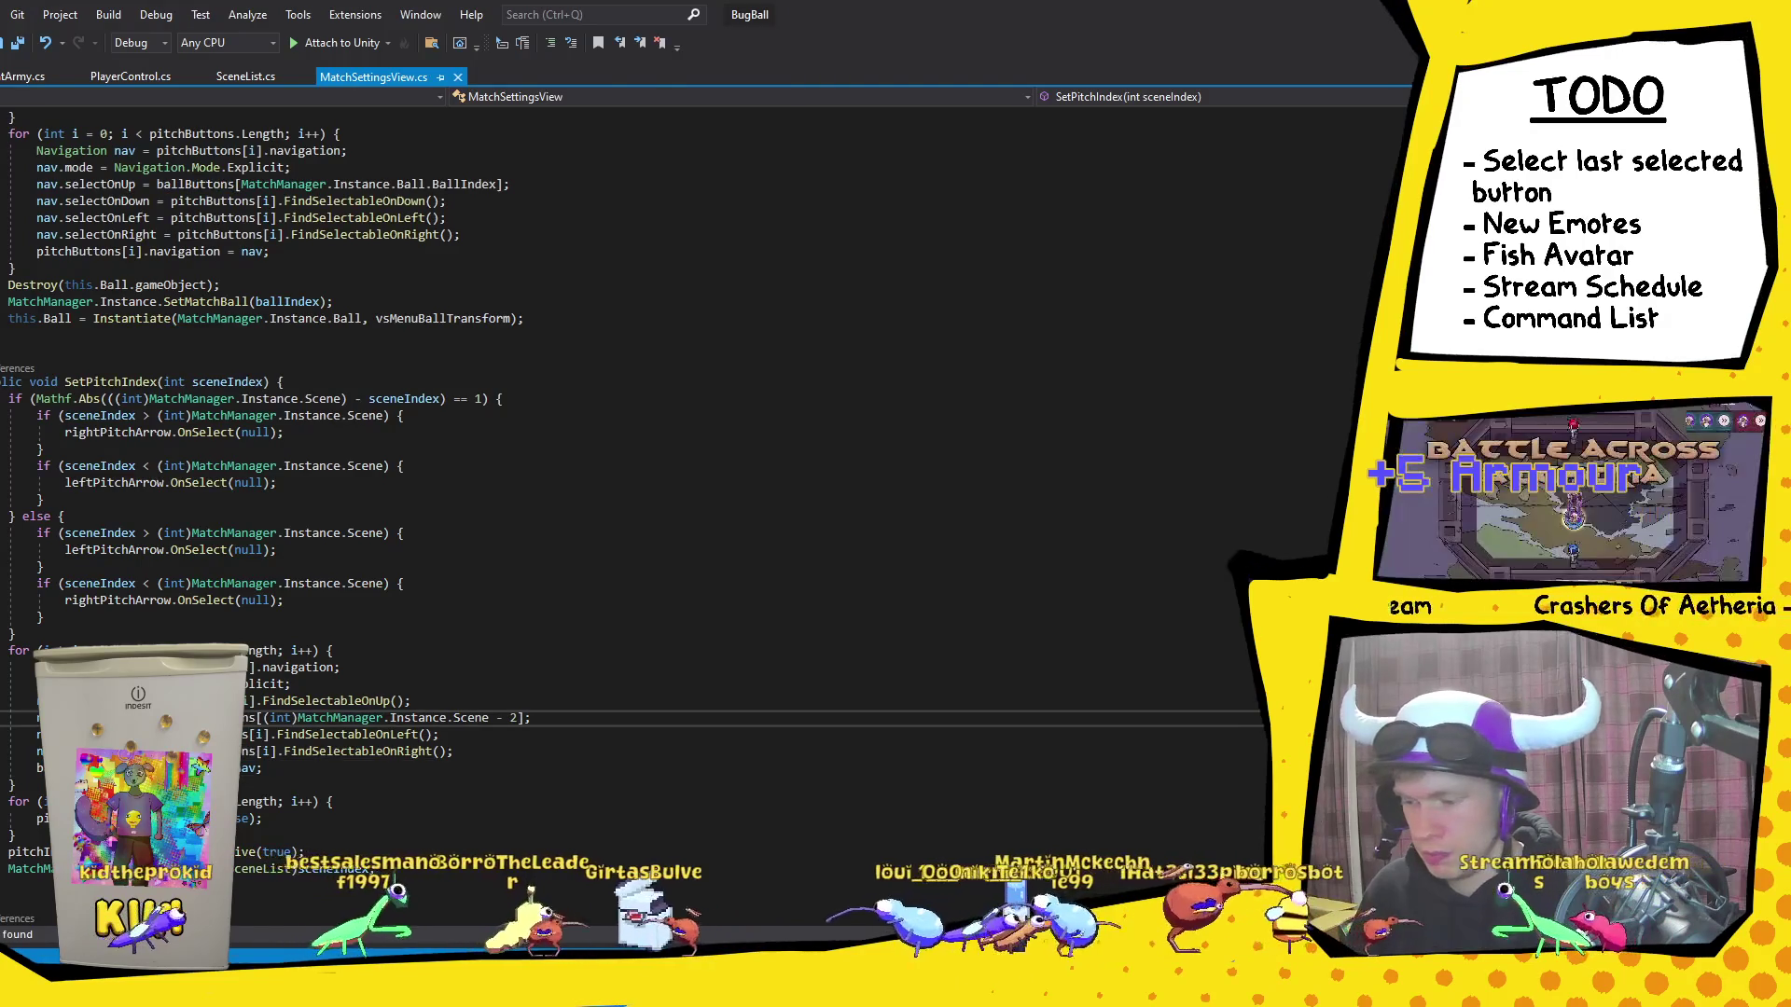
{"action": "key", "text": "alt+Tab"}
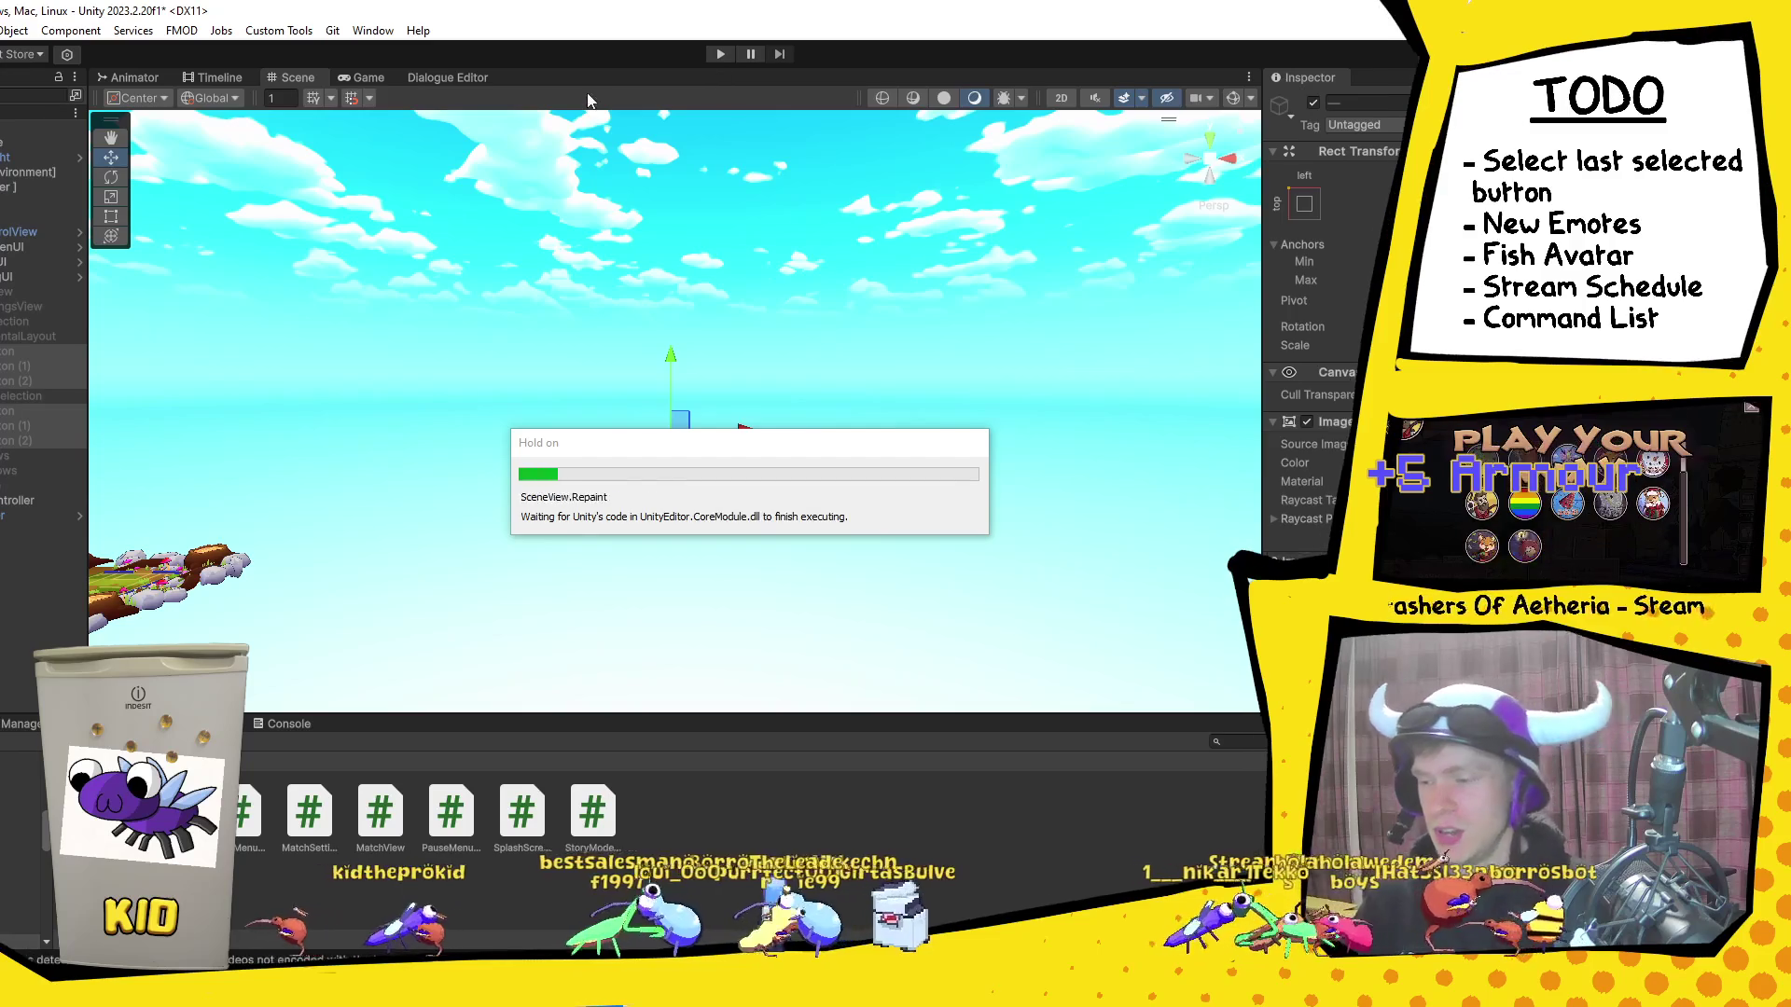
Step: Enter Play mode to run Bug Ball on the team-select screen with ball and pitch selectors
{"action": "left_click", "coordinate": [724, 57]}
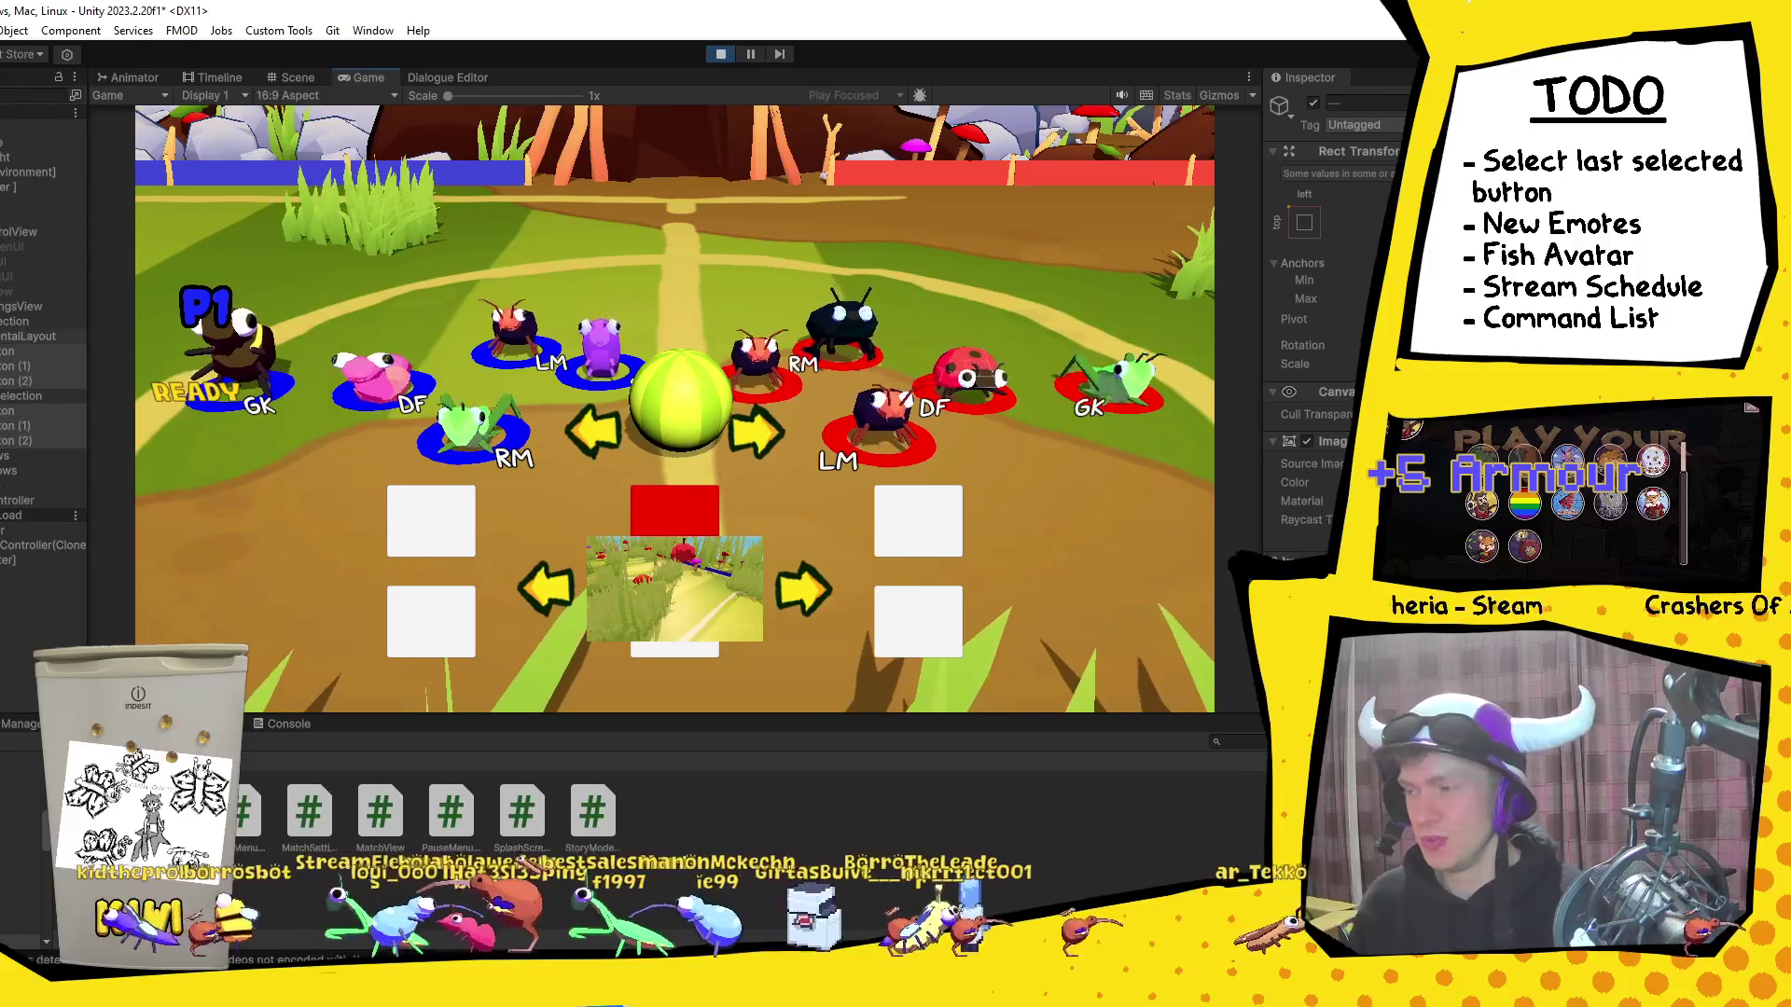
Step: Inspect the Select On Down navigation target of each selector Button
{"action": "left_click", "coordinate": [39, 347]}
{"action": "scroll", "coordinate": [1334, 280], "scroll_direction": "down", "scroll_amount": 10}
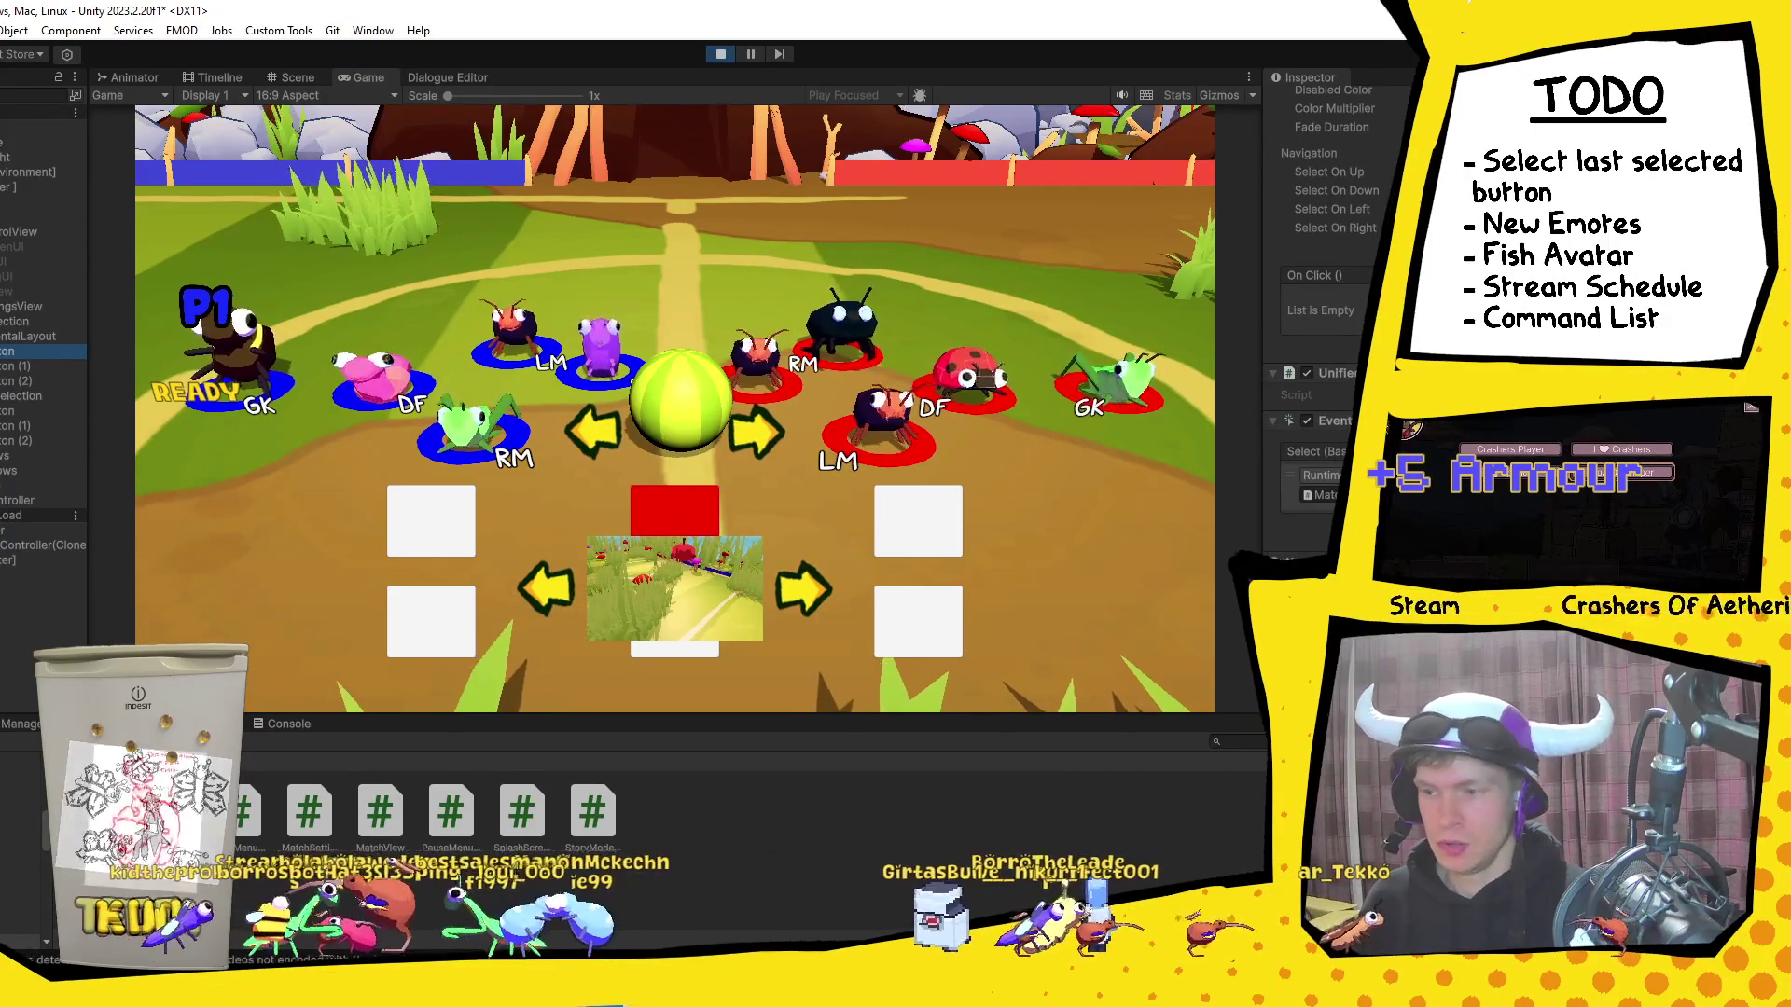
{"action": "left_click", "coordinate": [18, 365]}
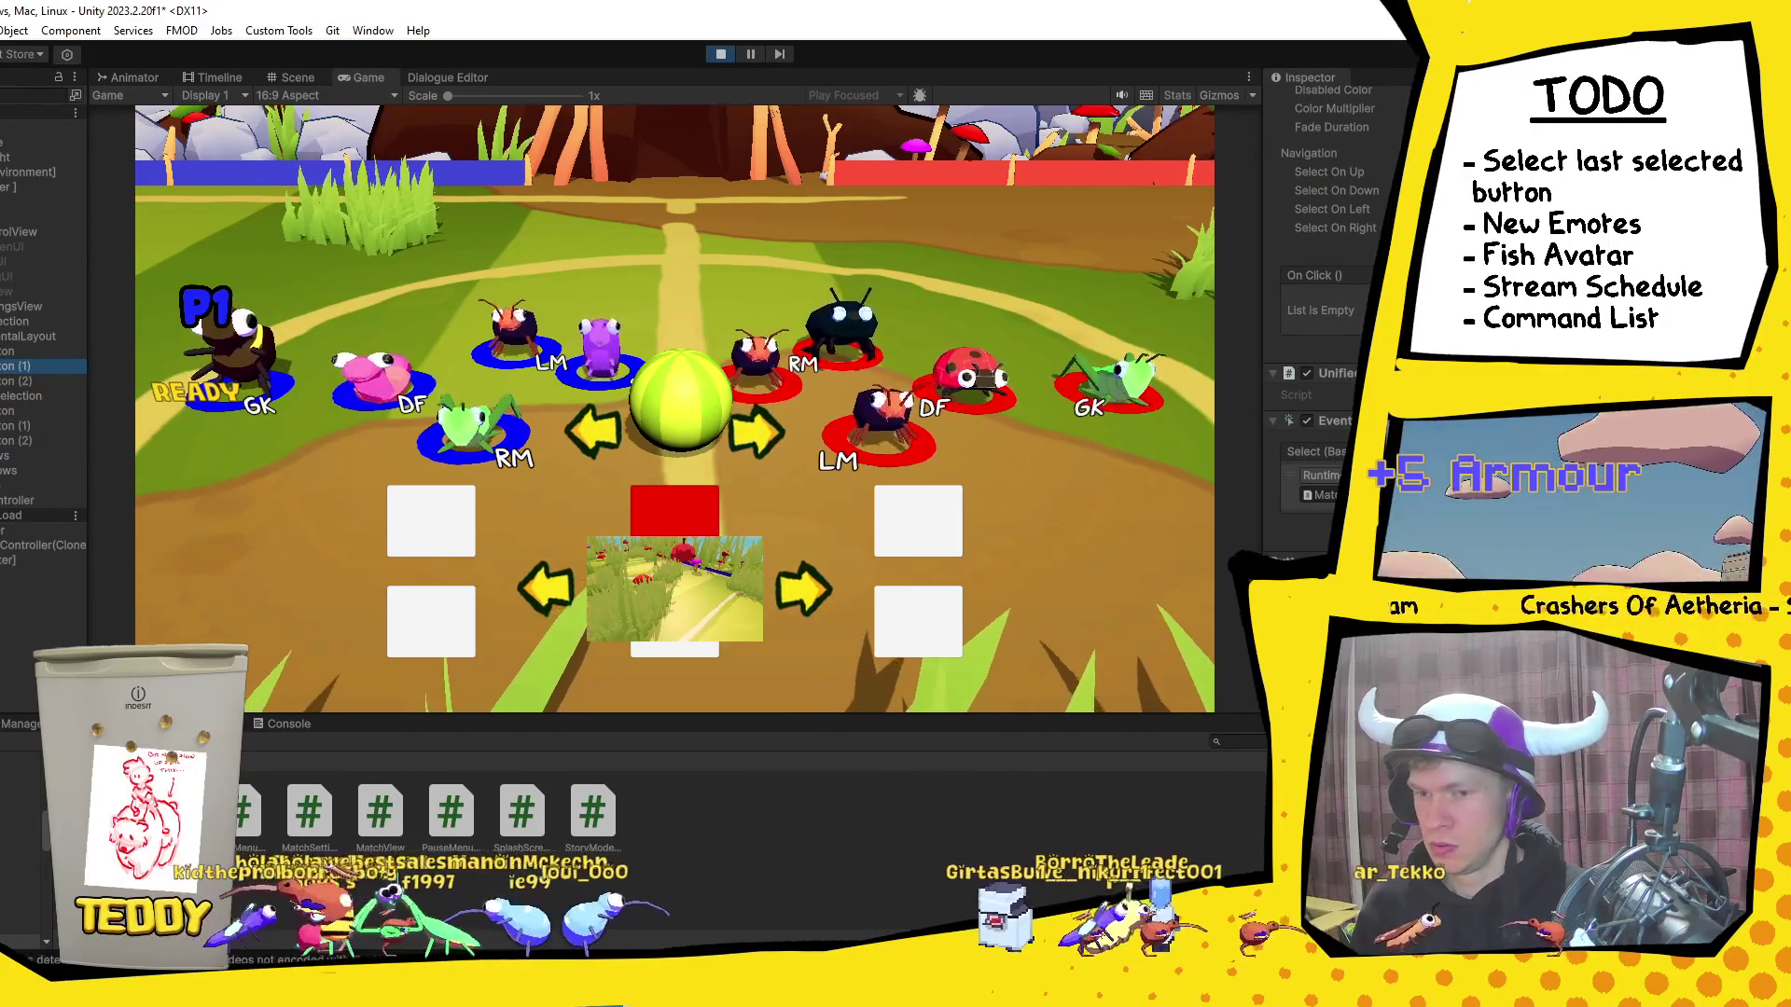
{"action": "left_click", "coordinate": [1371, 190]}
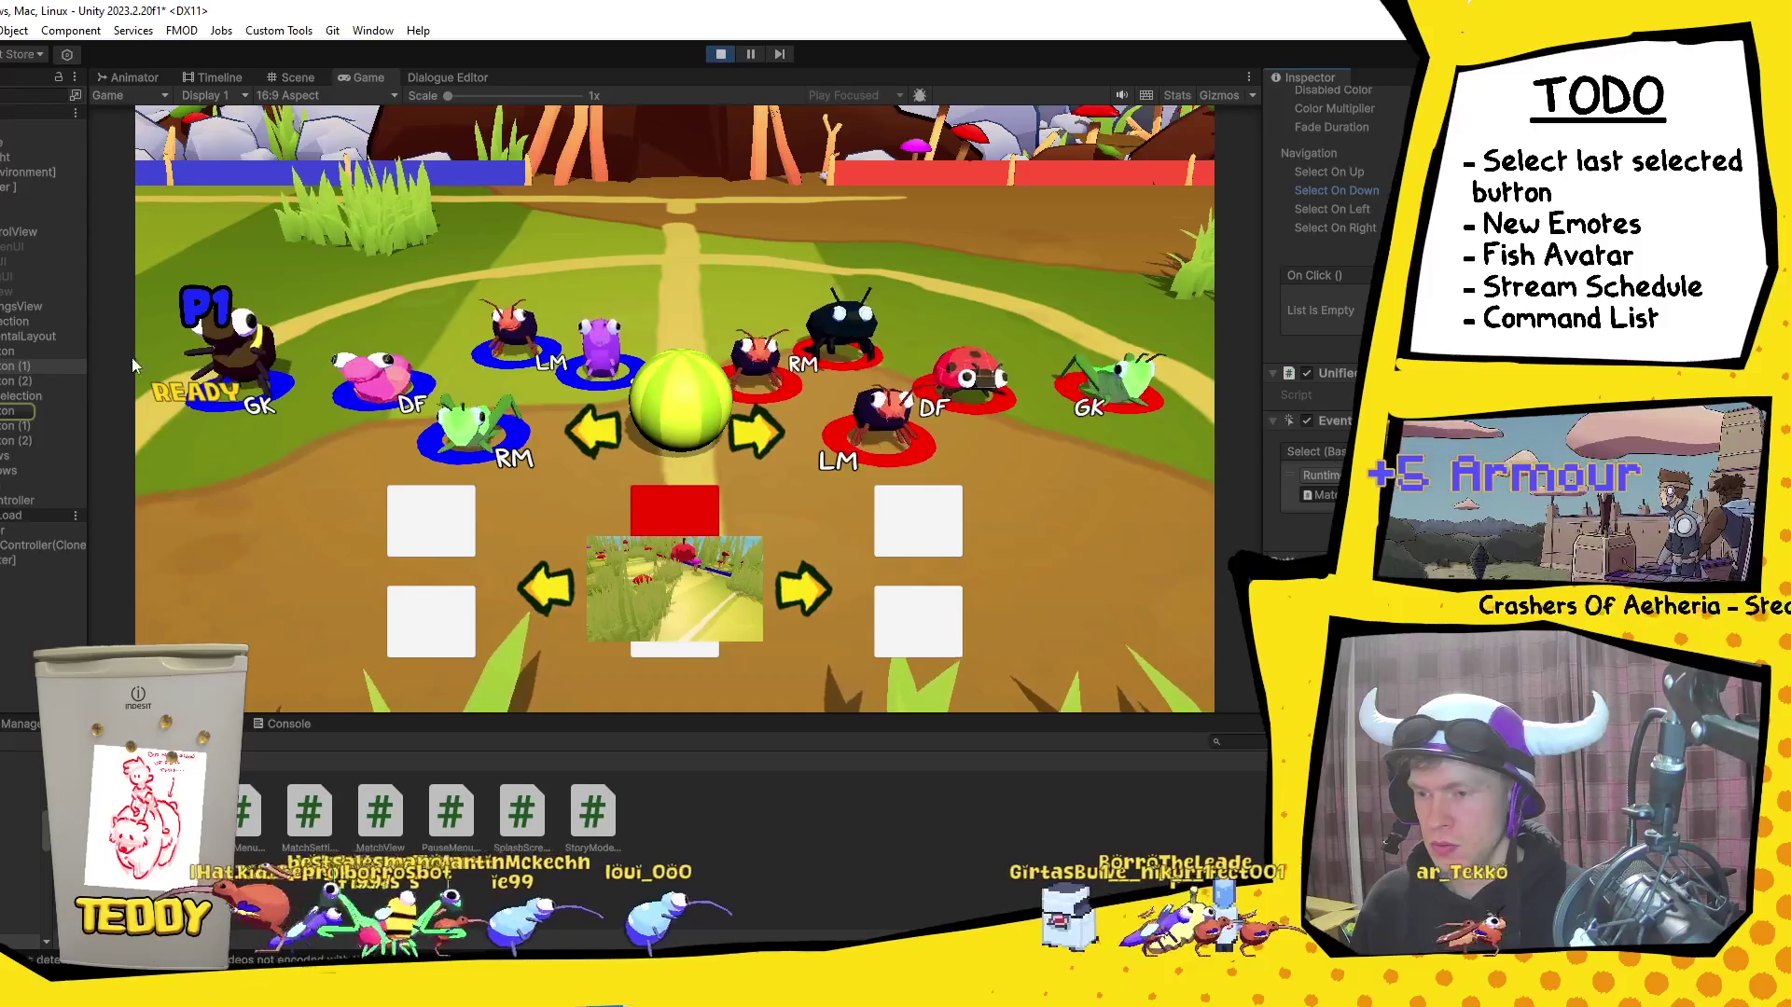
{"action": "left_click", "coordinate": [19, 381]}
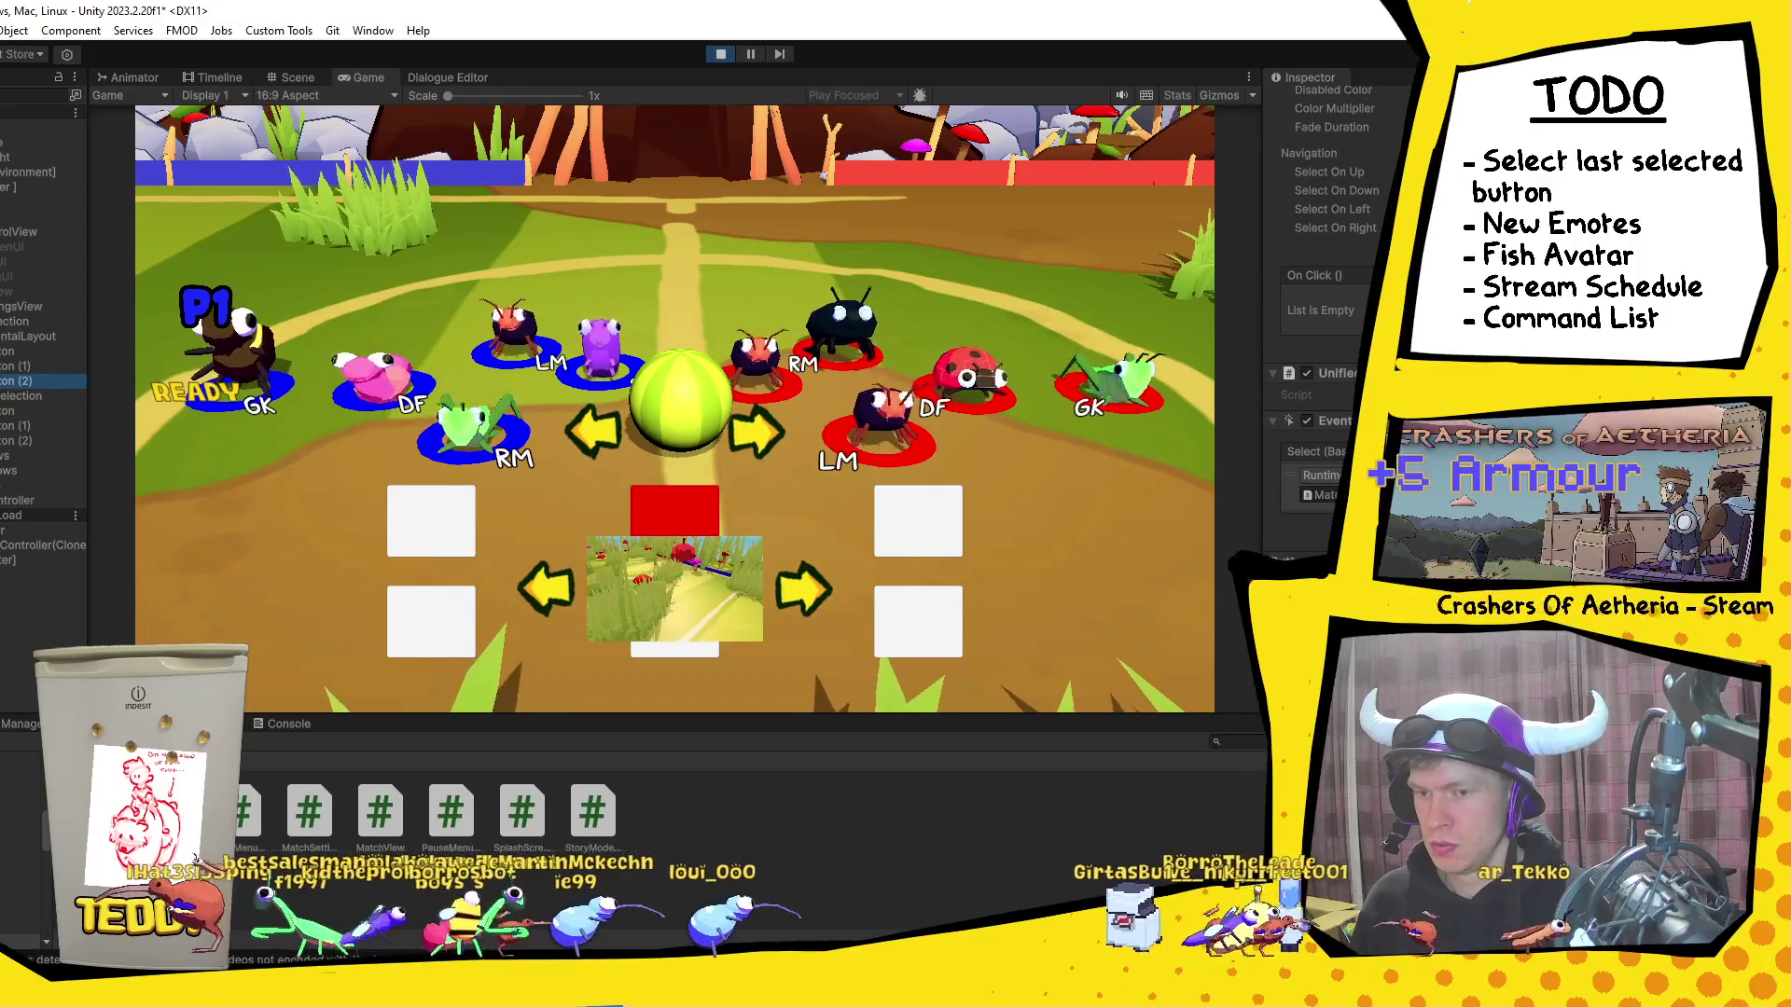
{"action": "left_click", "coordinate": [1371, 190]}
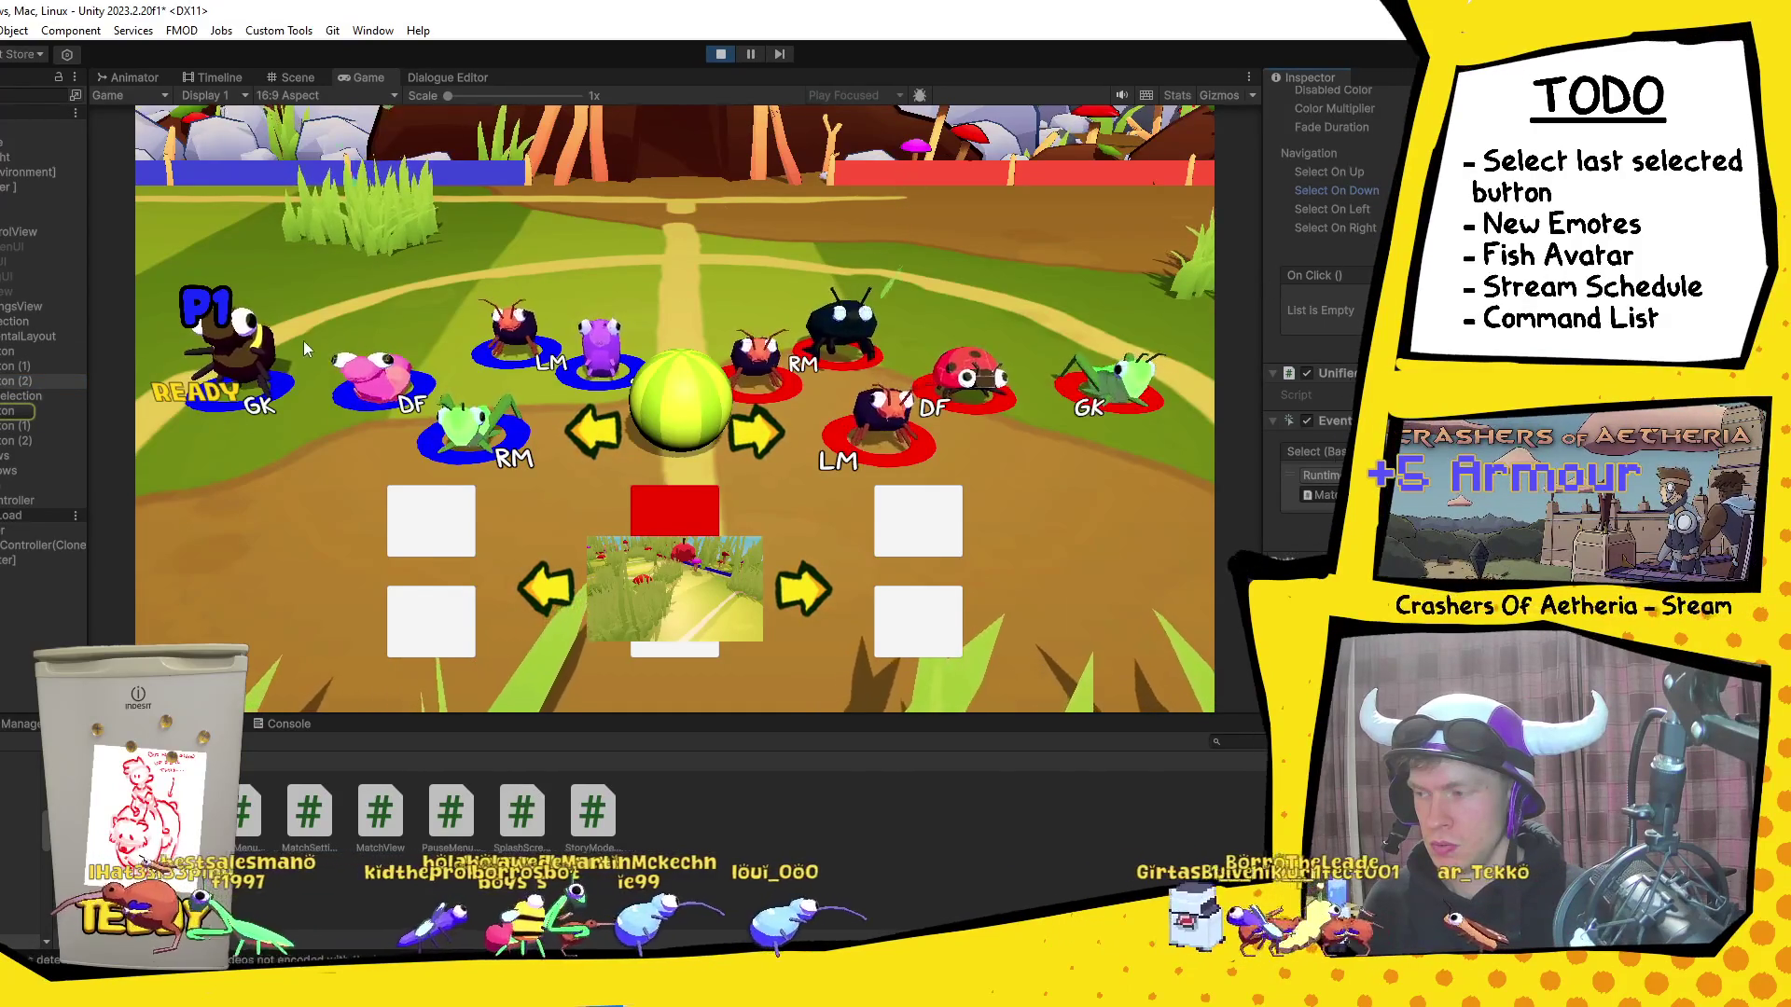
Step: Test moving down on the team-select screen, recheck the first button, and return to Visual Studio
{"action": "key", "text": "Down"}
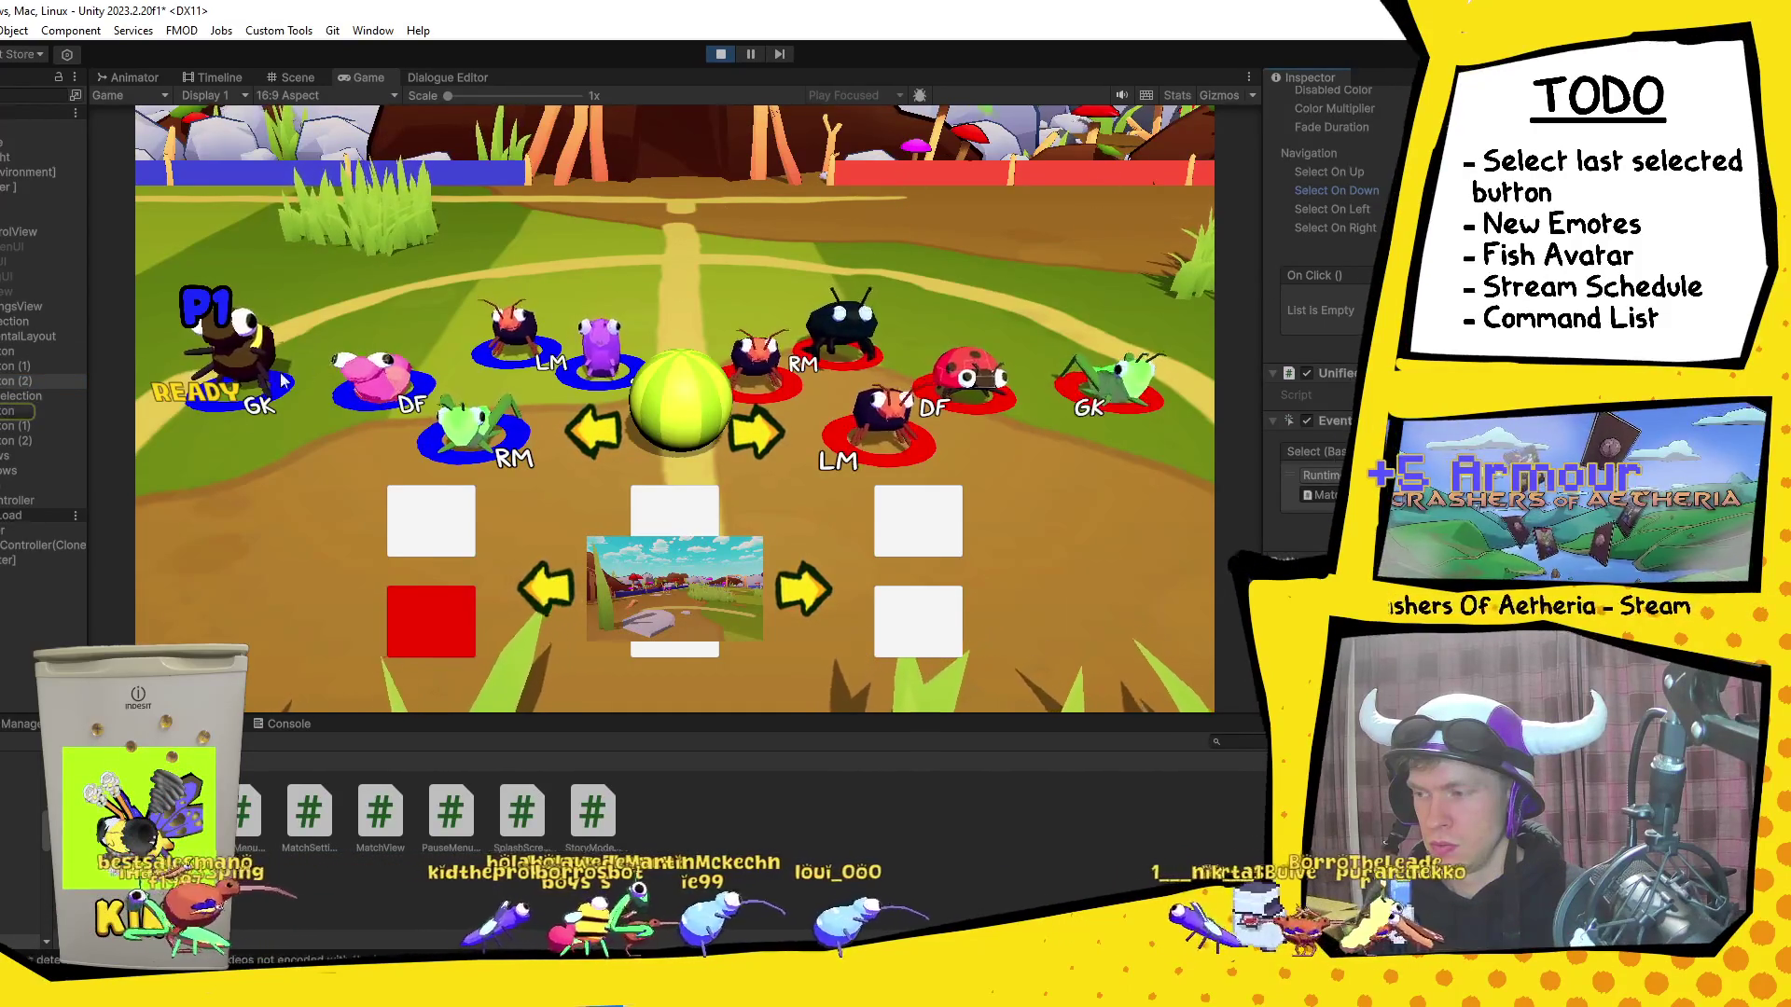
{"action": "left_click", "coordinate": [15, 351]}
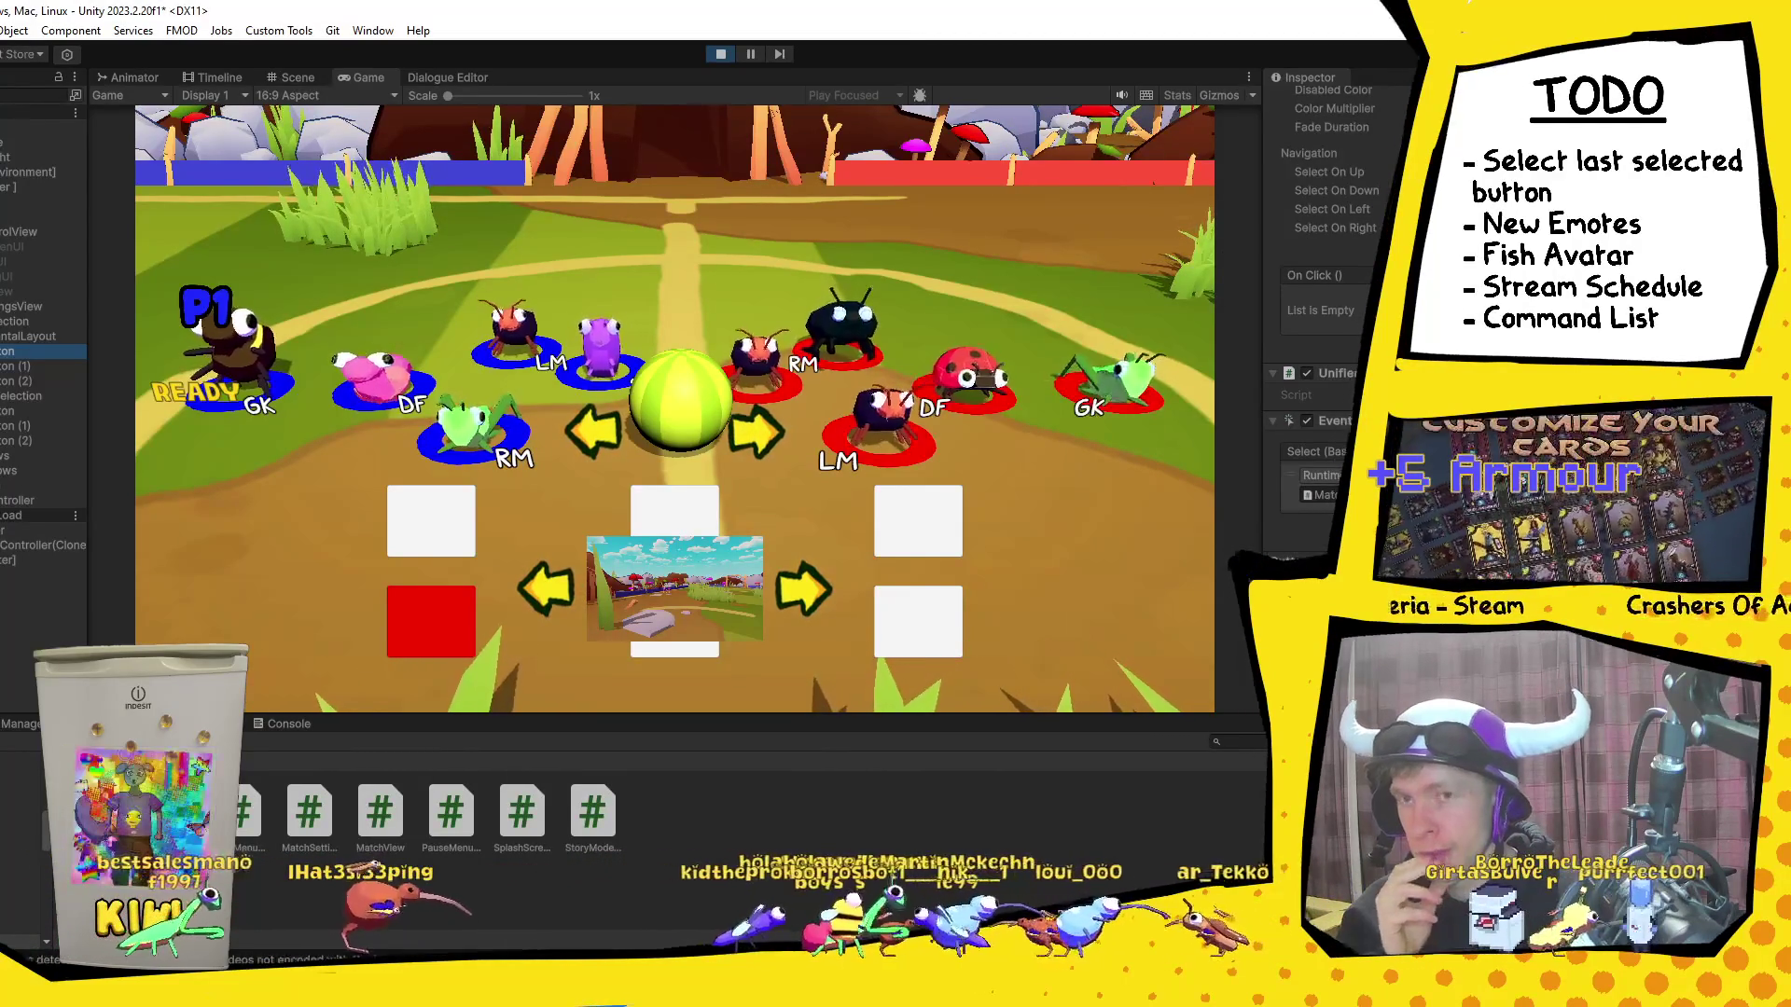
{"action": "key", "text": "alt+Tab"}
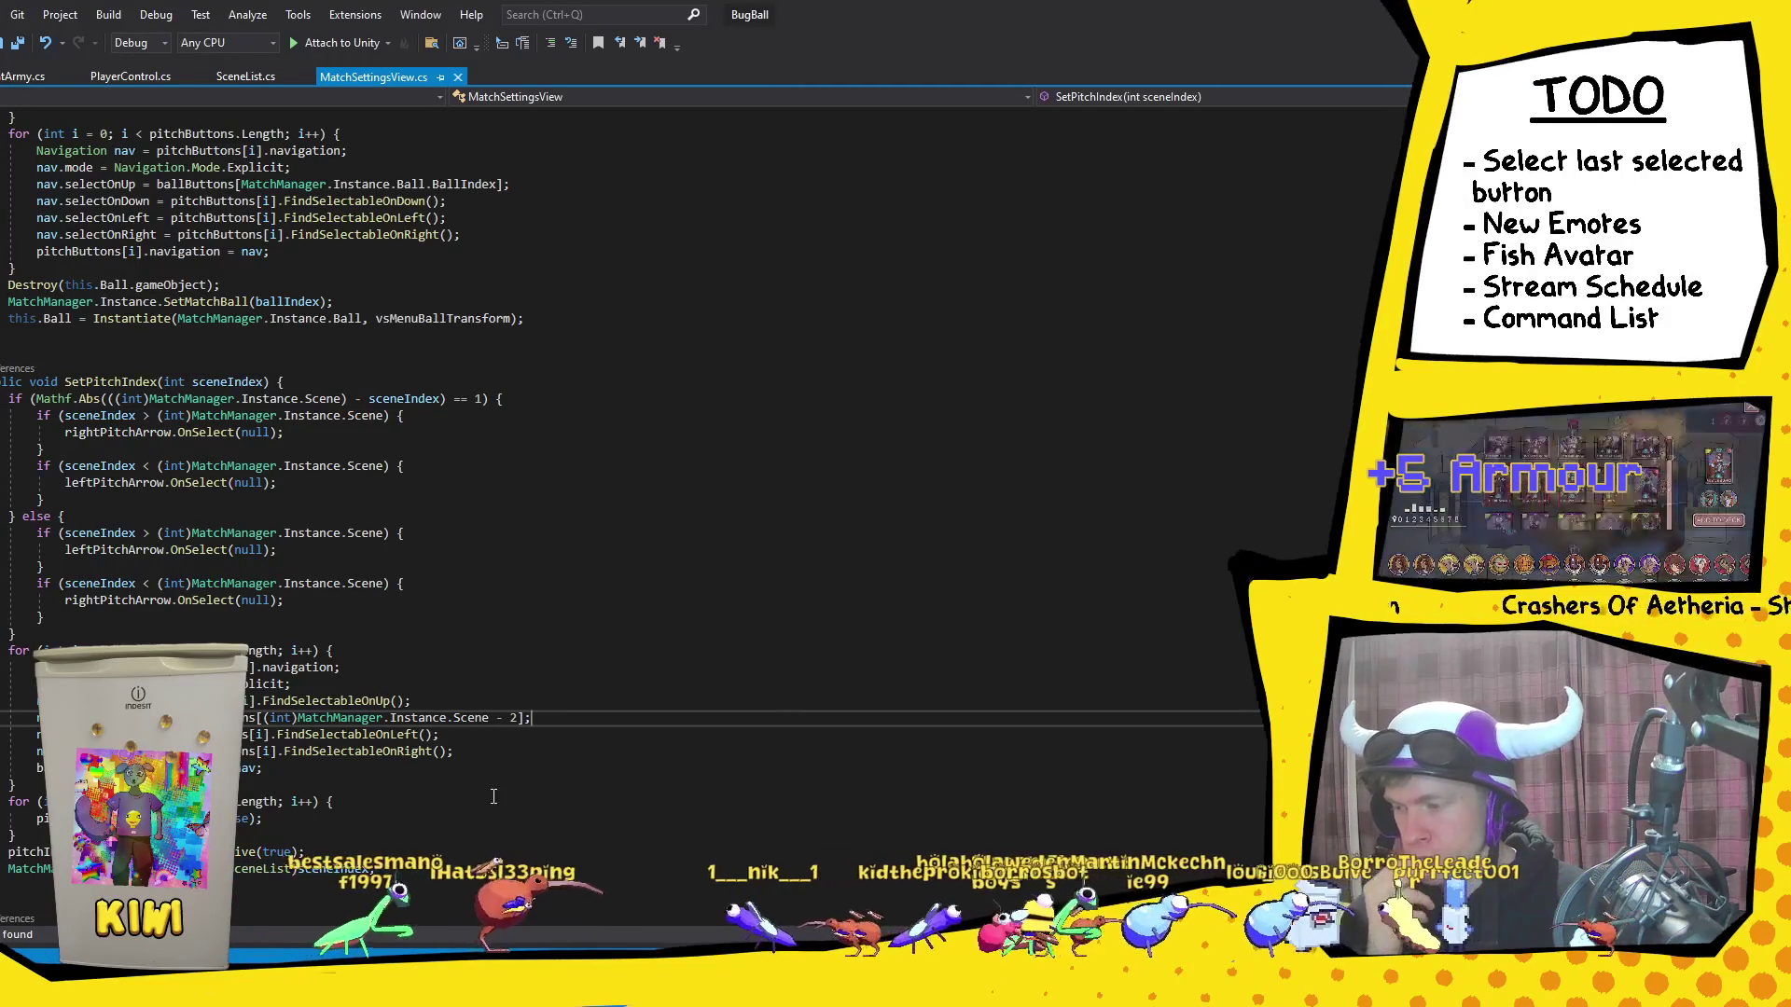
Step: Move SetPitchIndex's navigation loop below the SetMatchScene line and save the script
{"action": "left_click", "coordinate": [247, 382]}
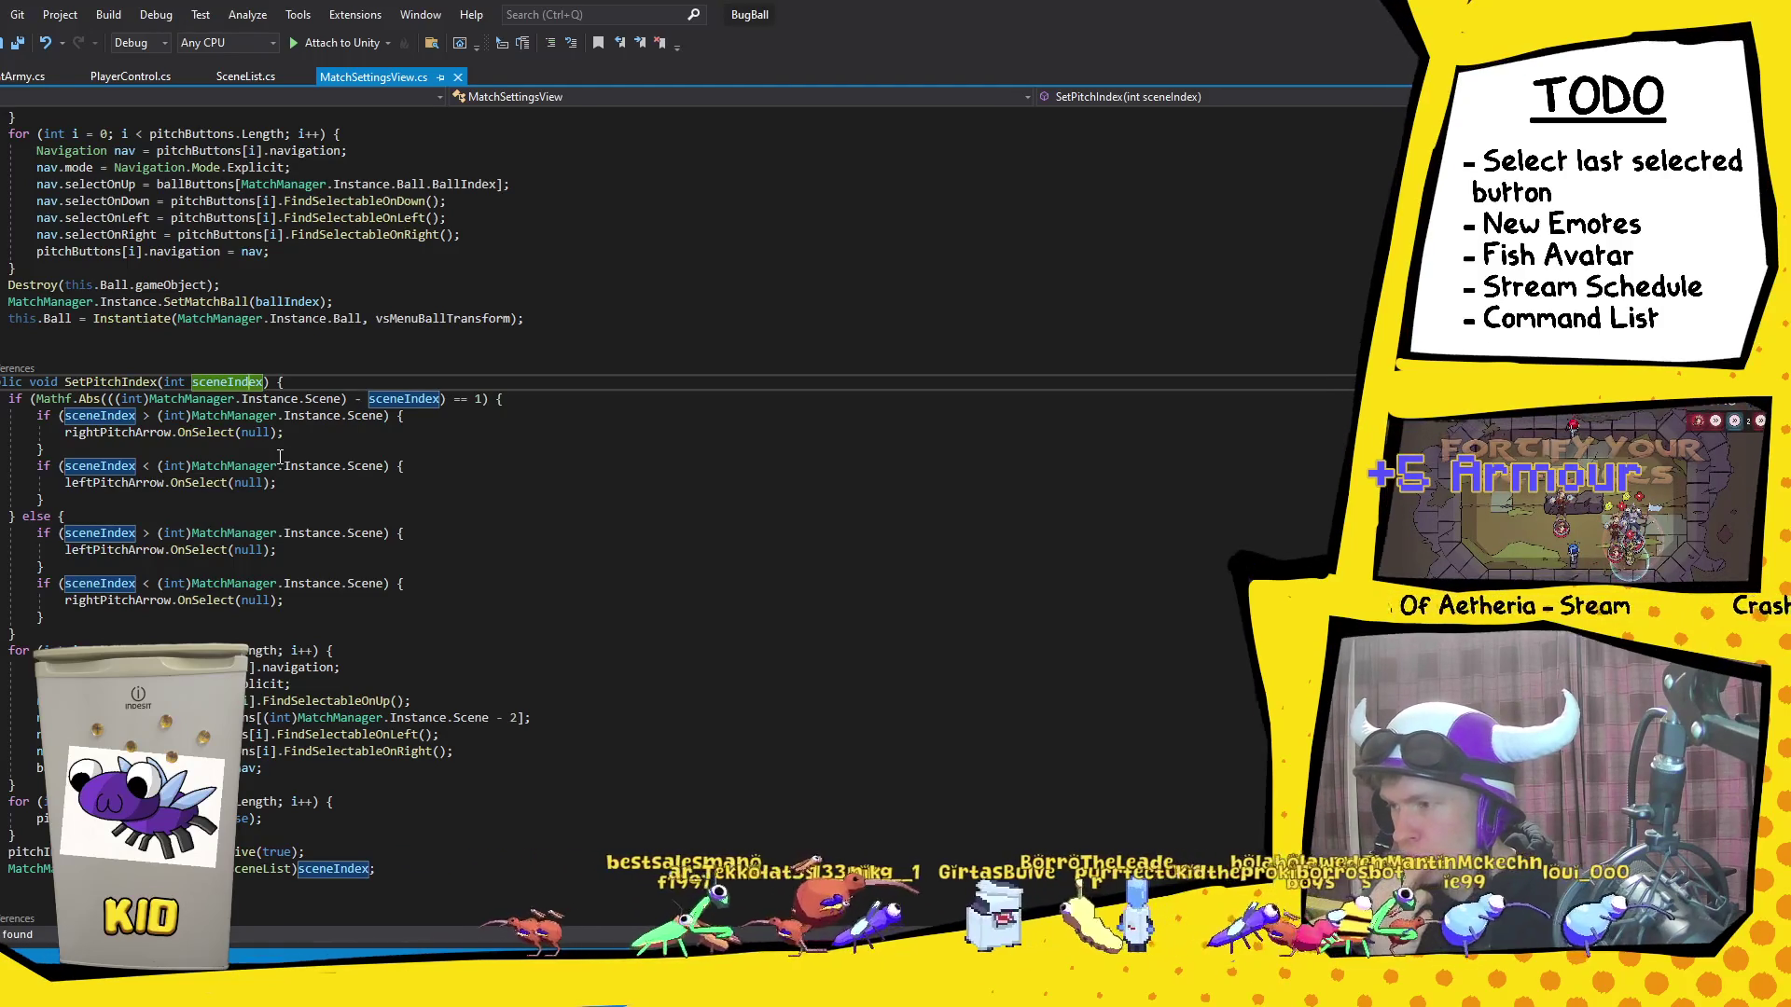
{"action": "scroll", "coordinate": [280, 457], "scroll_direction": "up", "scroll_amount": 2}
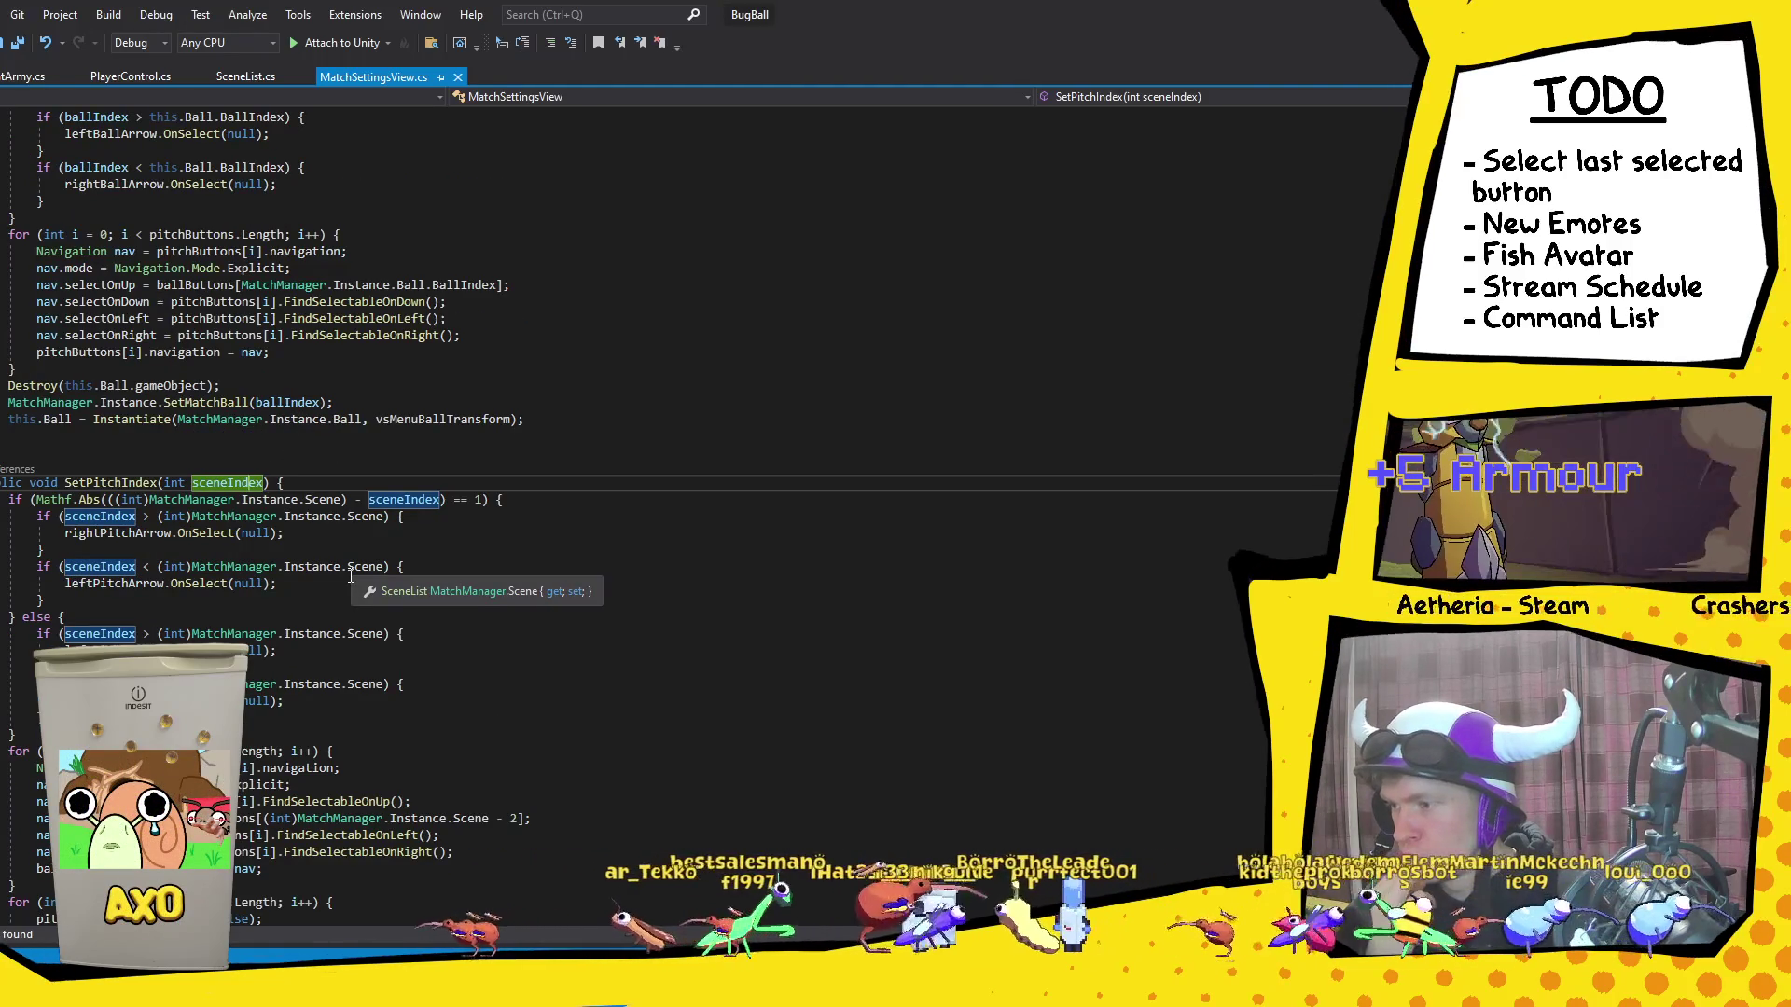
{"action": "scroll", "coordinate": [351, 575], "scroll_direction": "down", "scroll_amount": 2}
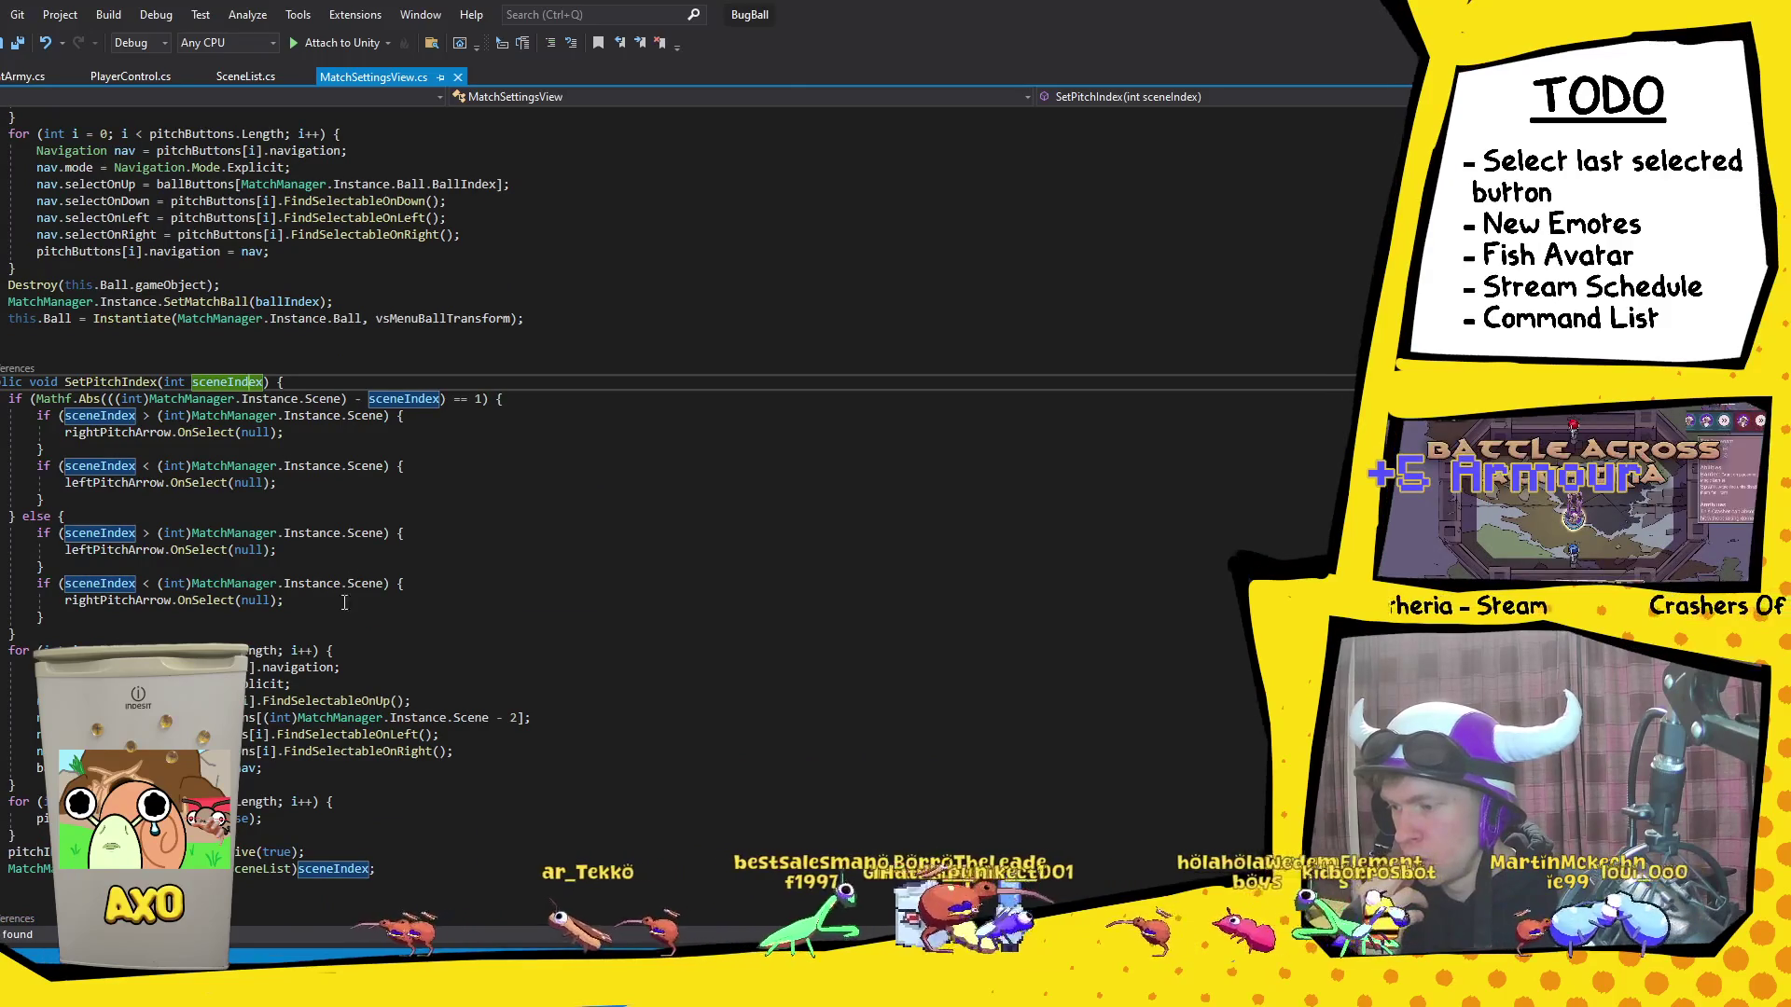
{"action": "left_click", "coordinate": [456, 719]}
{"action": "key", "text": "Up"}
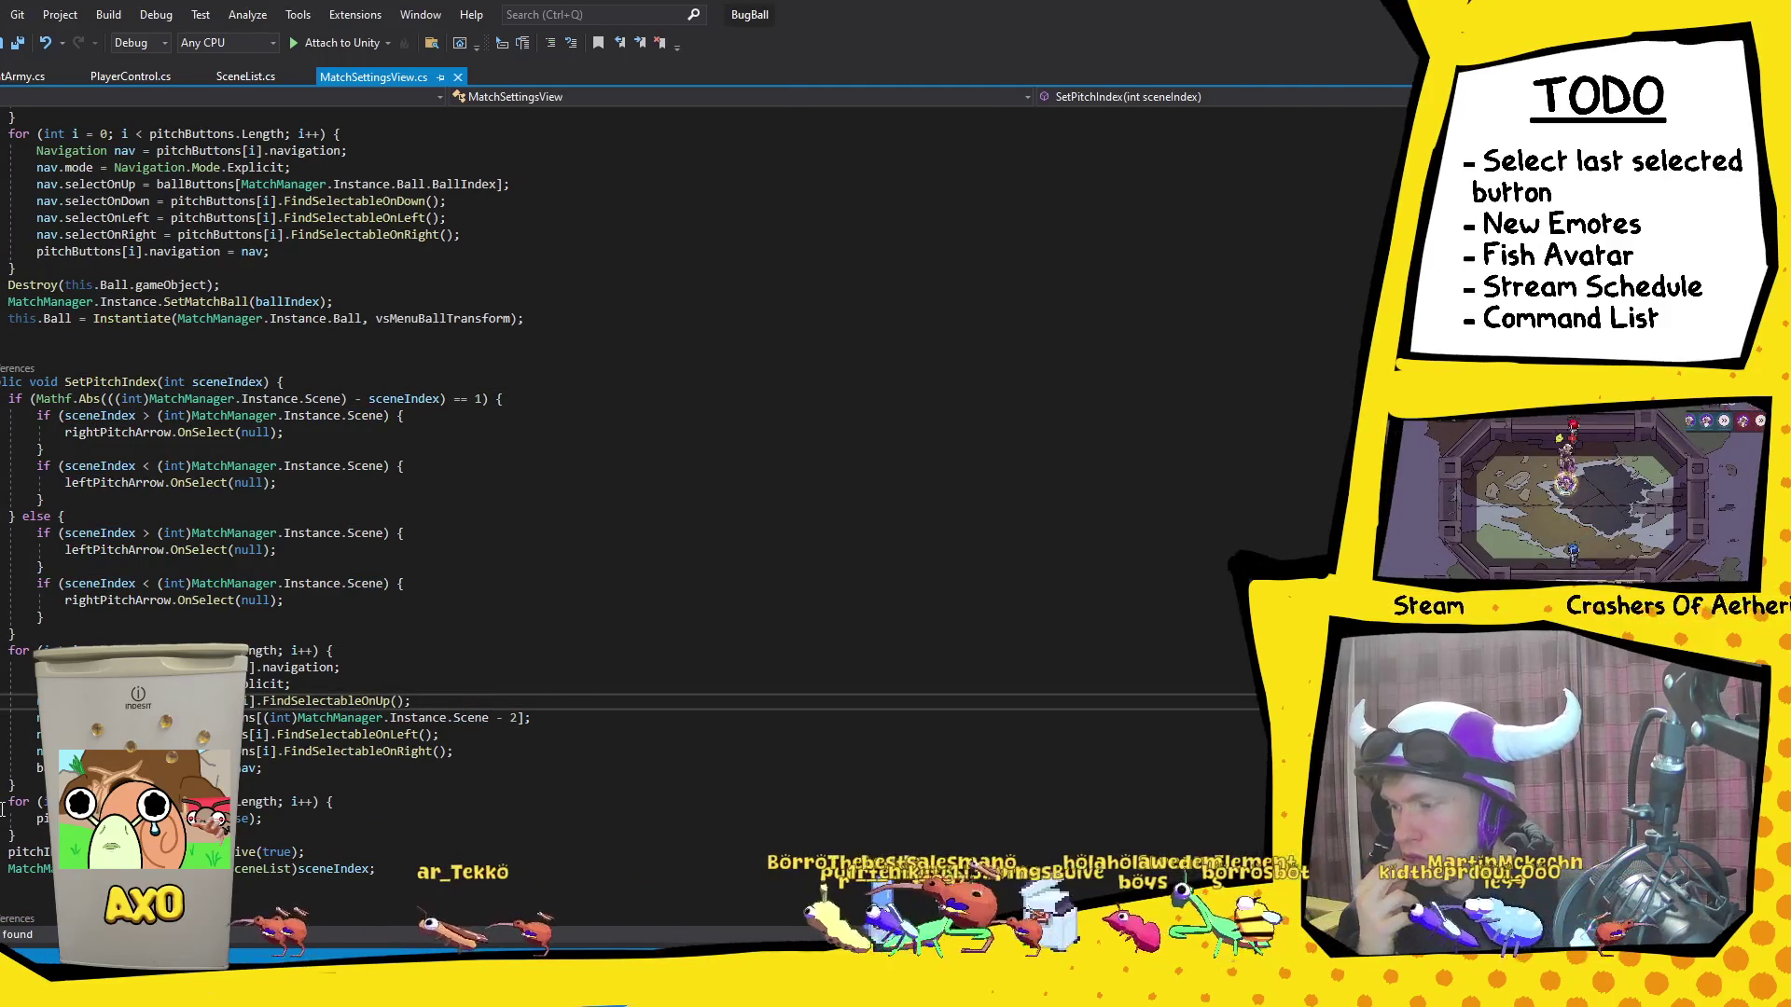
{"action": "left_click_drag", "start_coordinate": [33, 786], "coordinate": [7, 650]}
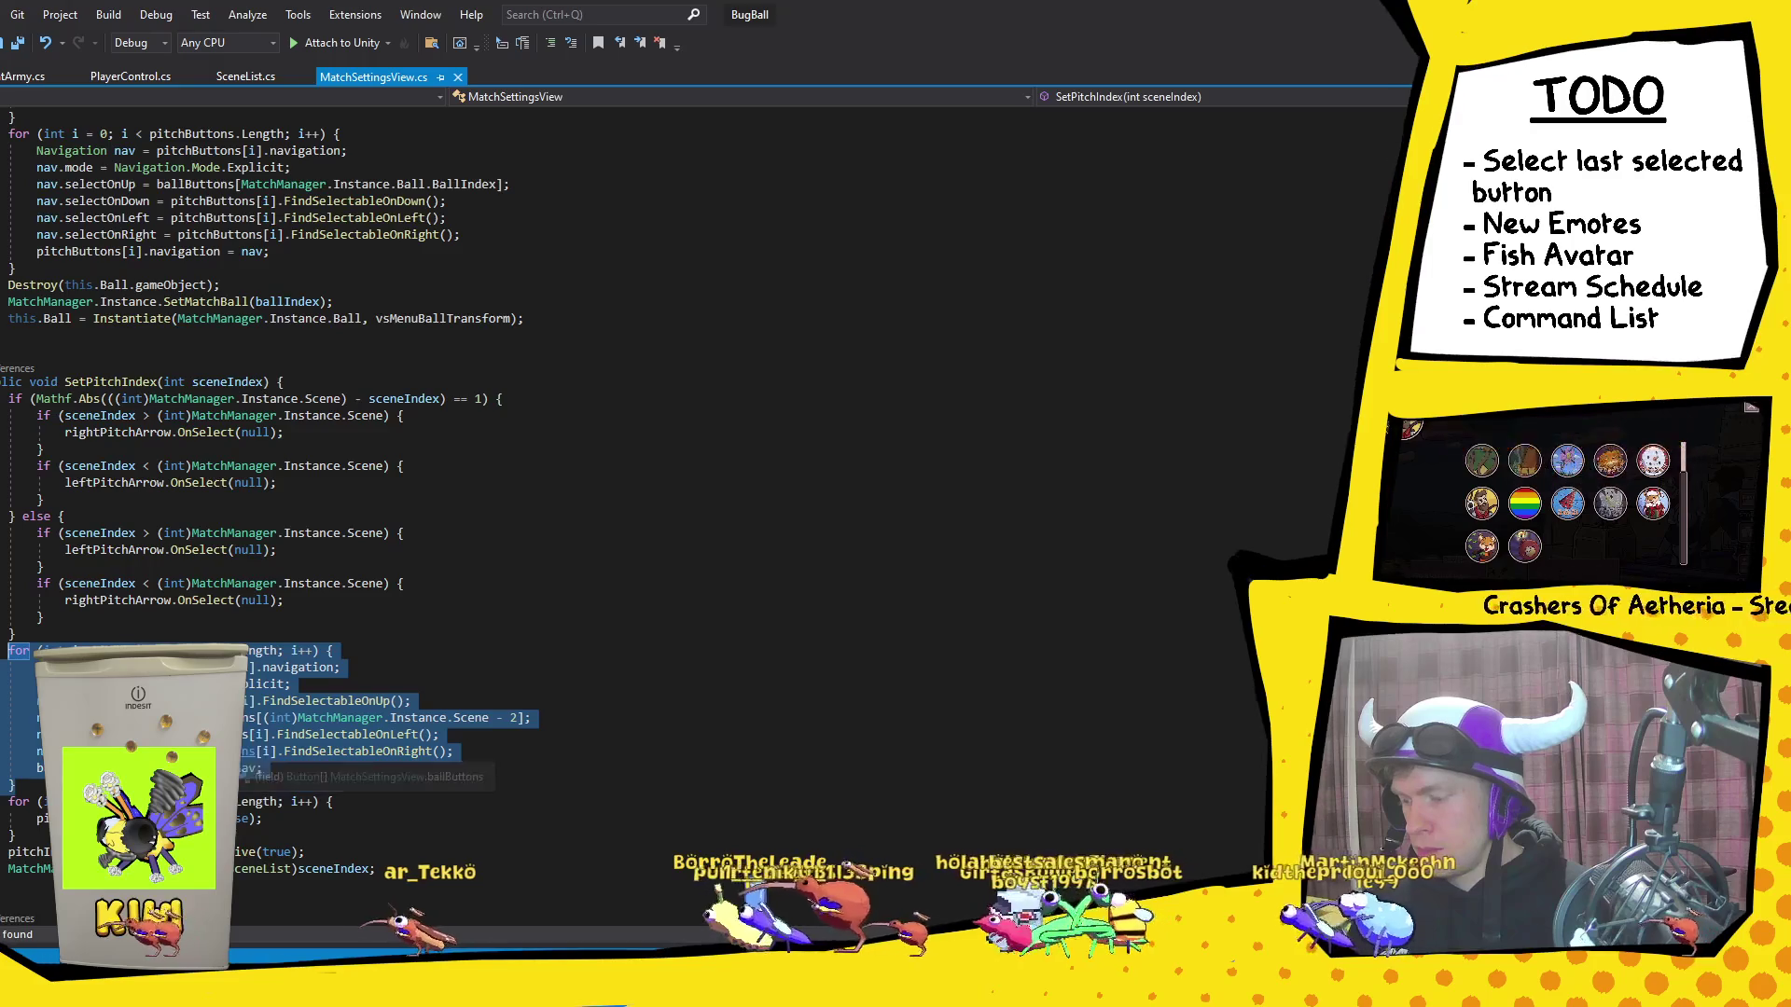
{"action": "key", "text": "Delete"}
{"action": "key", "text": "ctrl+z"}
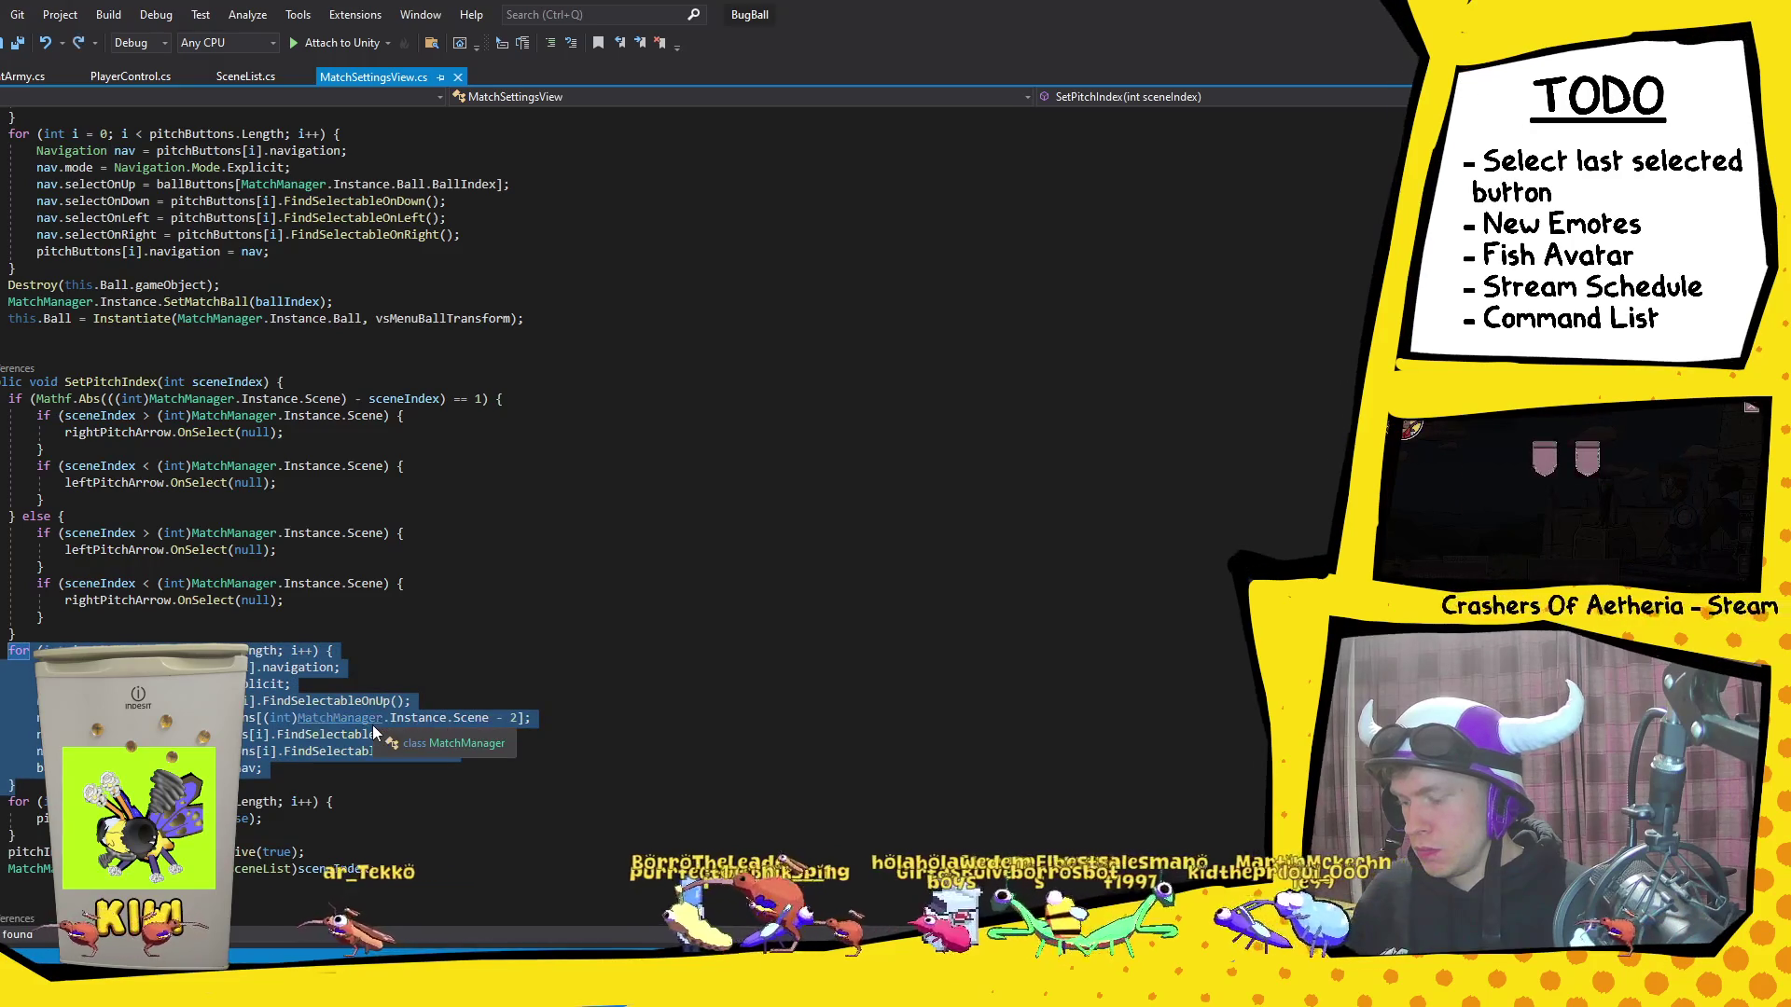
{"action": "key", "text": "ctrl+z"}
{"action": "left_click", "coordinate": [423, 733]}
{"action": "key", "text": "Return"}
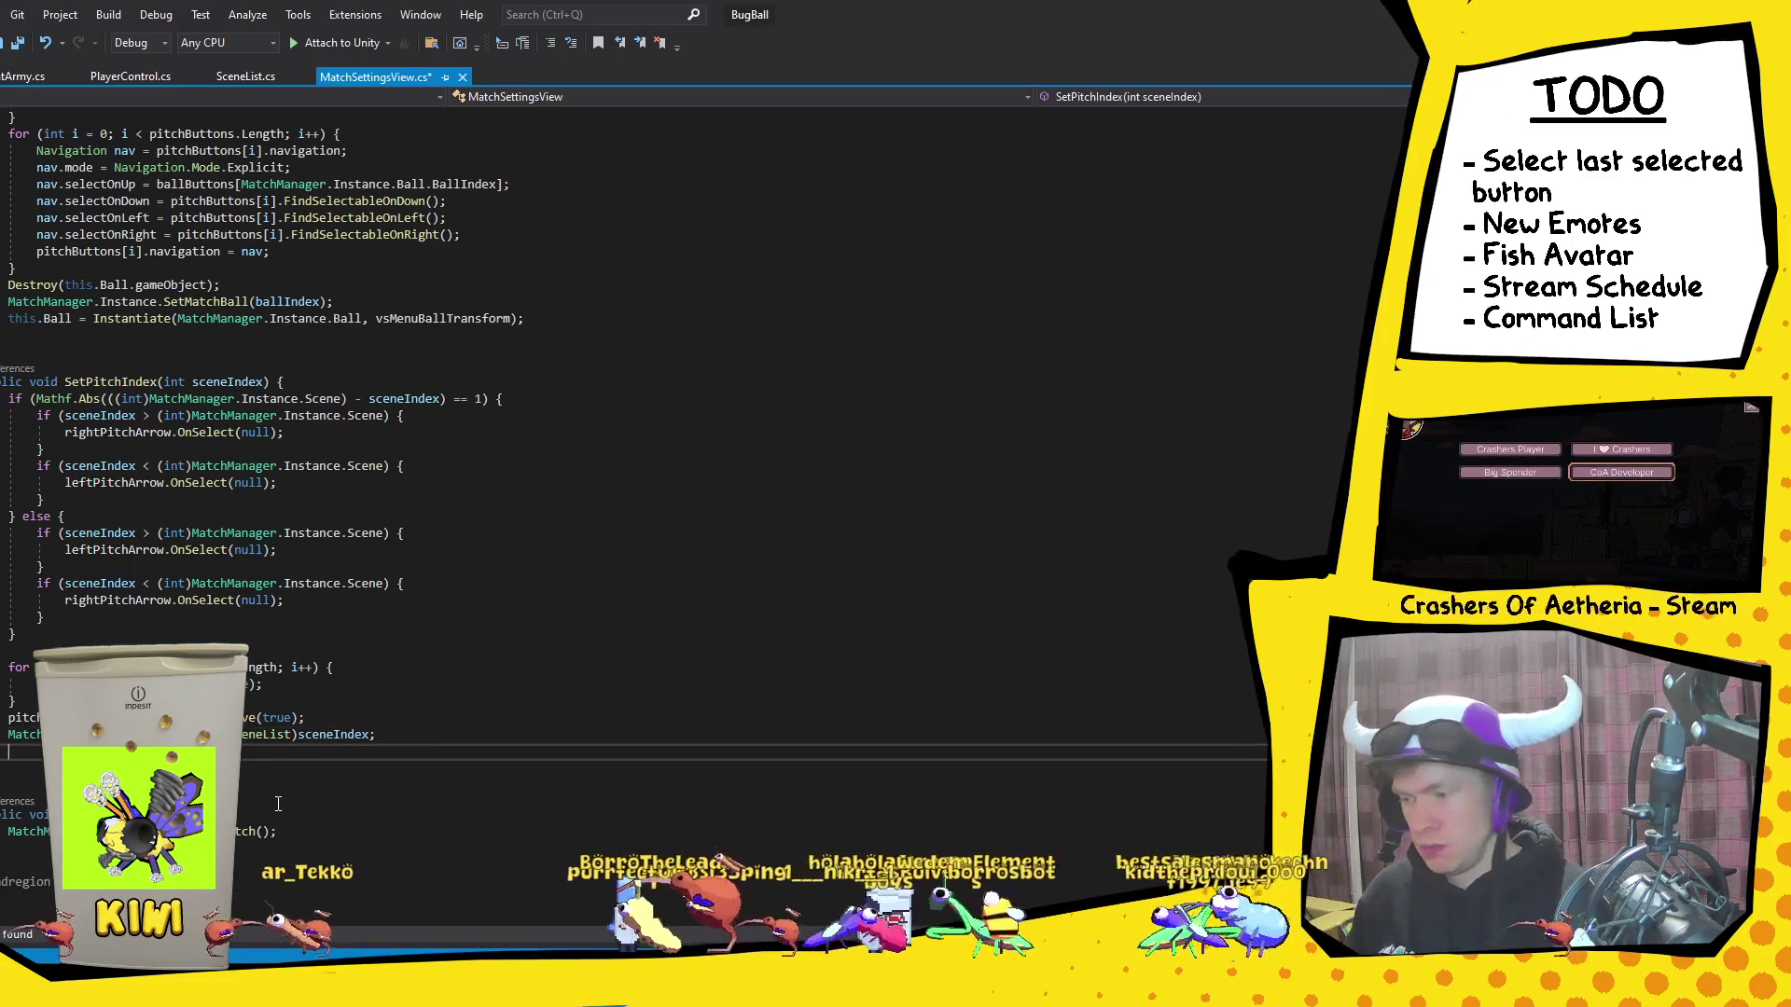
{"action": "key", "text": "ctrl+v"}
{"action": "key", "text": "ctrl+s"}
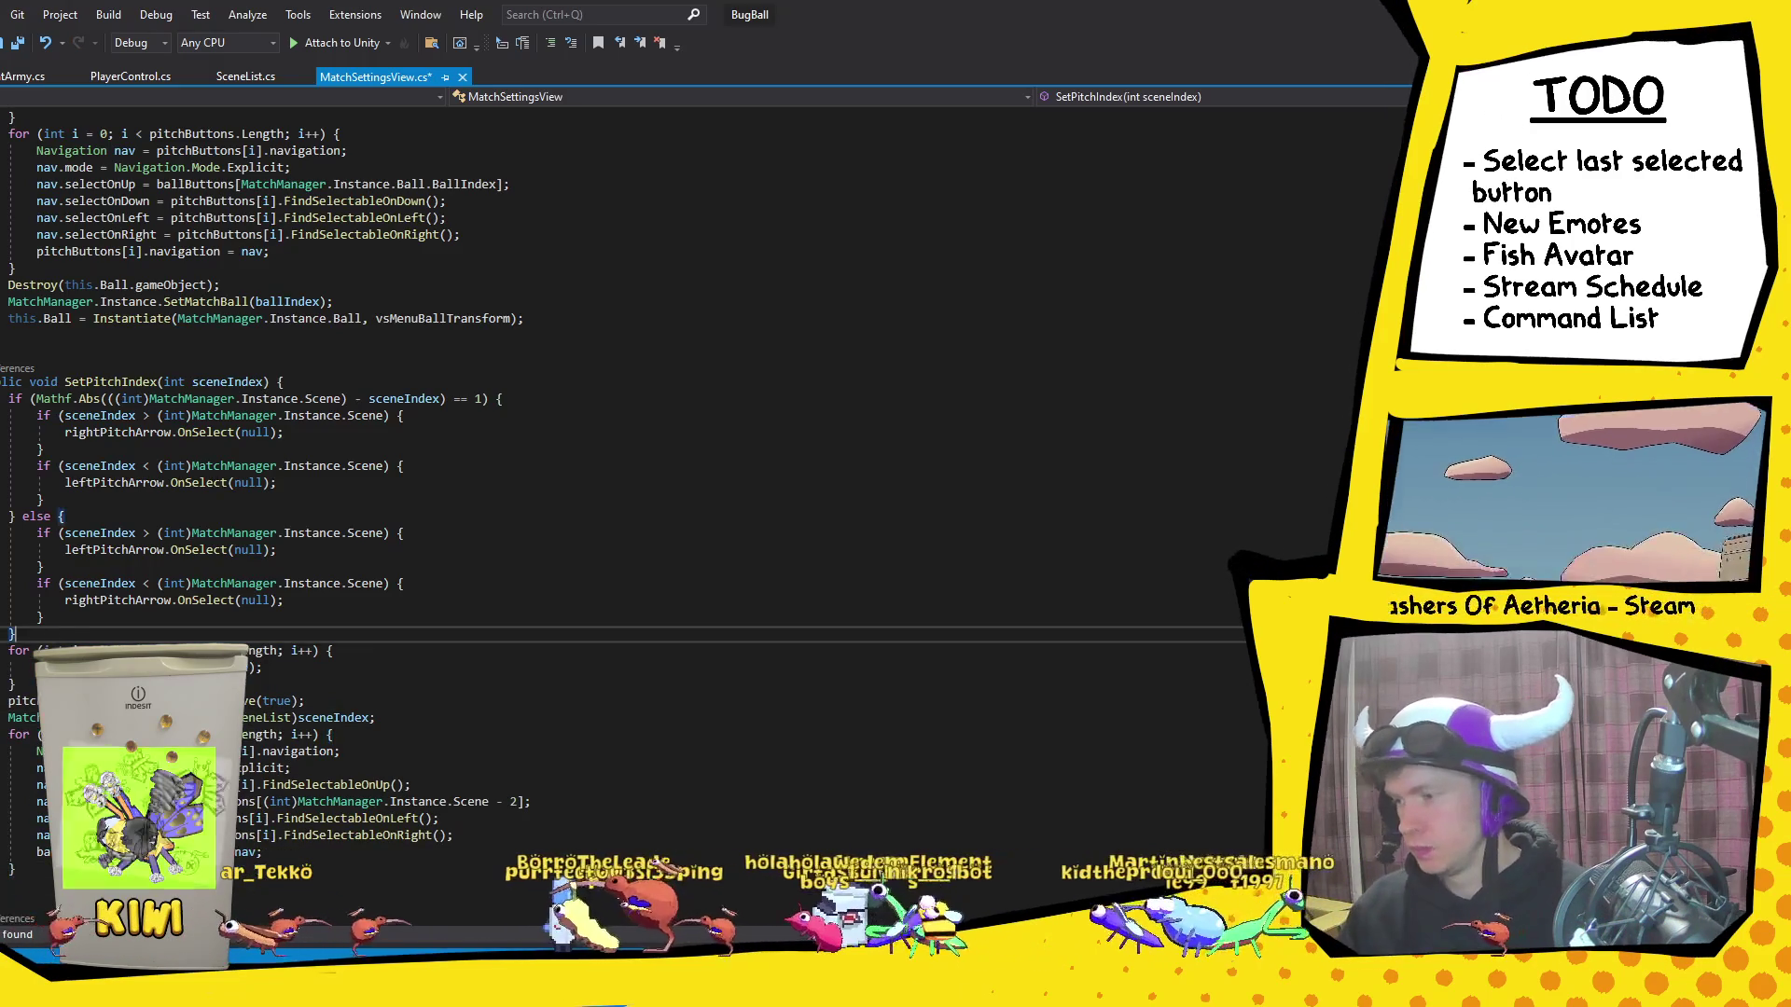
Step: Move the pitchButtons loop in SetBallIndex below the this.Ball = Instantiate line
{"action": "scroll", "coordinate": [54, 645], "scroll_direction": "up", "scroll_amount": 5}
{"action": "left_click_drag", "start_coordinate": [17, 528], "coordinate": [8, 386]}
{"action": "key", "text": "ctrl+x"}
{"action": "left_click", "coordinate": [537, 437]}
{"action": "key", "text": "Return"}
{"action": "key", "text": "ctrl+v"}
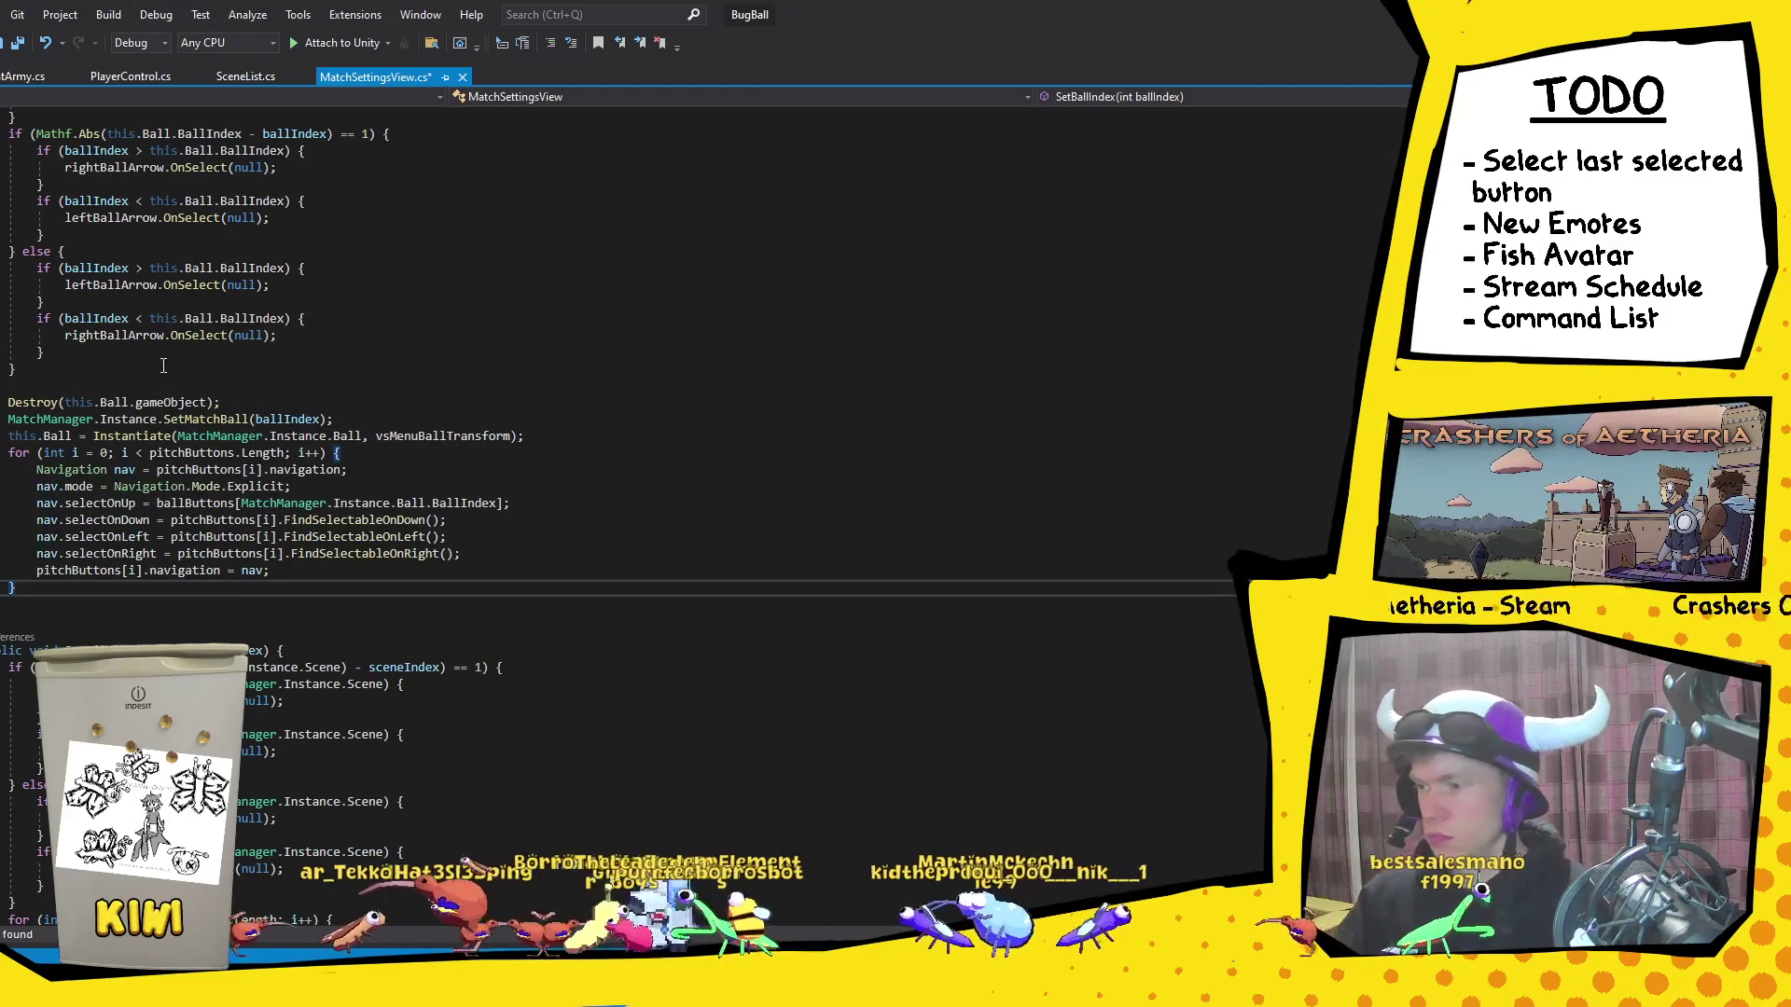
Step: Delete the empty line after SetBallIndex's closing brace, then switch to Unity and stop play mode
{"action": "left_click", "coordinate": [163, 366]}
{"action": "key", "text": "Delete"}
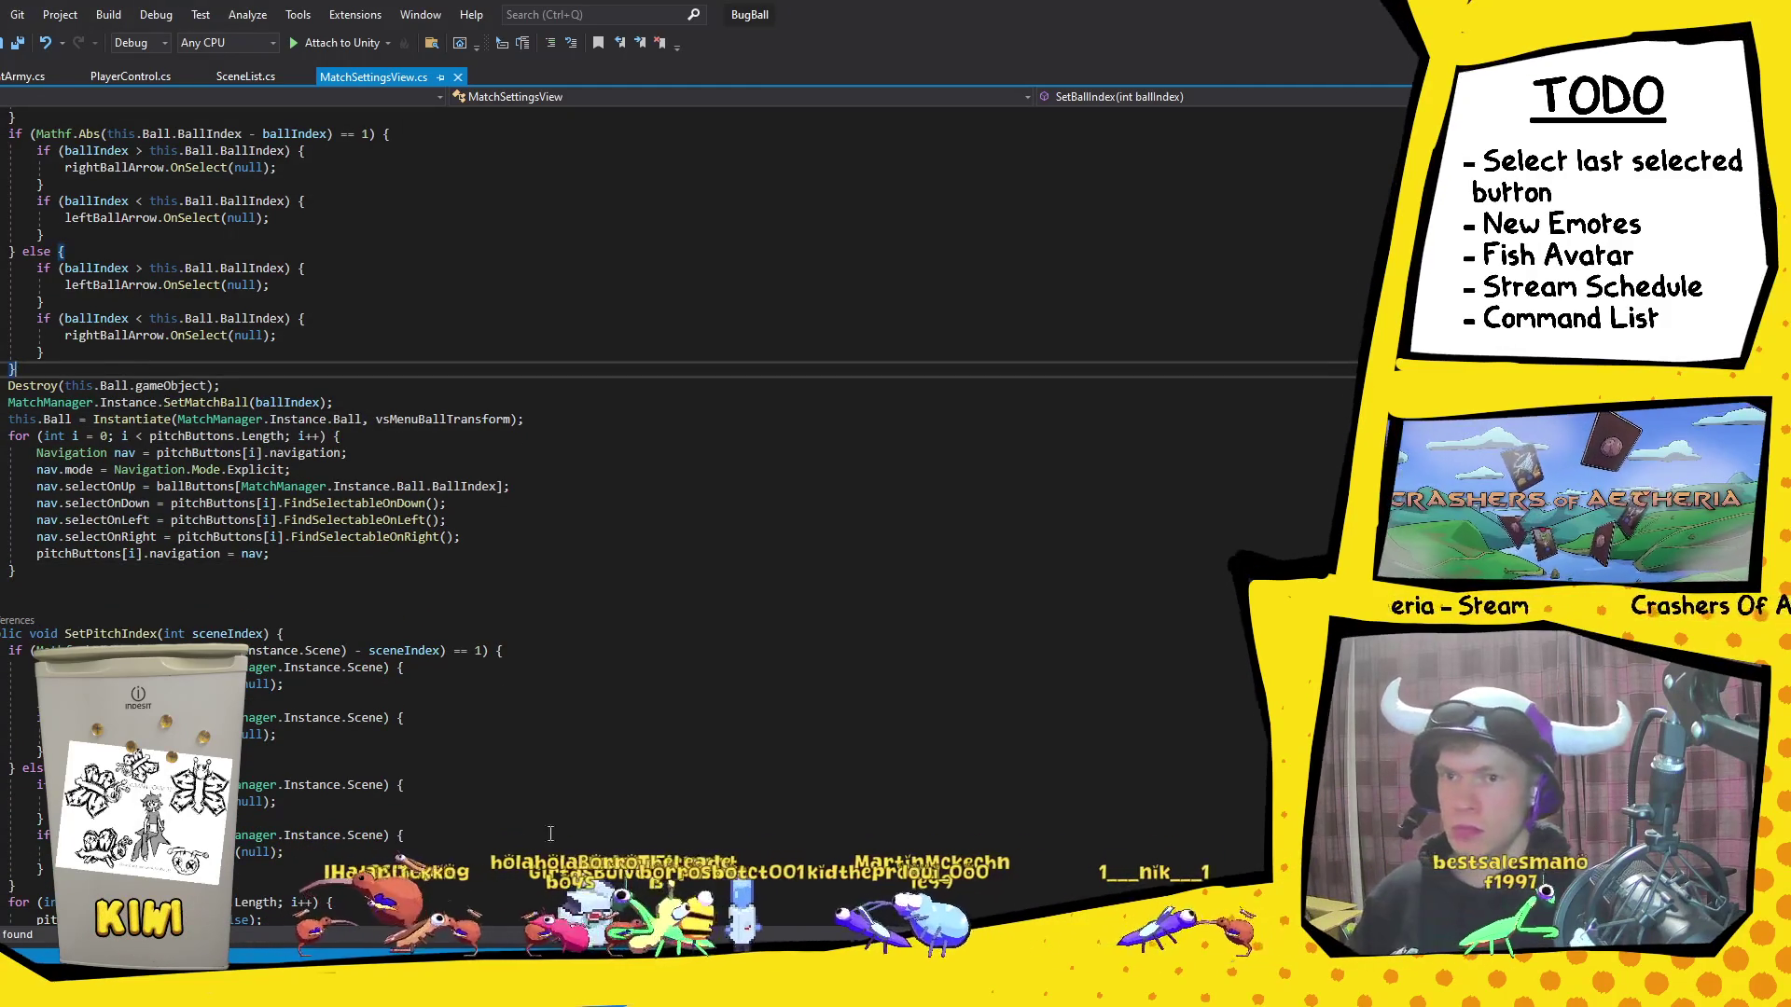
{"action": "left_click", "coordinate": [558, 993]}
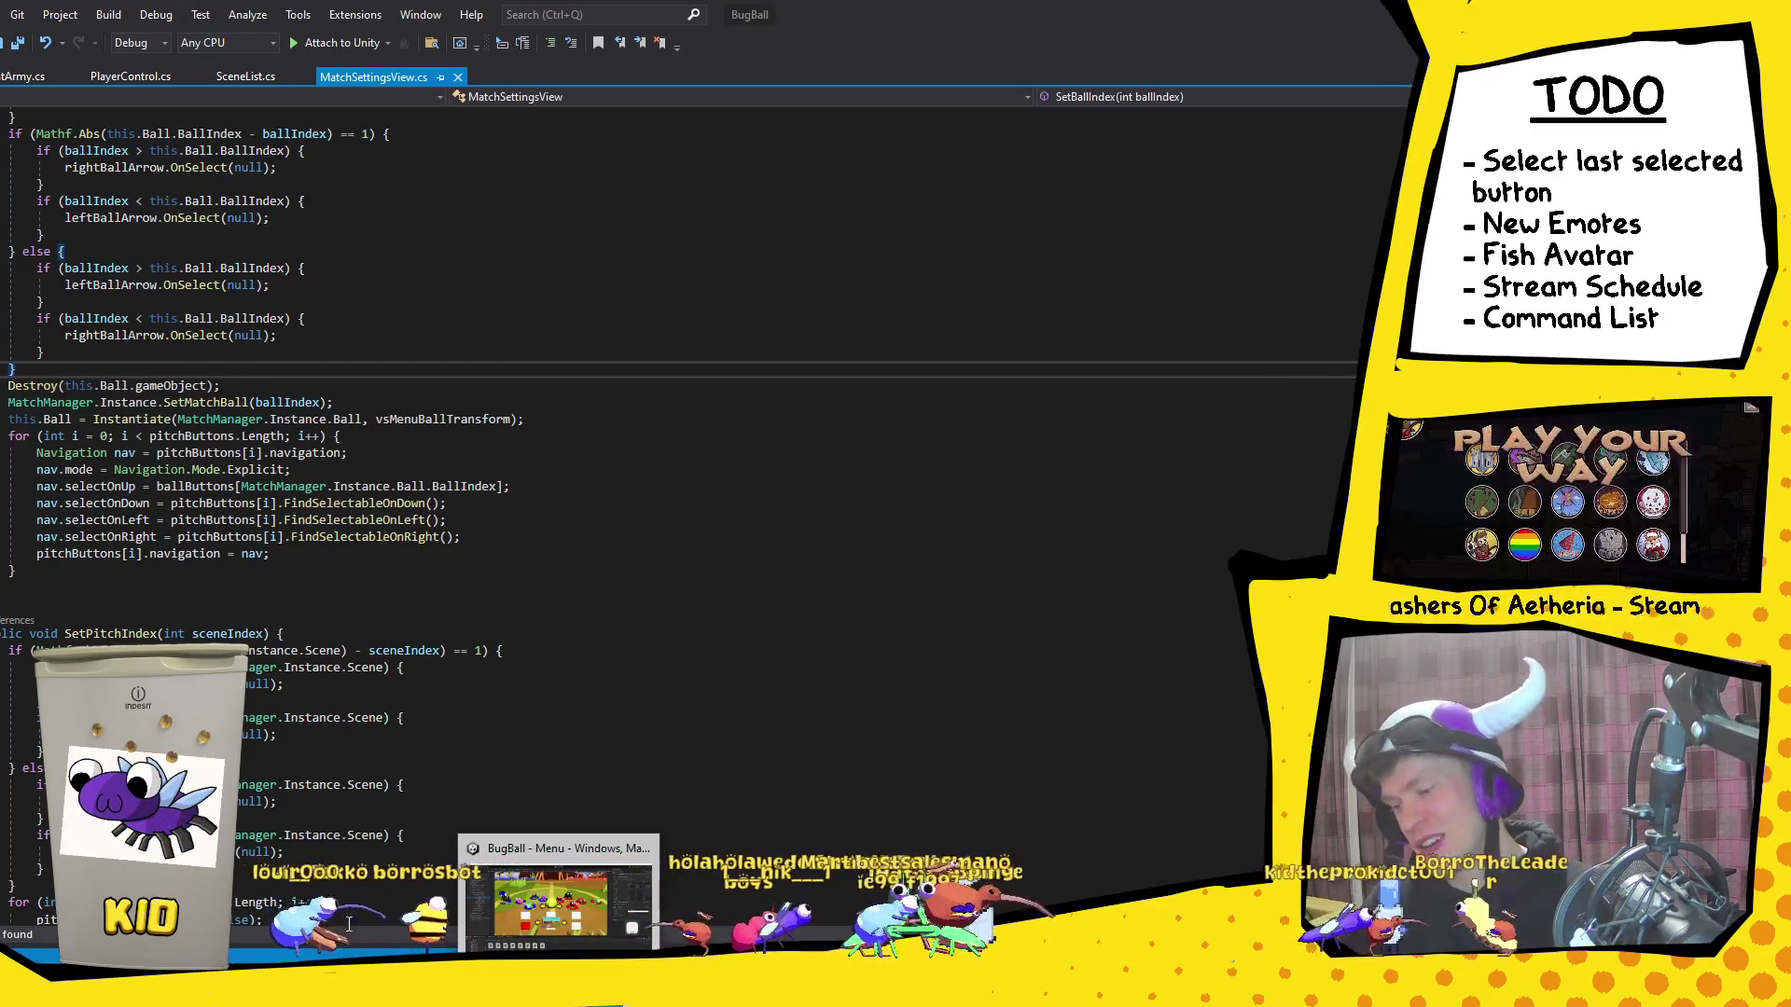
{"action": "left_click", "coordinate": [516, 903]}
{"action": "left_click", "coordinate": [720, 56]}
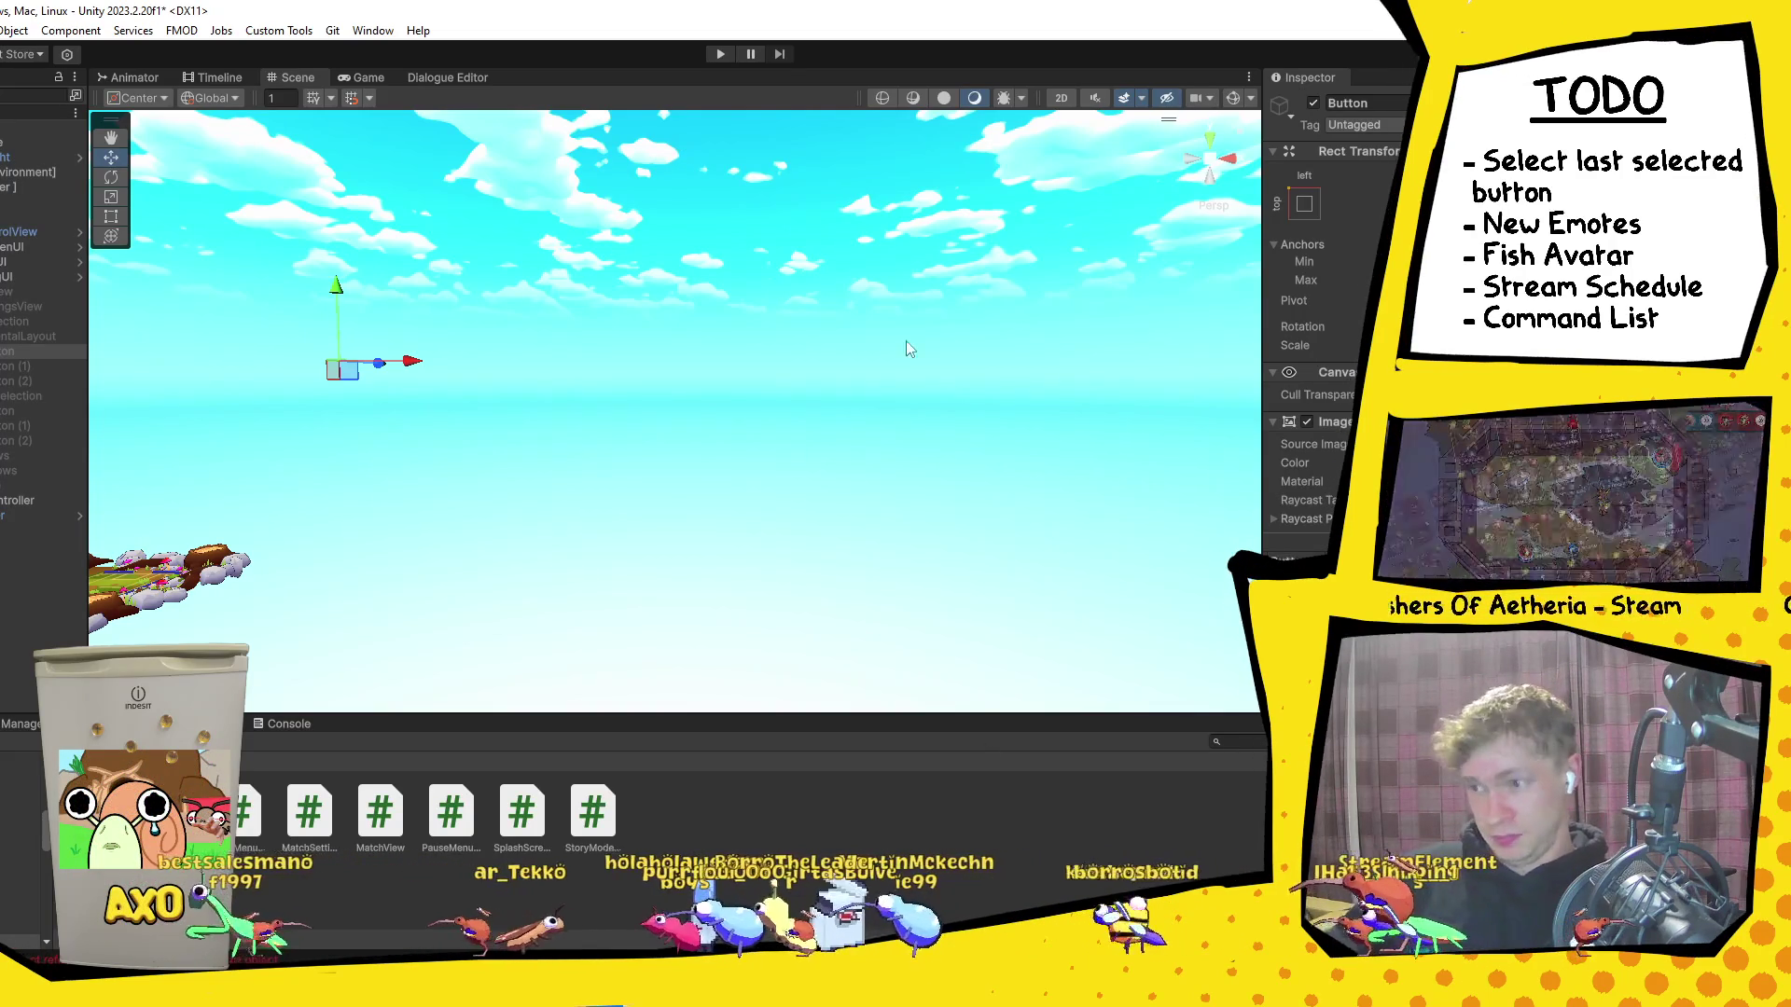
Step: Start Bug Ball in Play mode and bring the YouTube browser window forward
{"action": "left_click", "coordinate": [720, 54]}
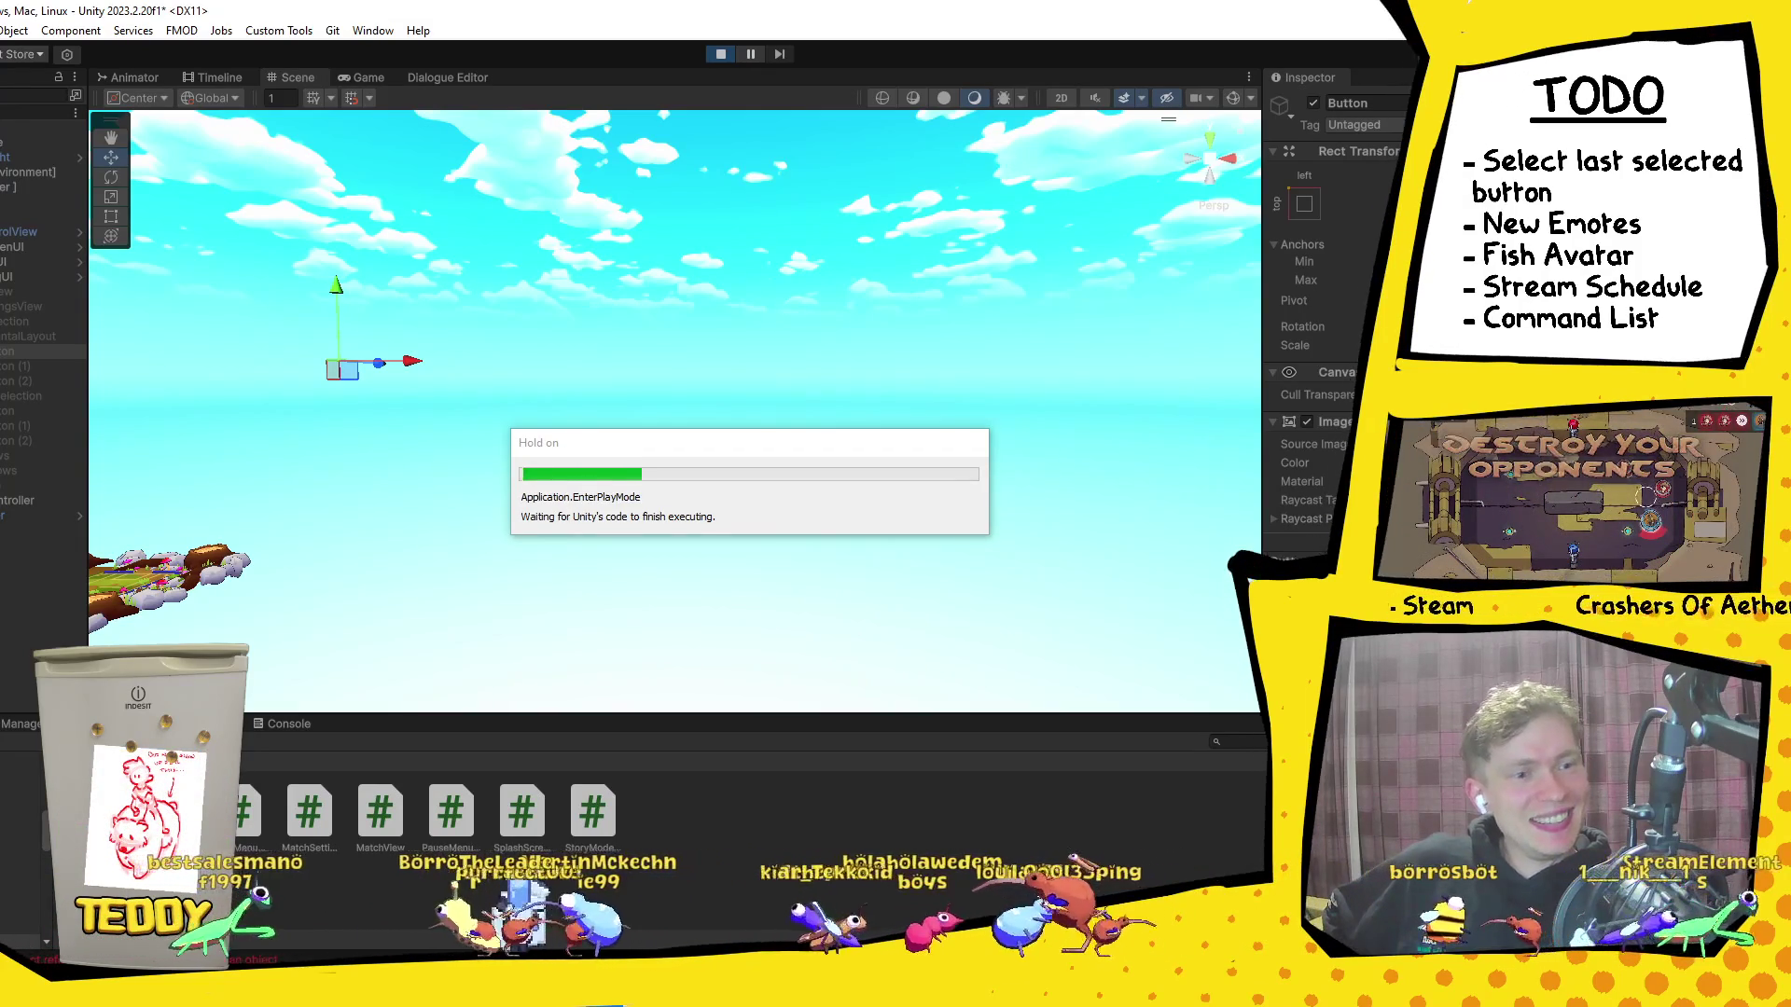
{"action": "key", "text": "alt+Tab"}
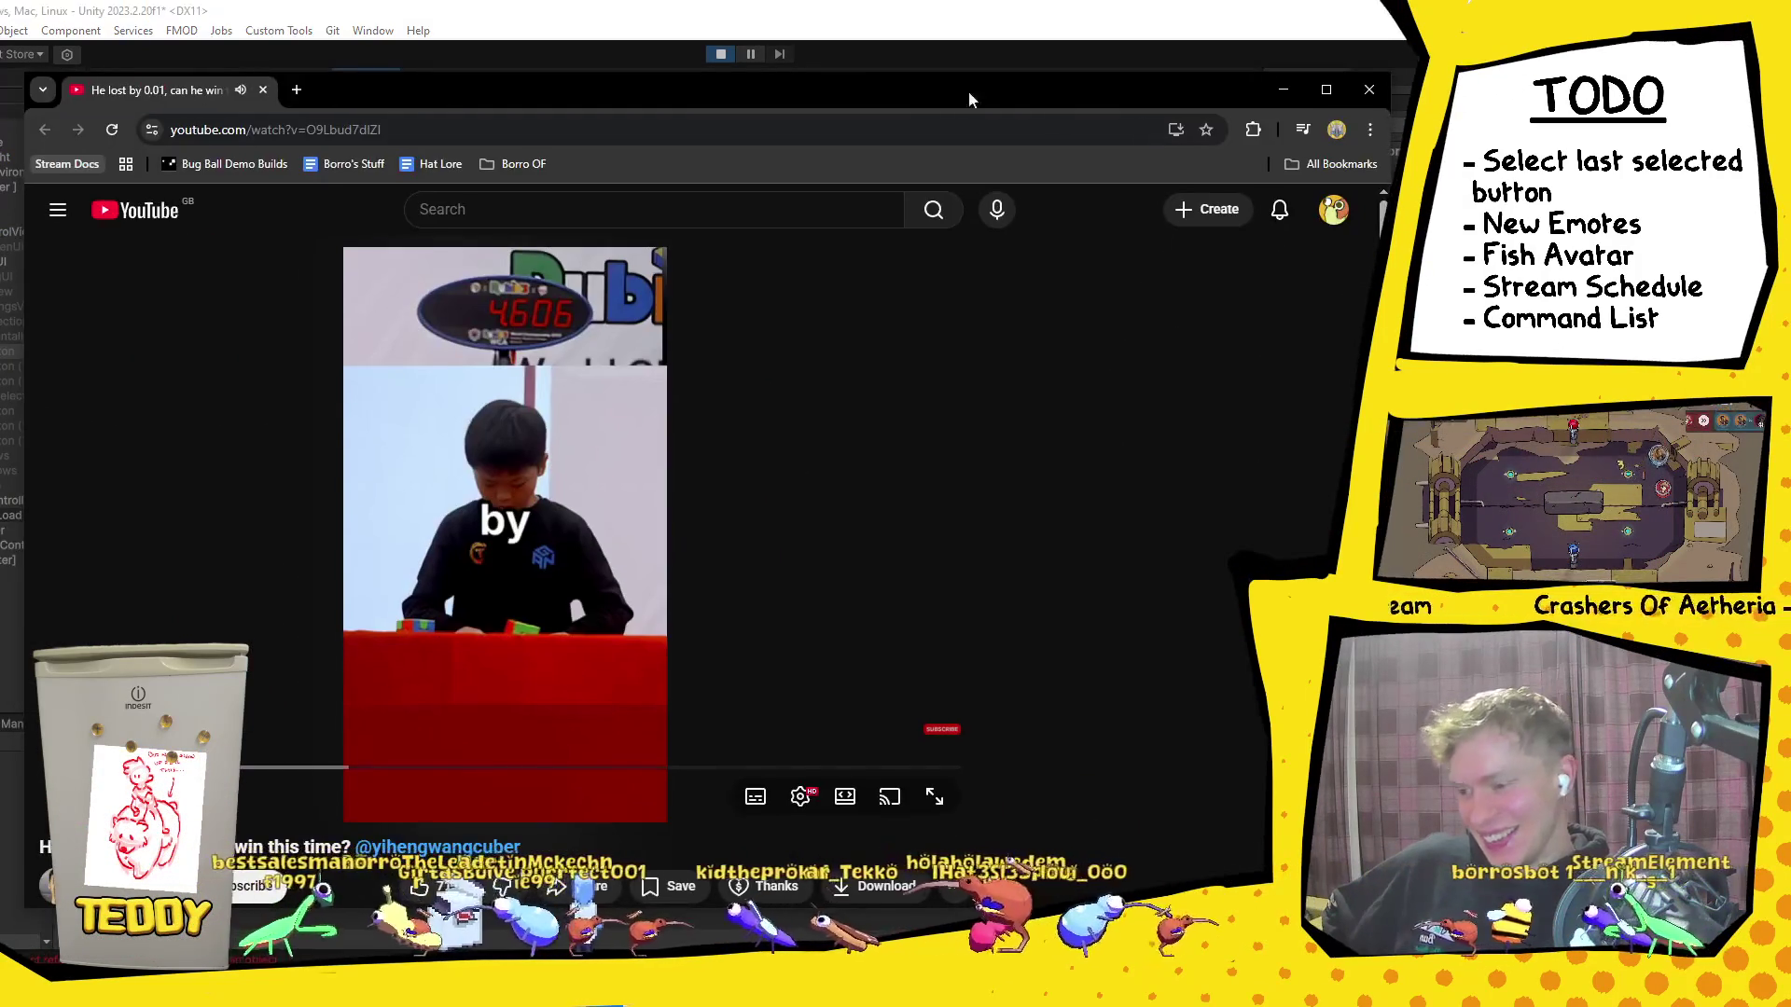
Step: Maximize Chrome and play the speedcubing Short up to Solve #4, then pause
{"action": "left_click", "coordinate": [1325, 90]}
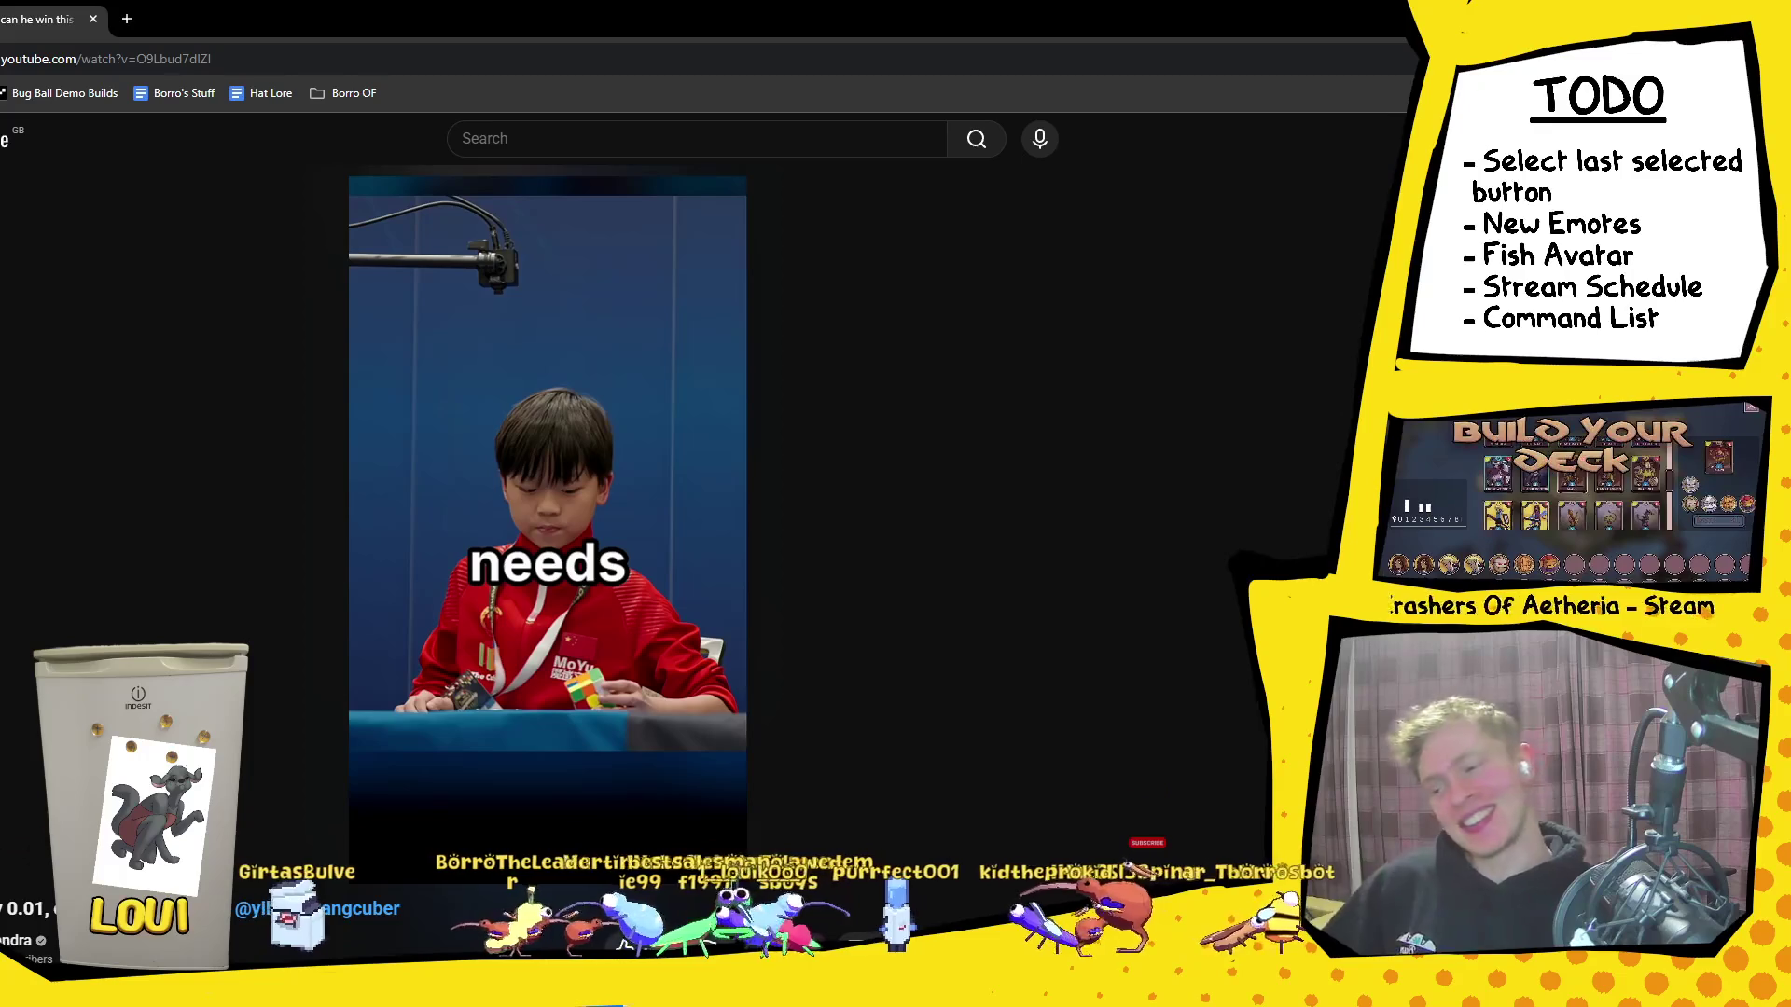
{"action": "left_click", "coordinate": [636, 353]}
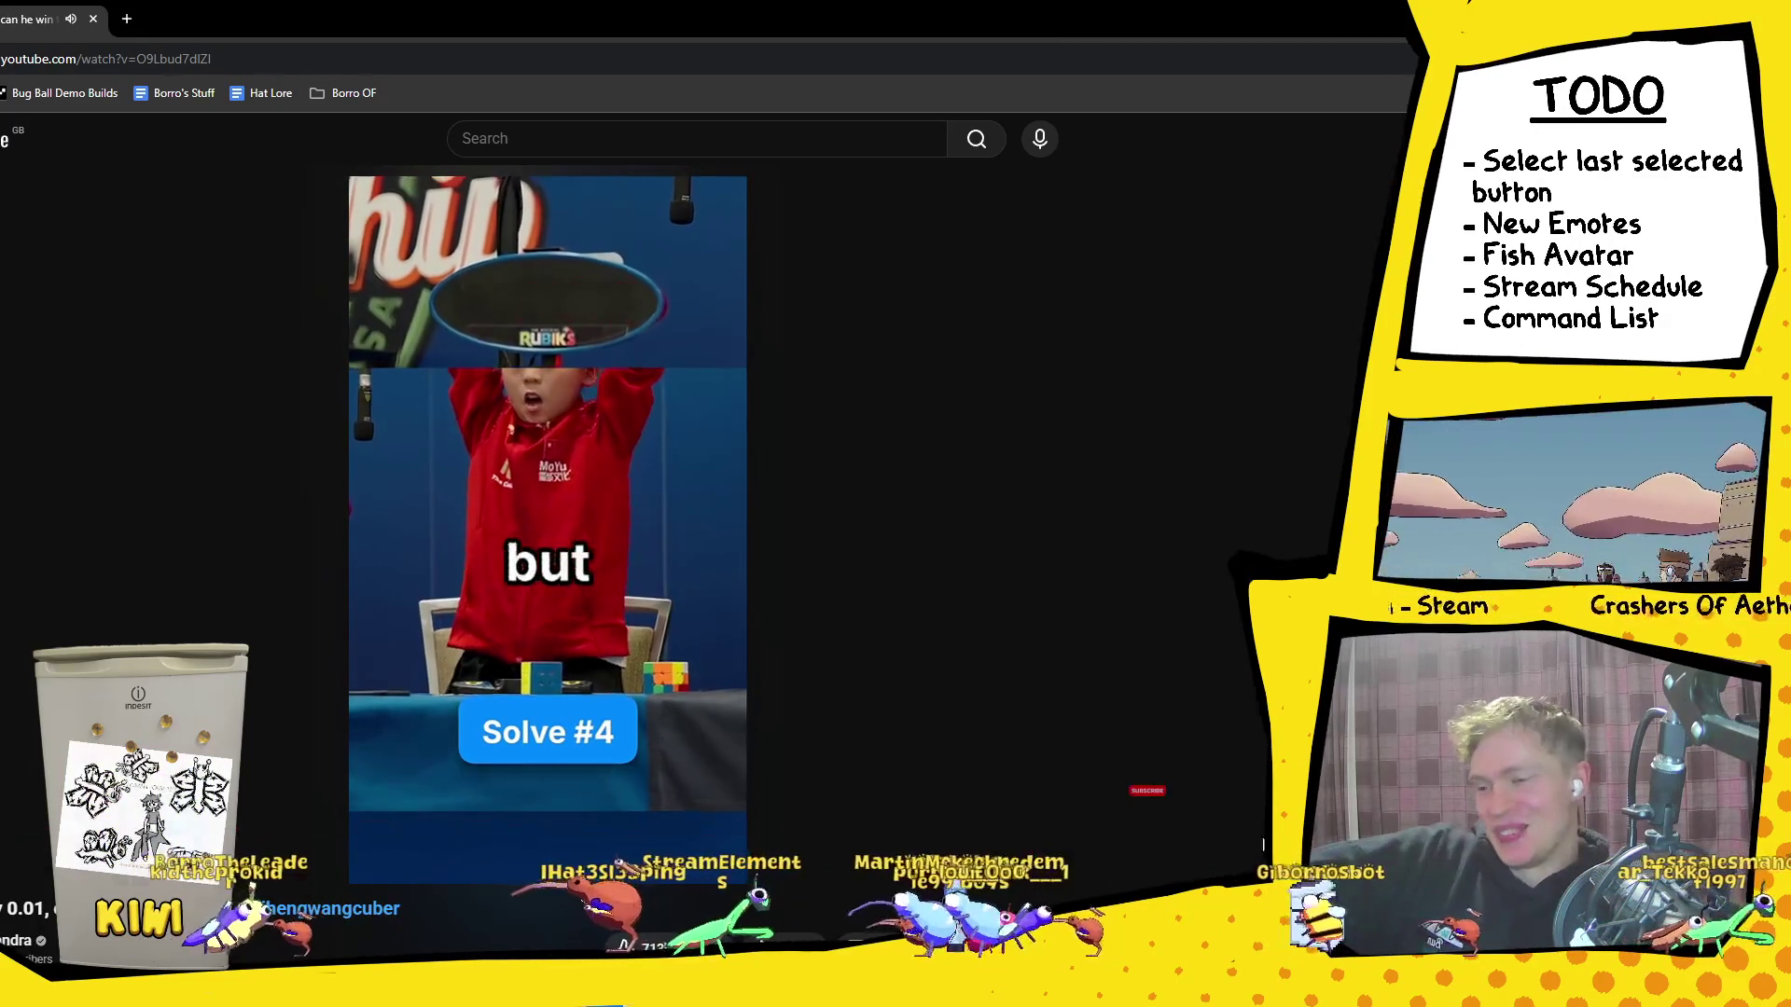
{"action": "key", "text": "space"}
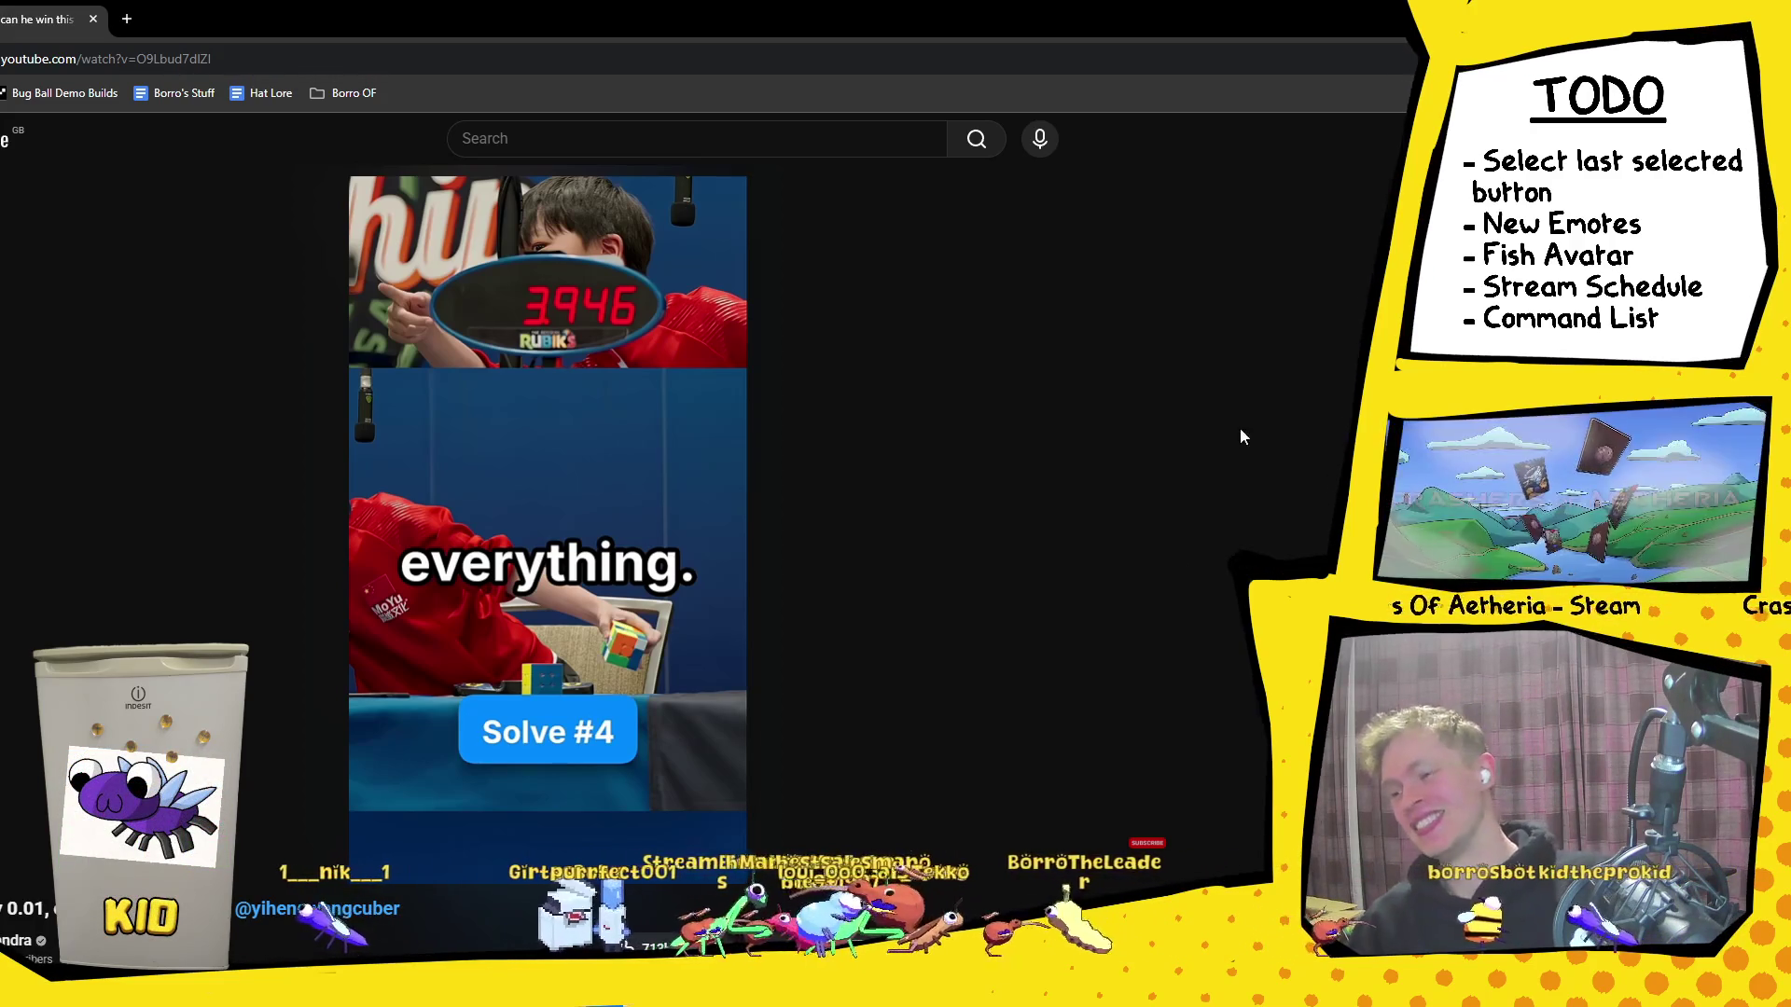
Step: Play the speedcubing Short through Solve #5 to its end, then switch back to Unity
{"action": "left_click", "coordinate": [649, 396]}
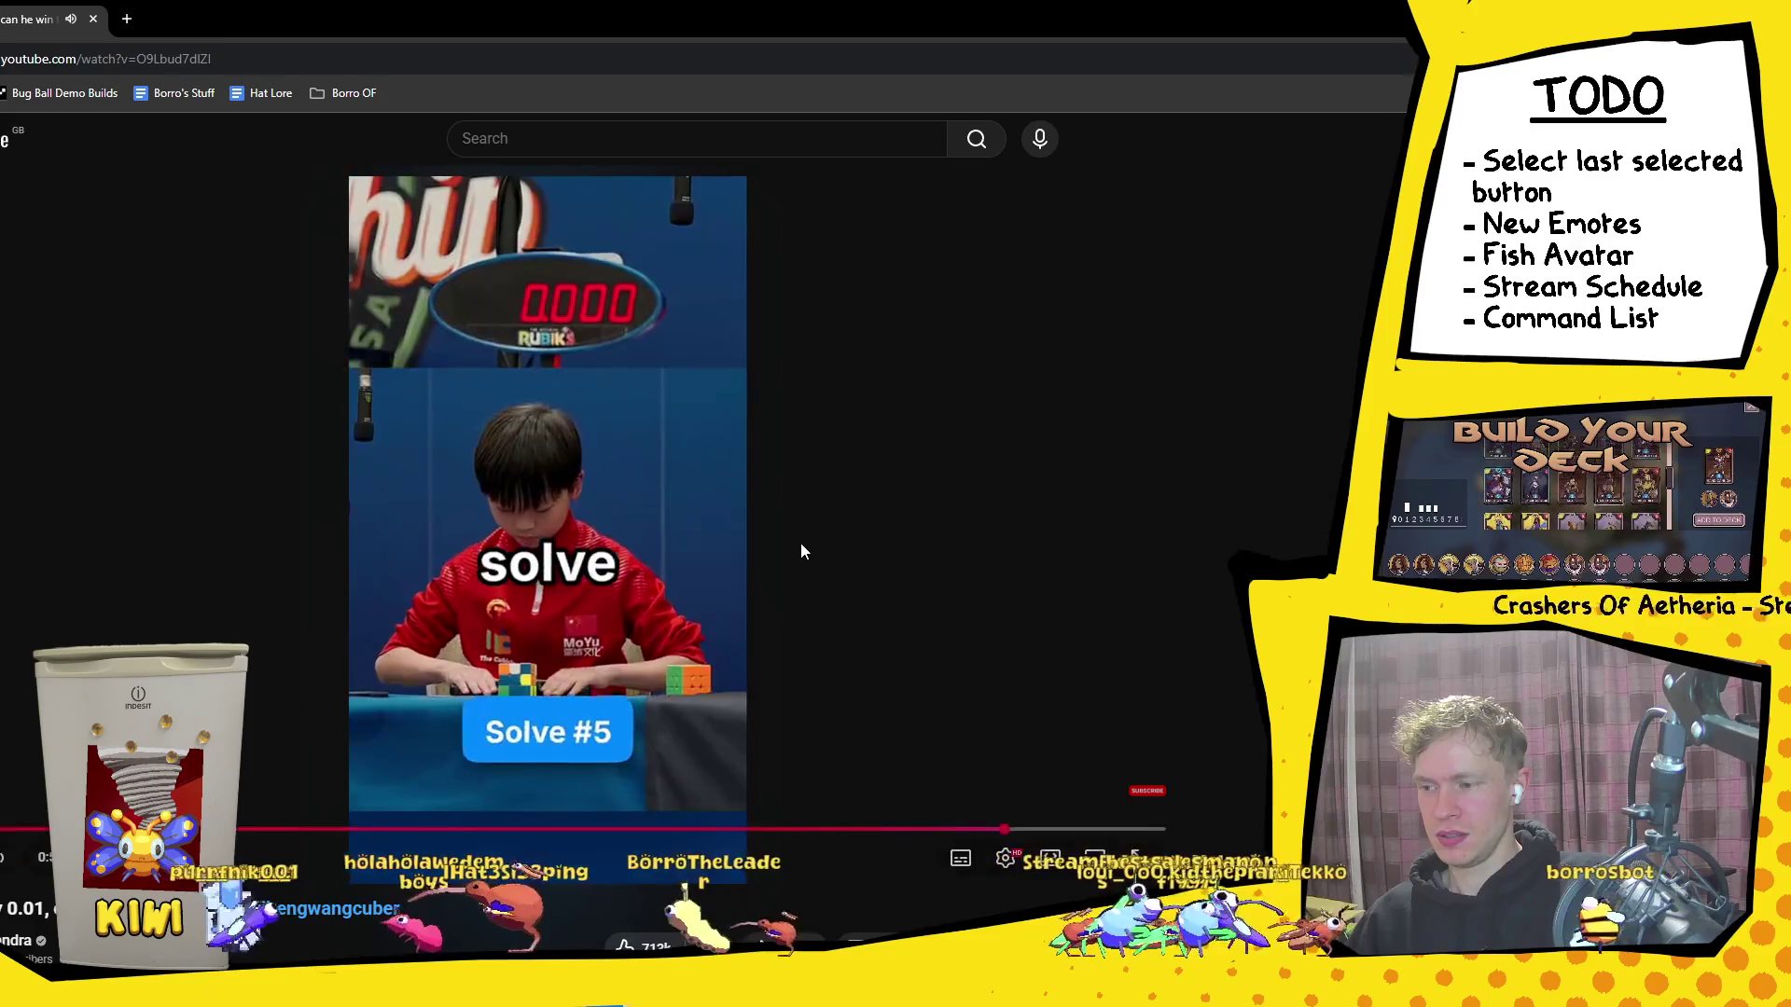
{"action": "left_click", "coordinate": [800, 543]}
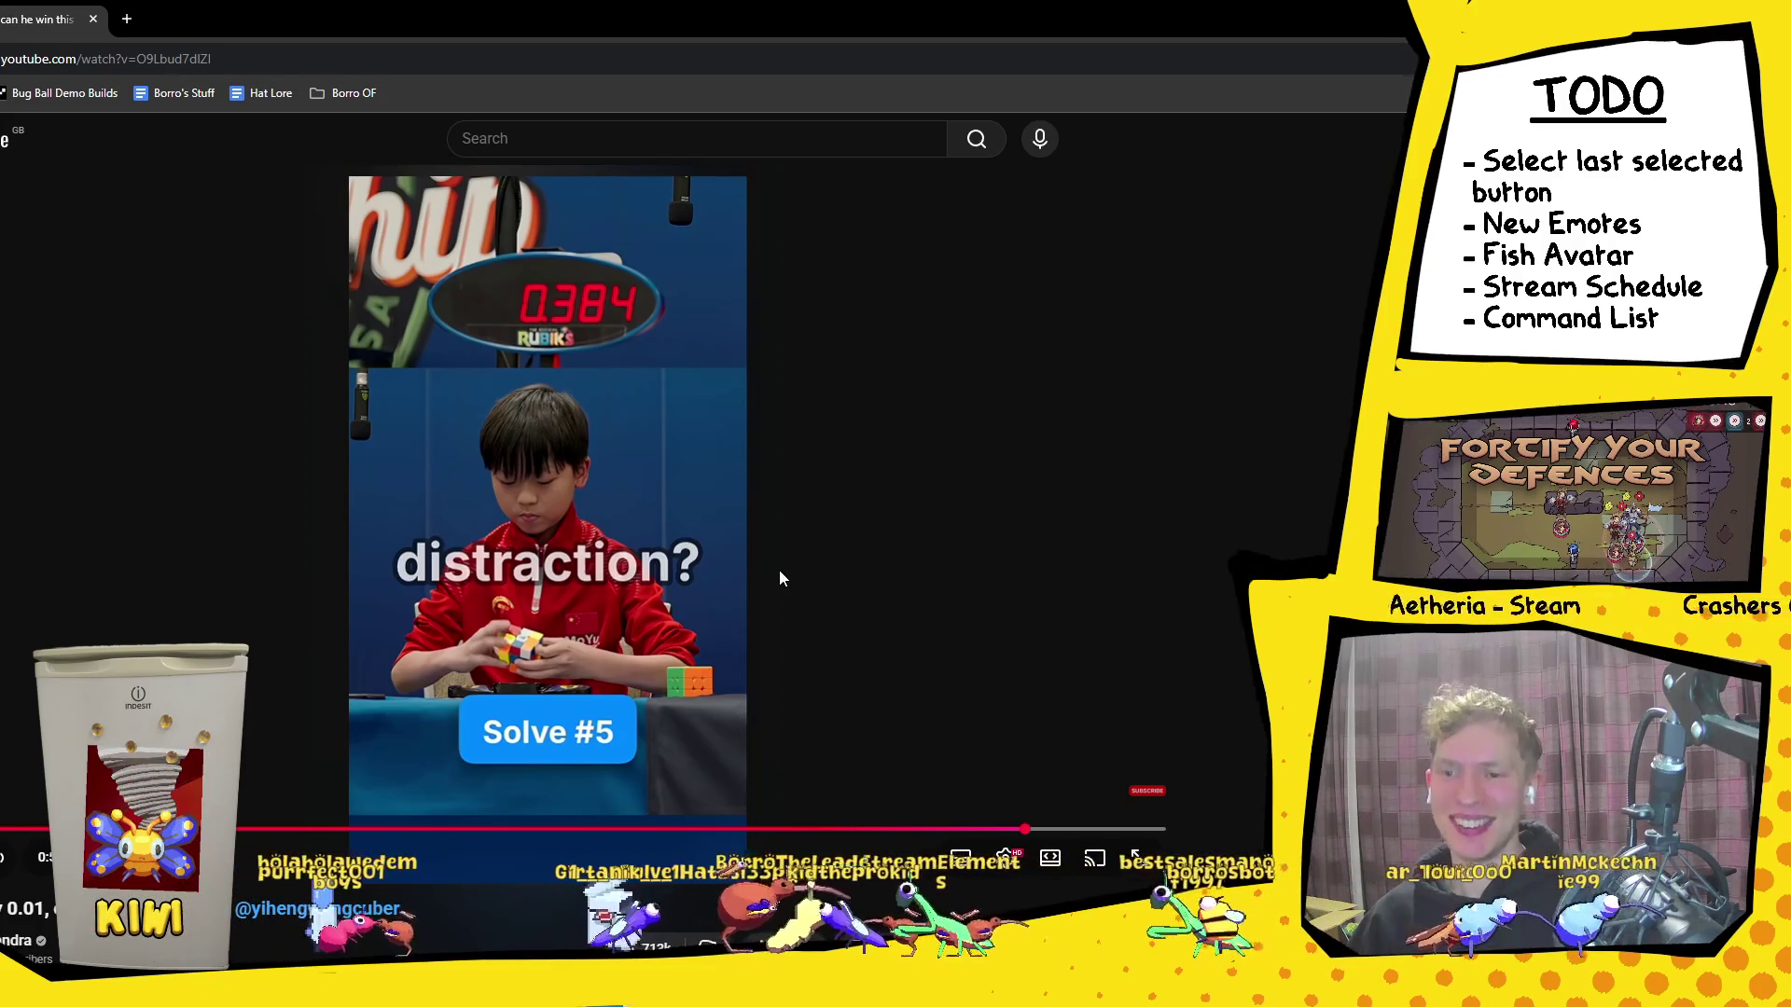
{"action": "left_click", "coordinate": [779, 571]}
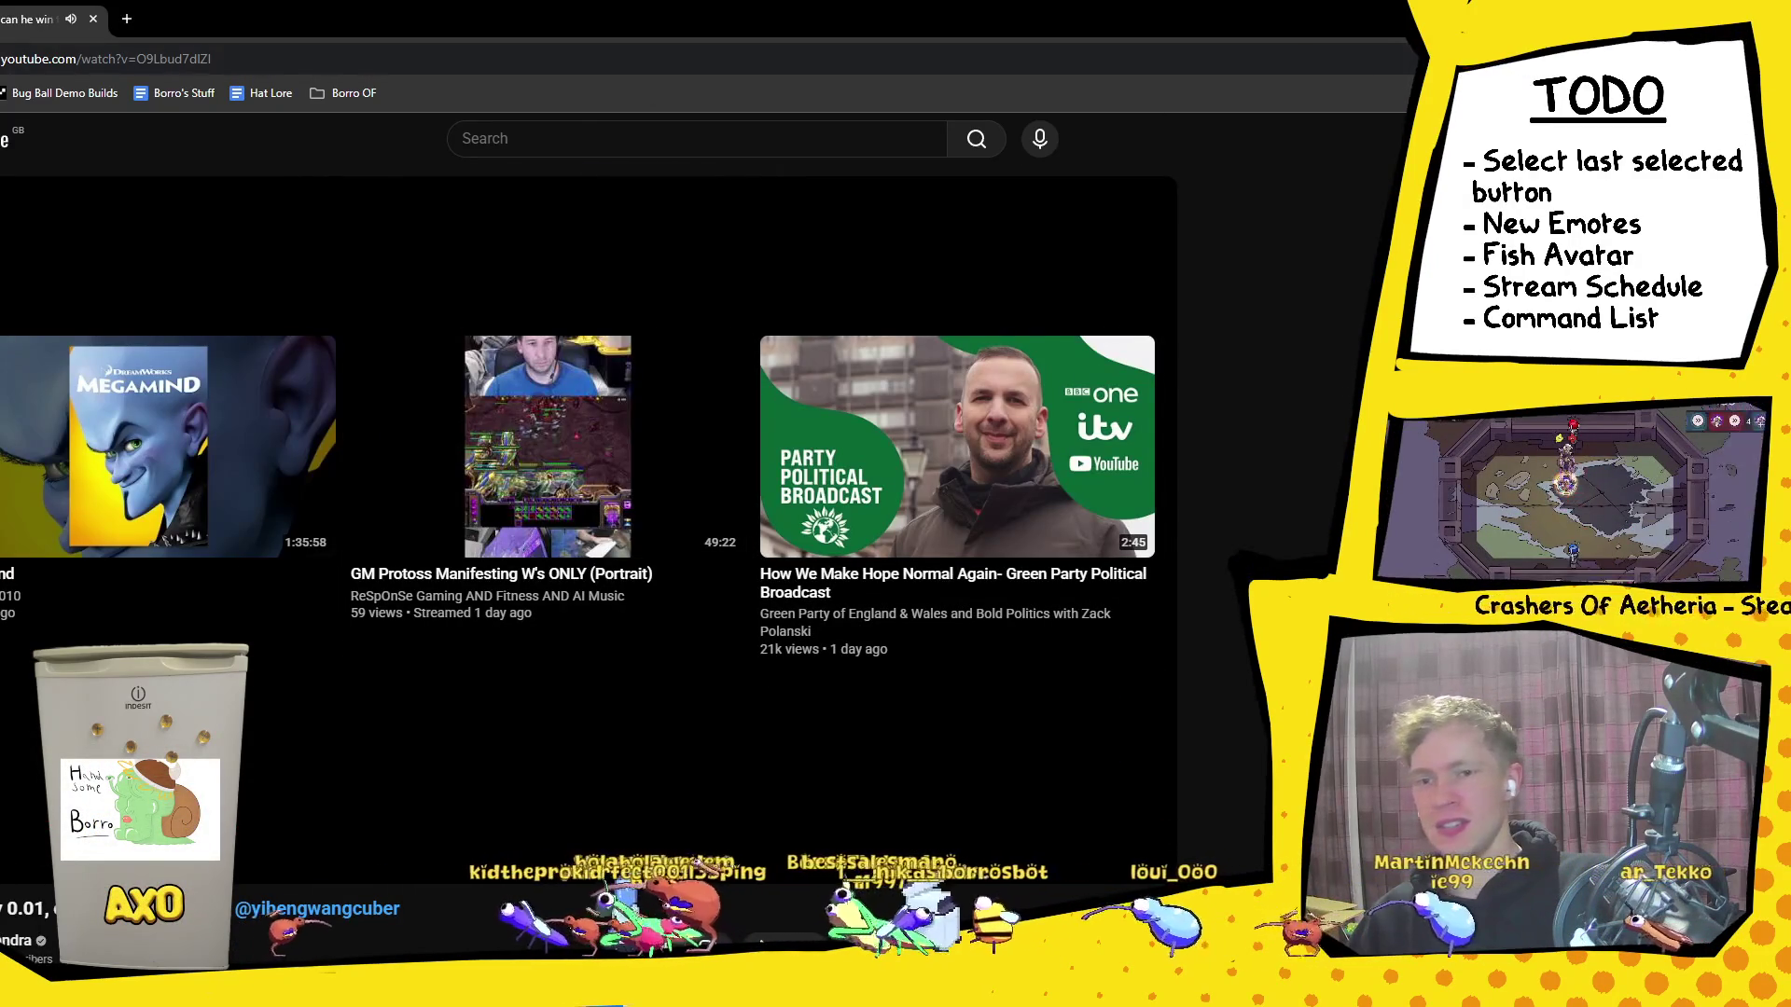
{"action": "key", "text": "alt+Tab"}
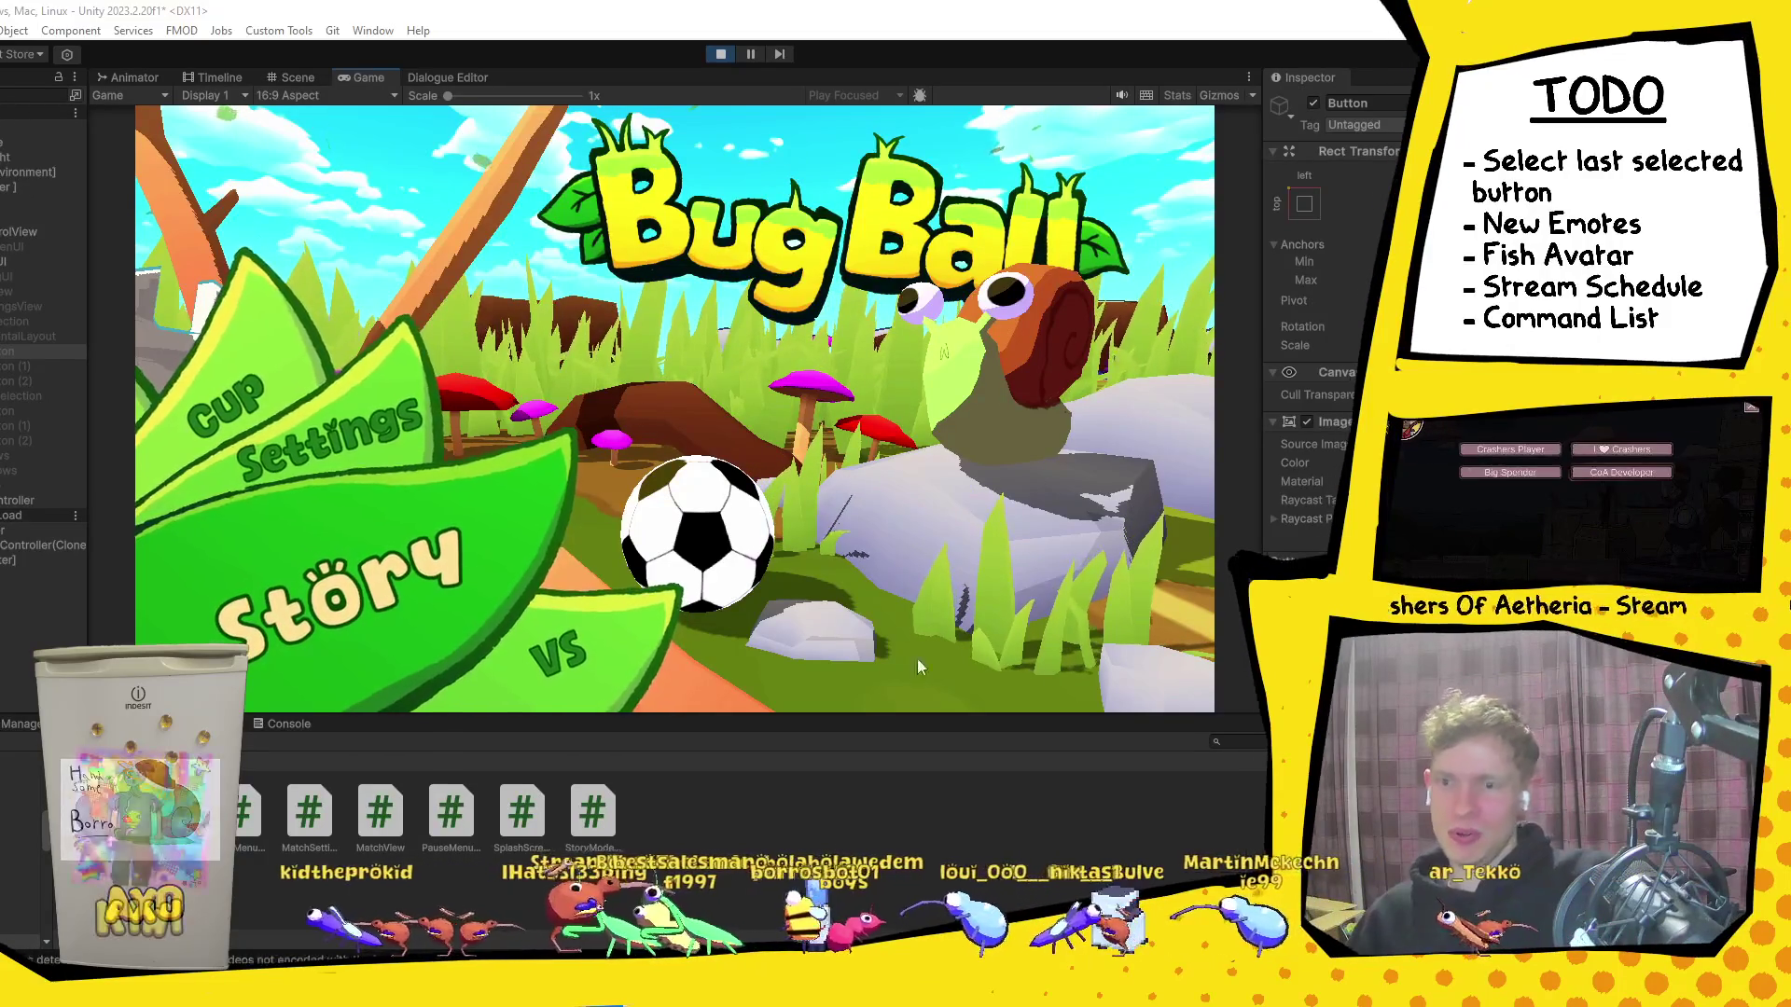
Step: Switch from the Bug Ball title menu in Unity to Discord's fan-art channel
{"action": "key", "text": "alt+Tab"}
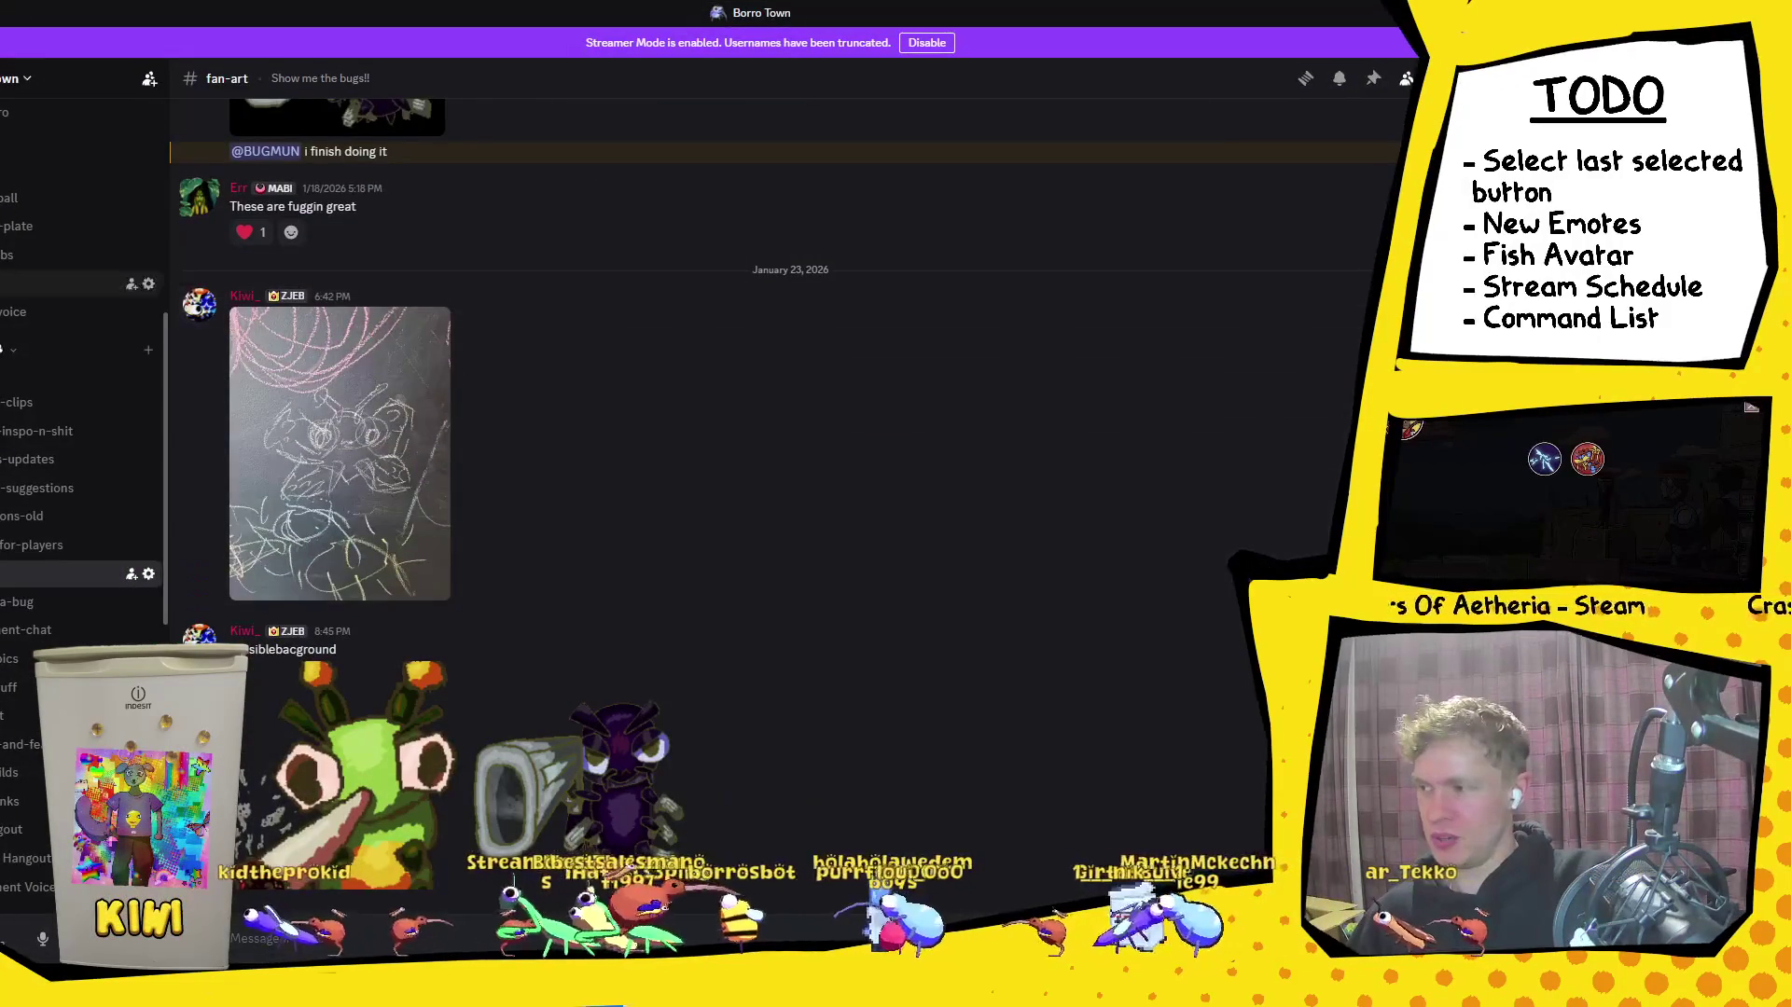
Step: View the match scoreboard image in a Discord DM, then go back to fan-art and Unity
{"action": "key", "text": "alt+Left"}
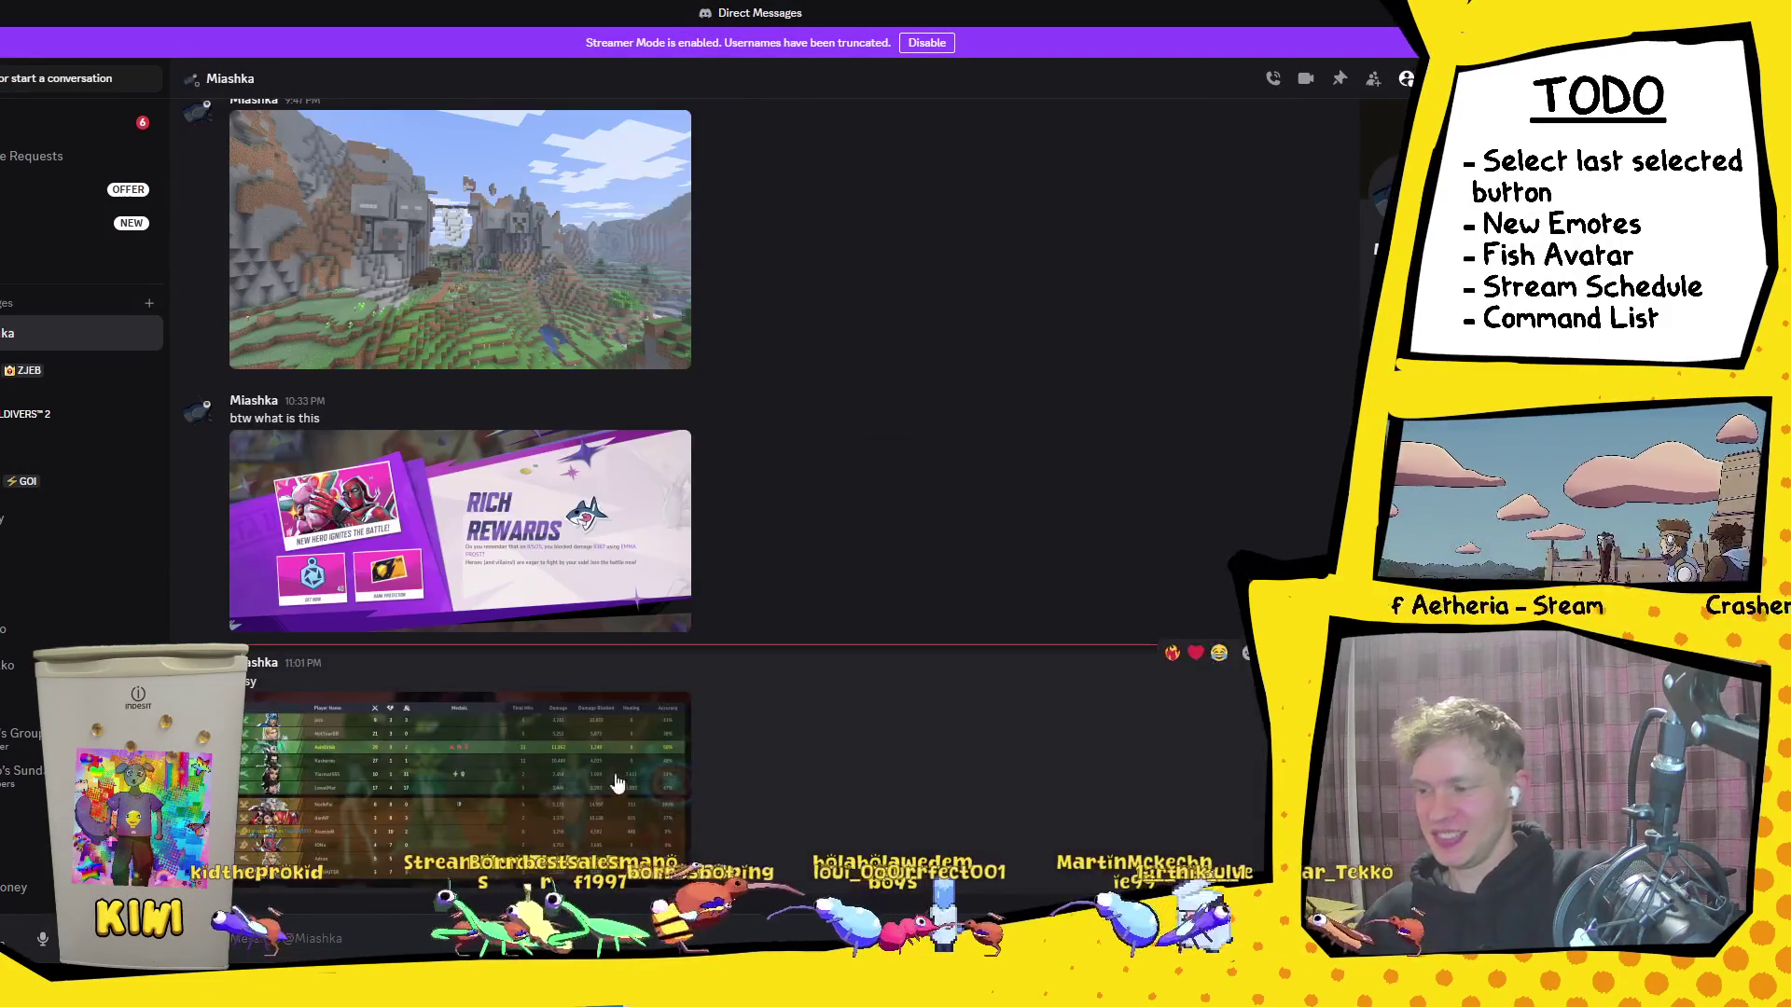
{"action": "left_click", "coordinate": [547, 778]}
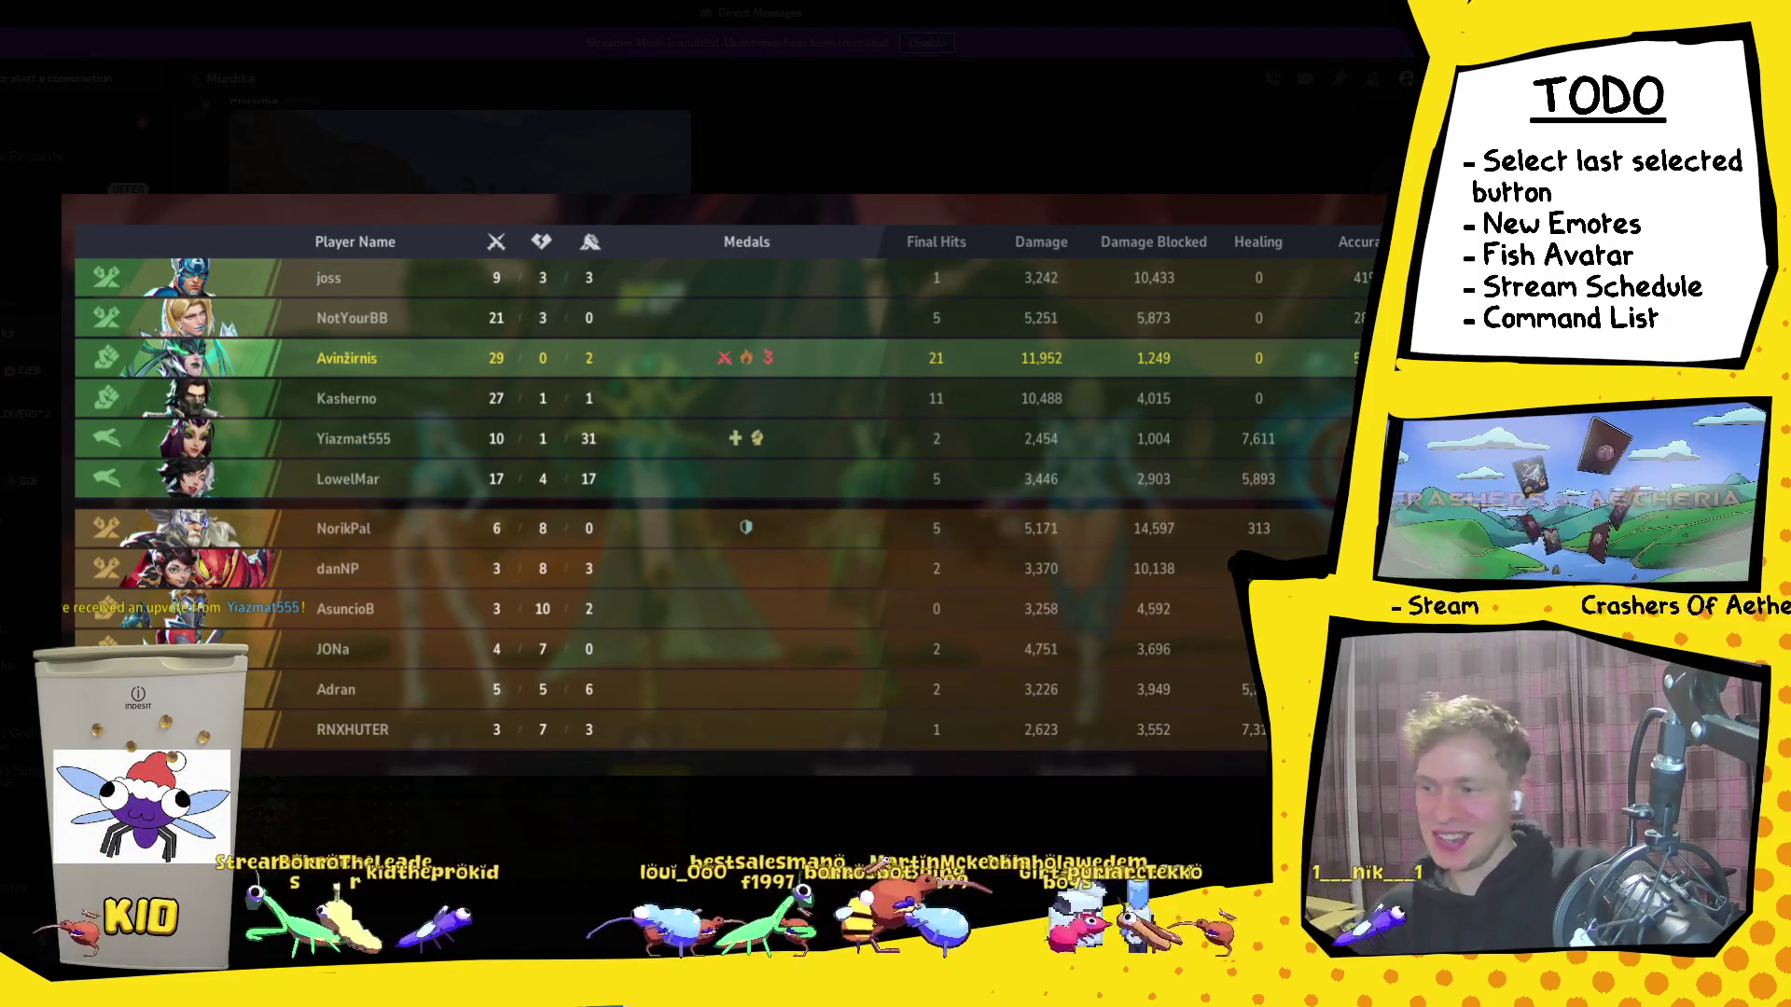
{"action": "key", "text": "Escape"}
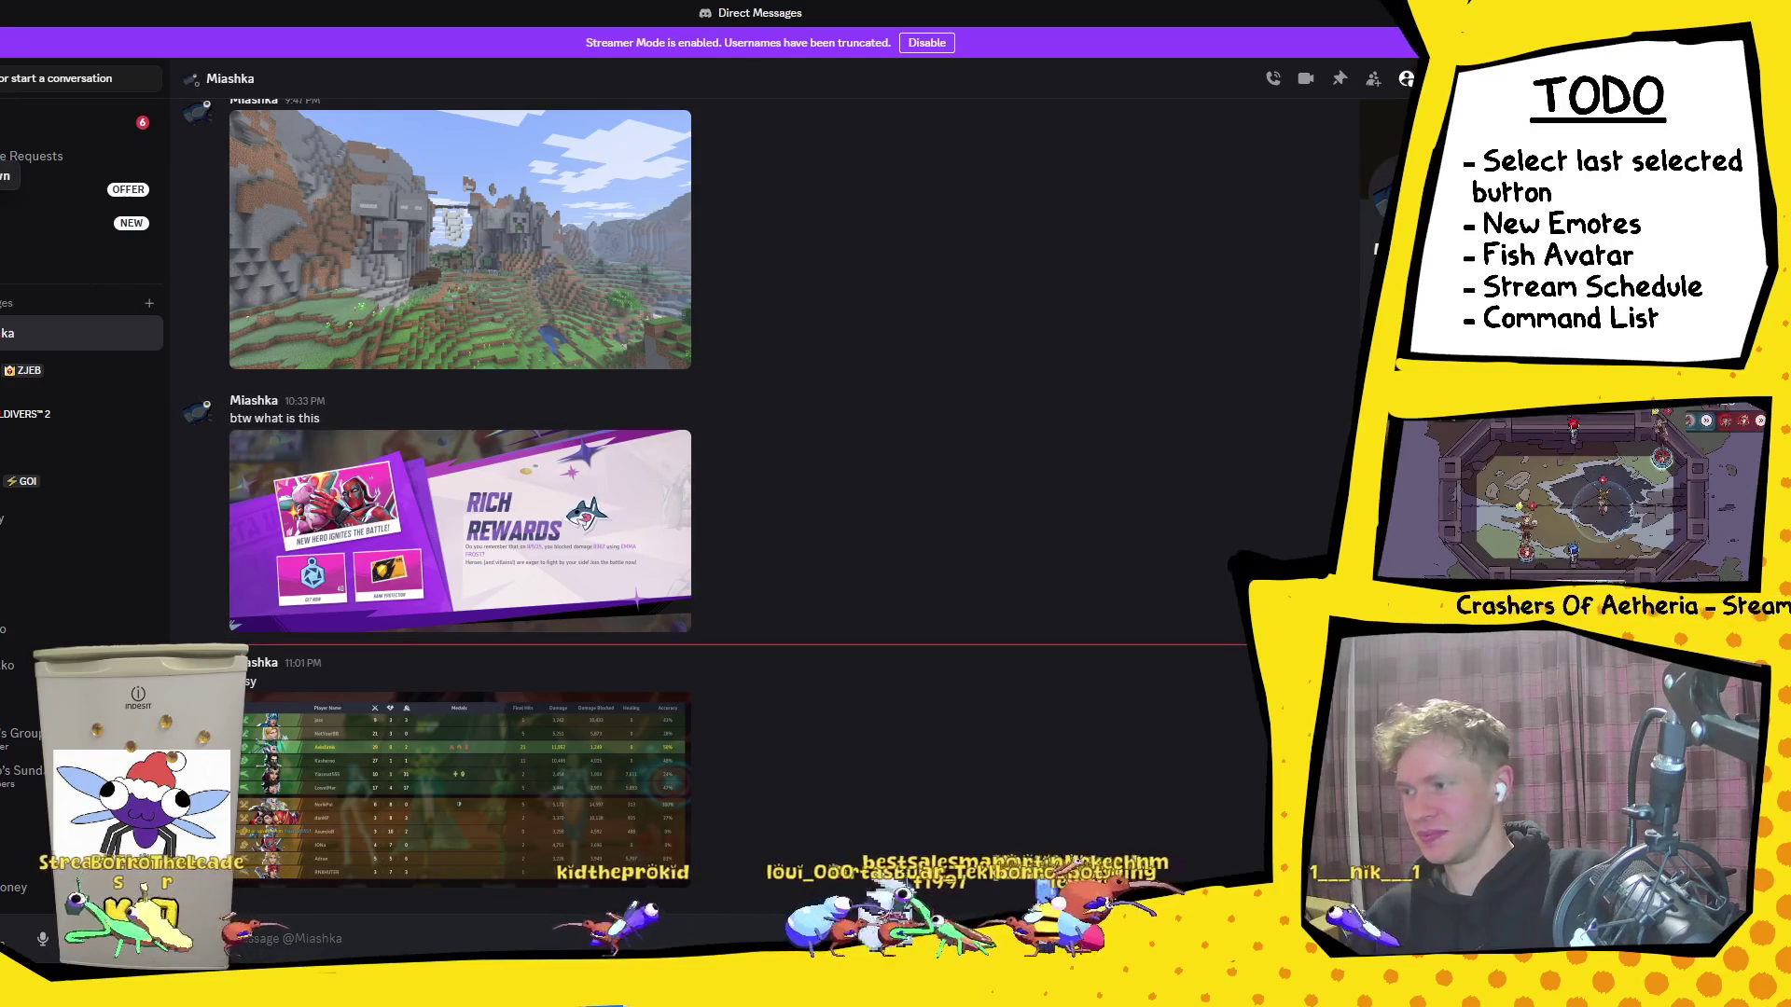
{"action": "left_click", "coordinate": [56, 573]}
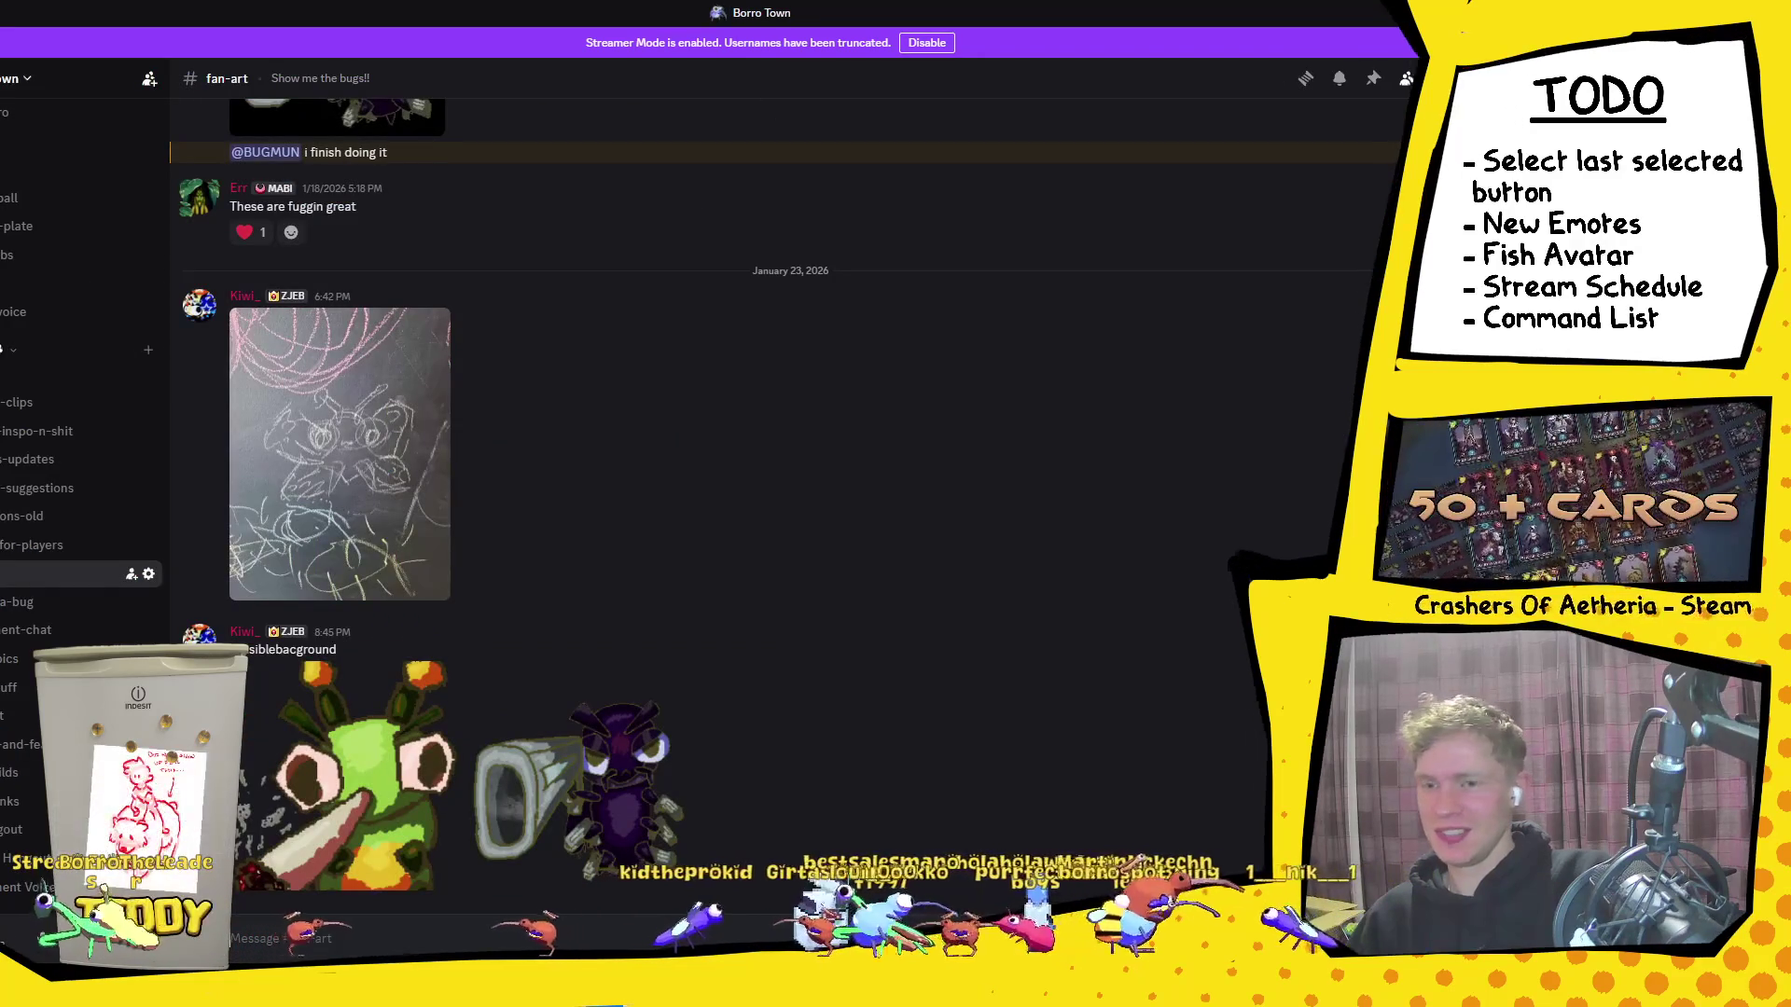
{"action": "key", "text": "alt+Tab"}
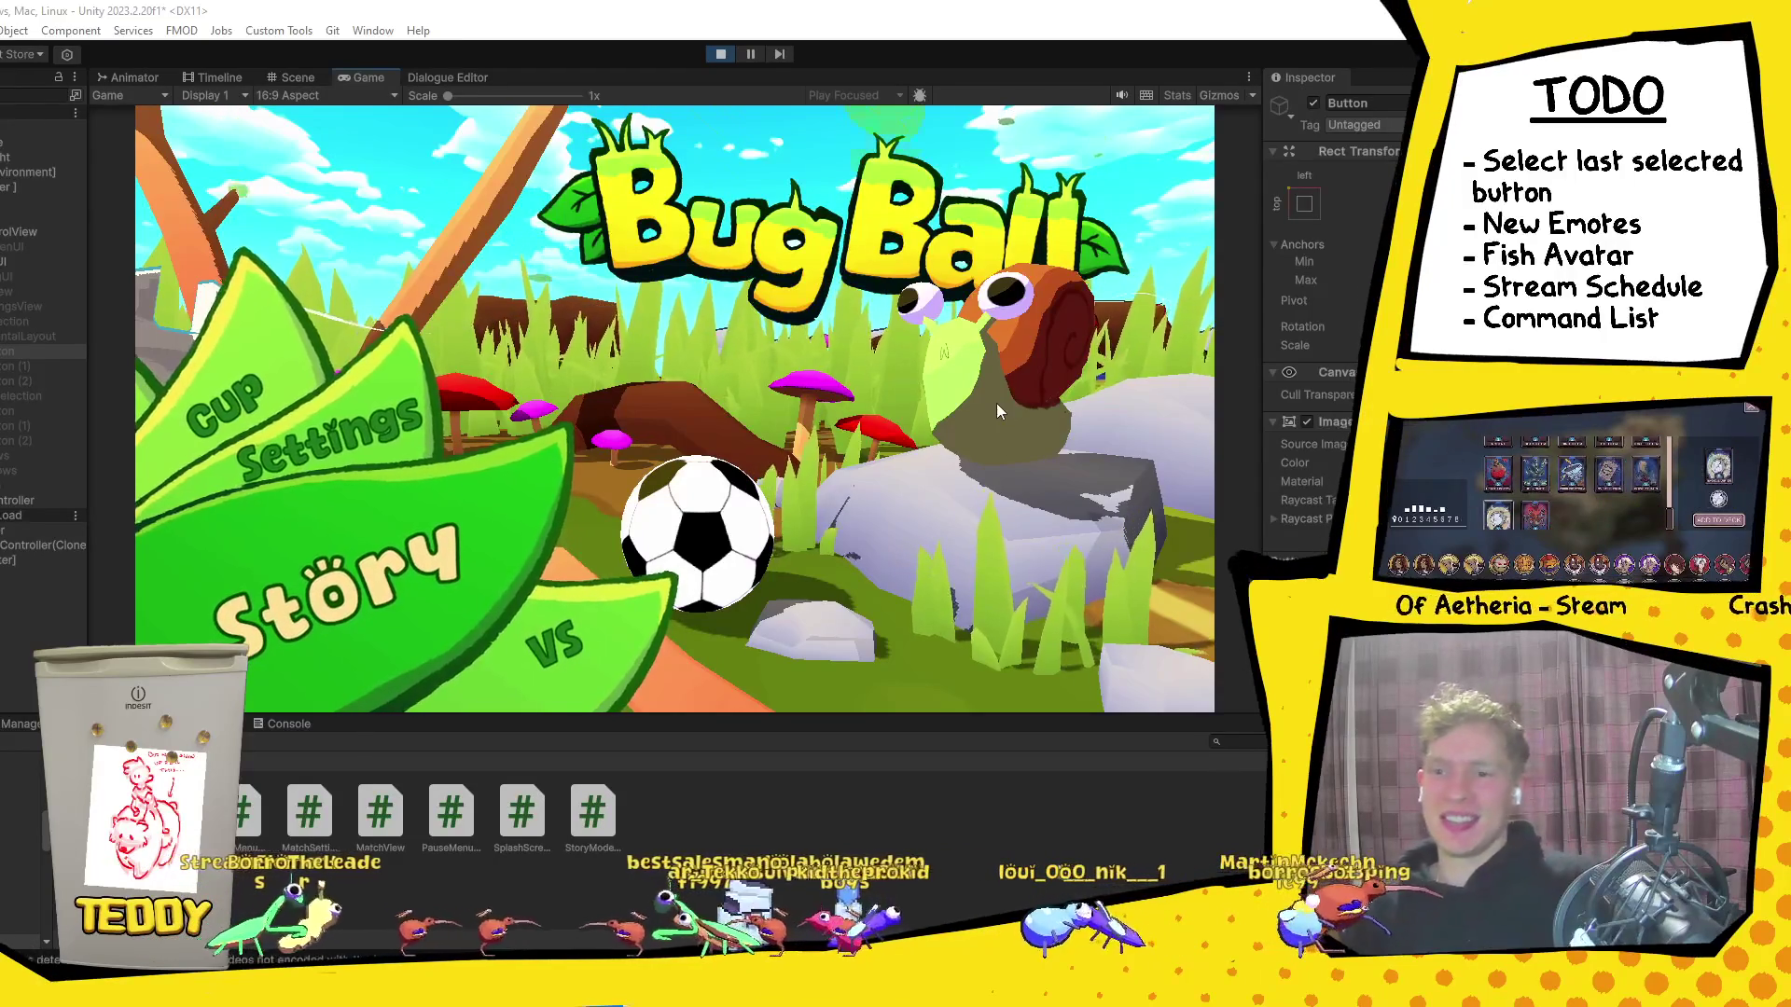
Step: Go to Choose your team, ready up player one to reach ball selection, then stop Play mode
{"action": "key", "text": "Down"}
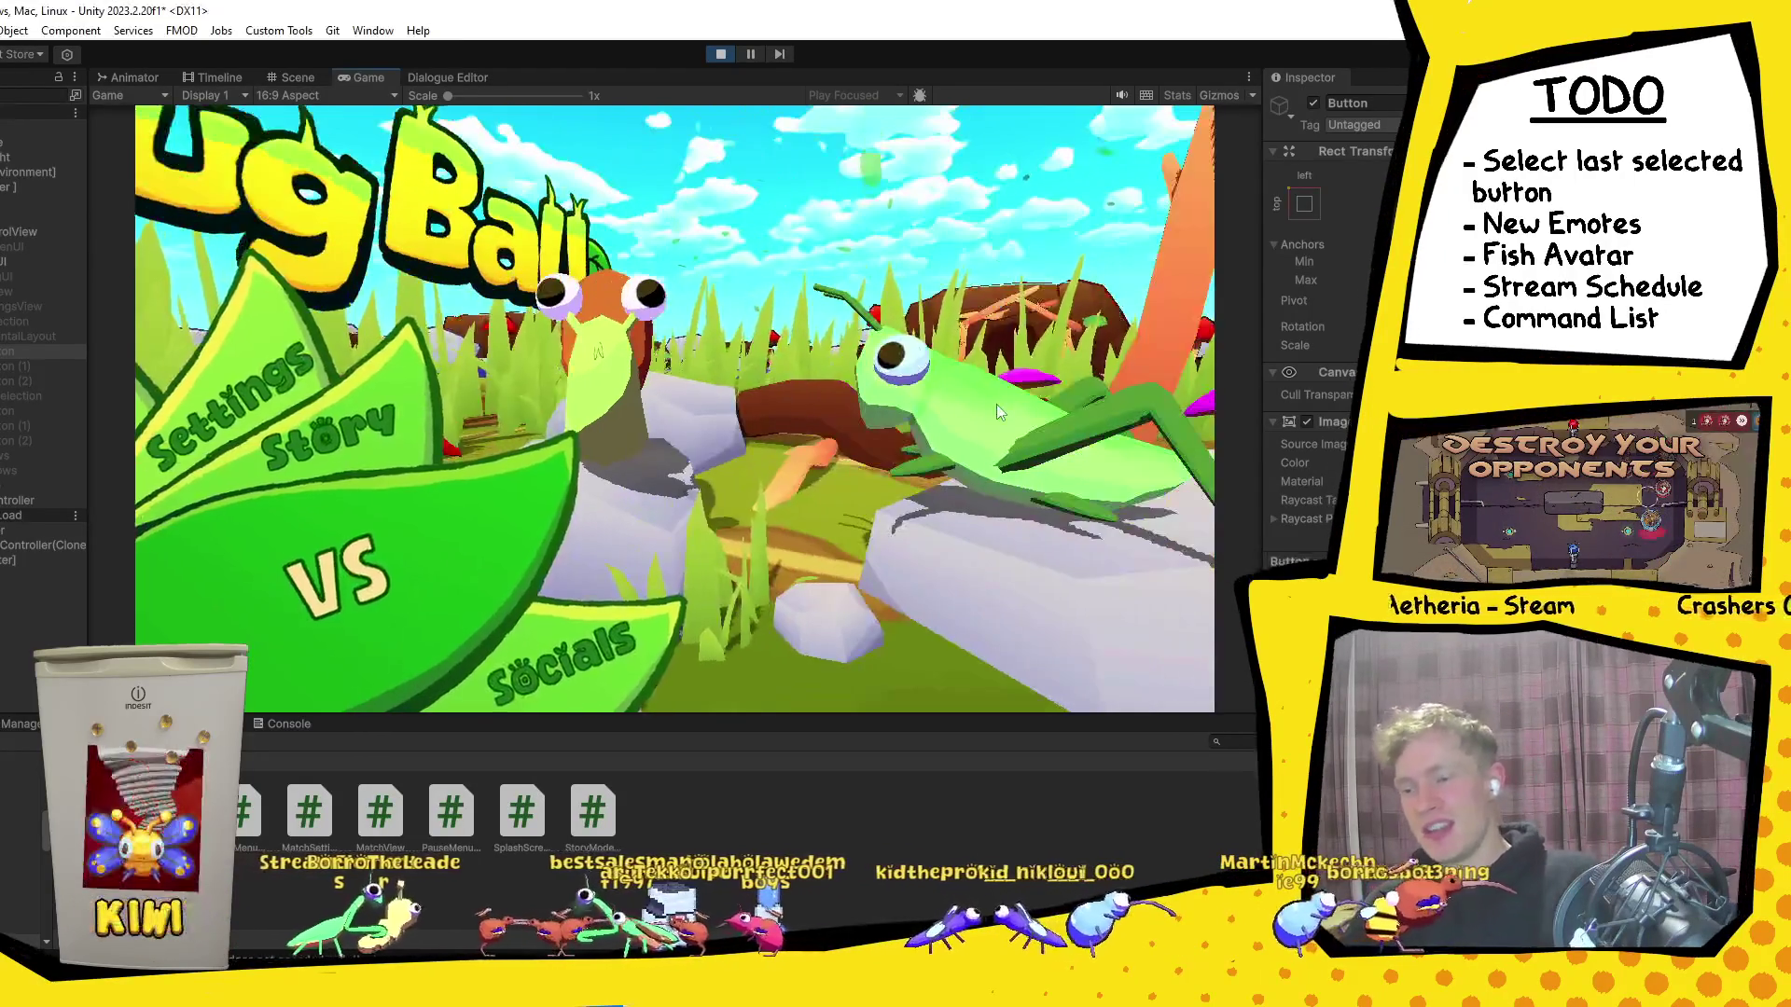
{"action": "key", "text": "Return"}
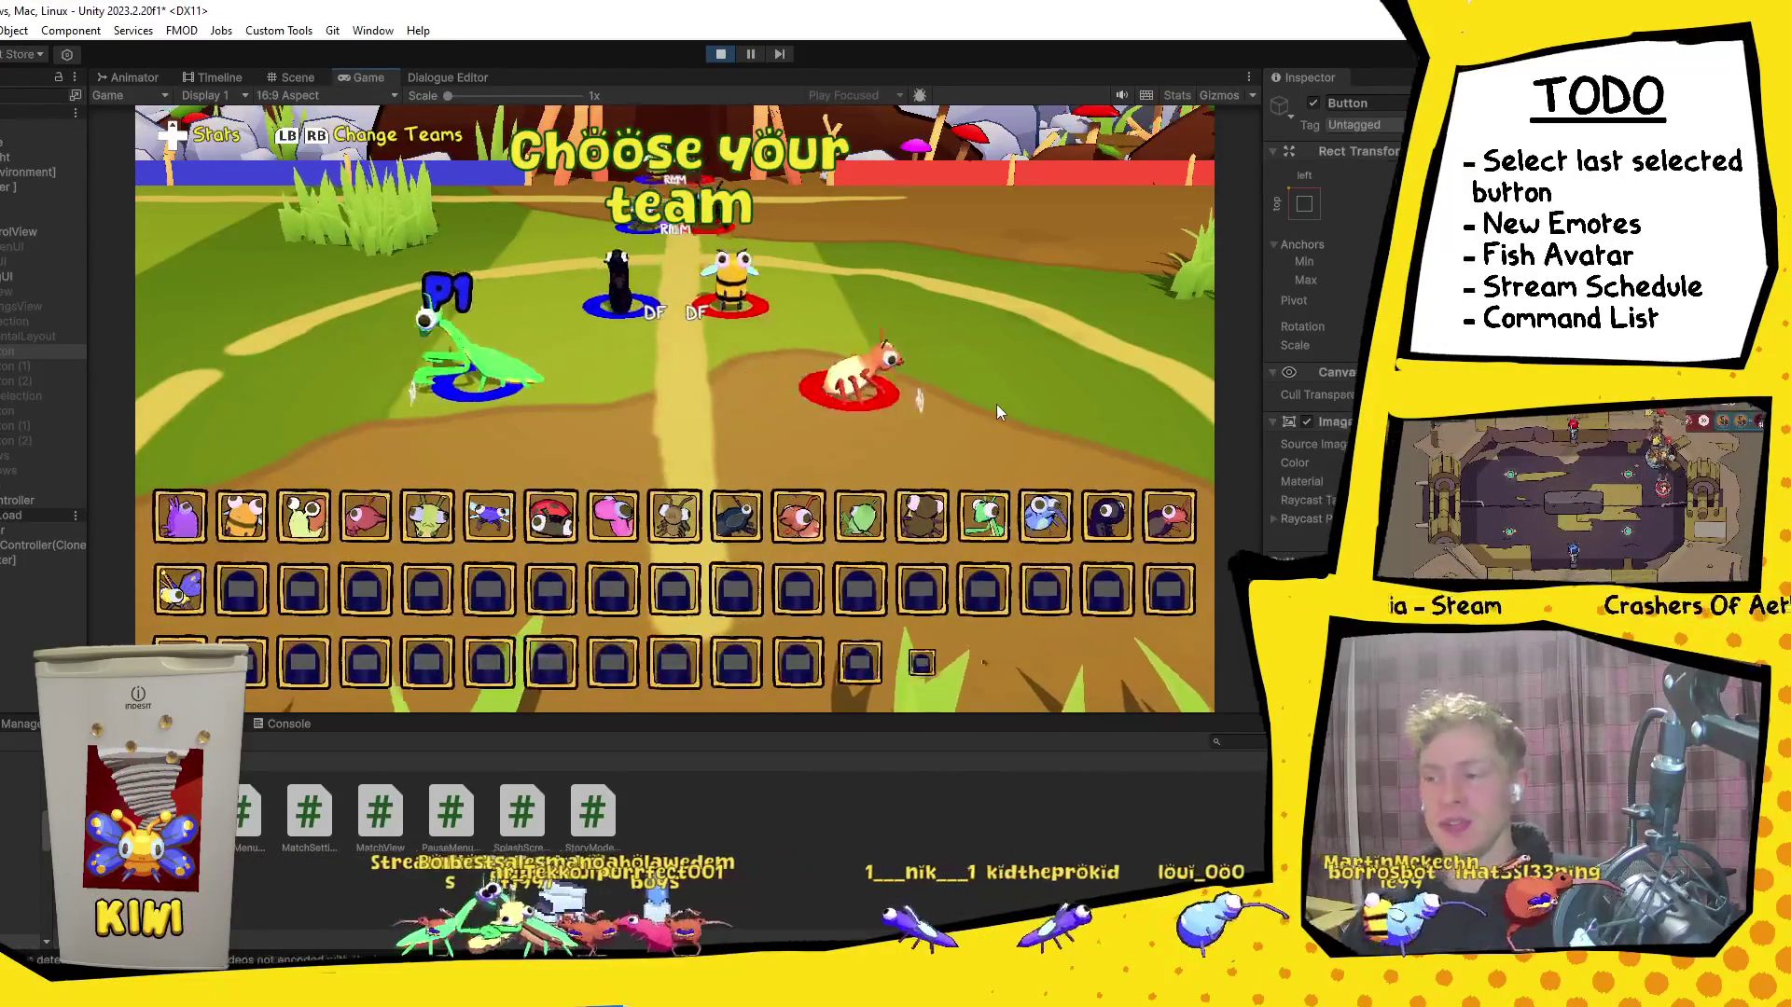
{"action": "key", "text": "Return"}
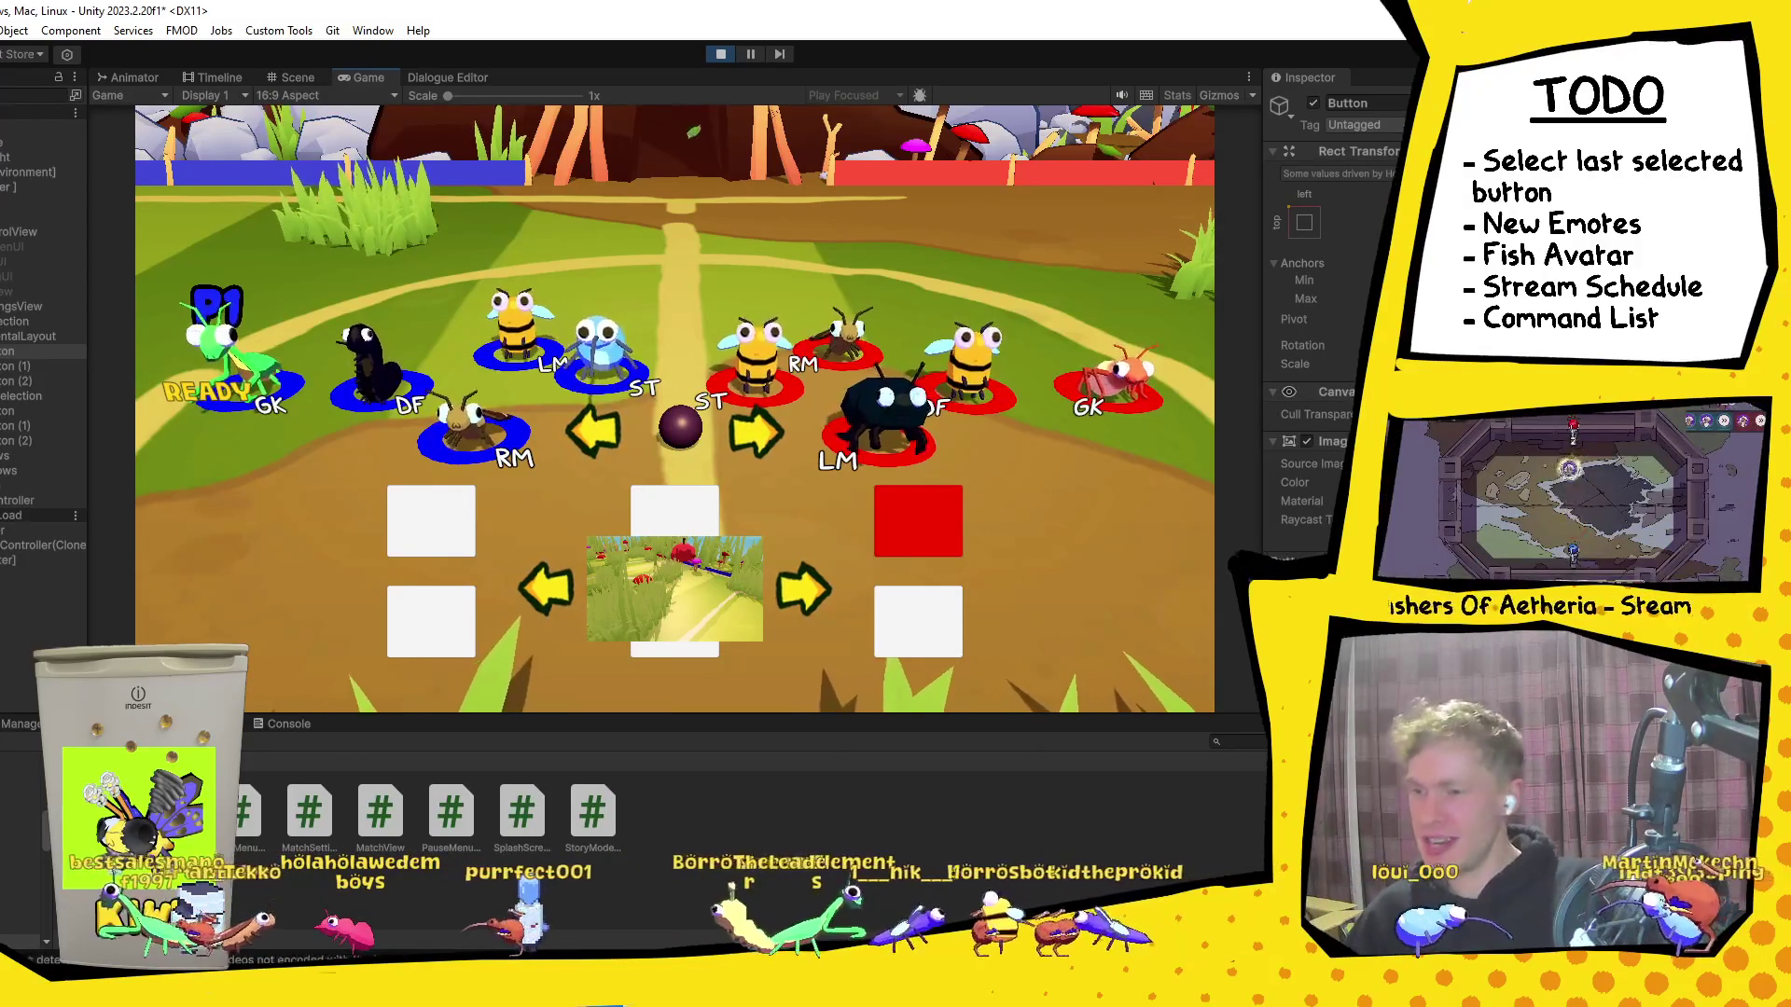
{"action": "left_click", "coordinate": [721, 53]}
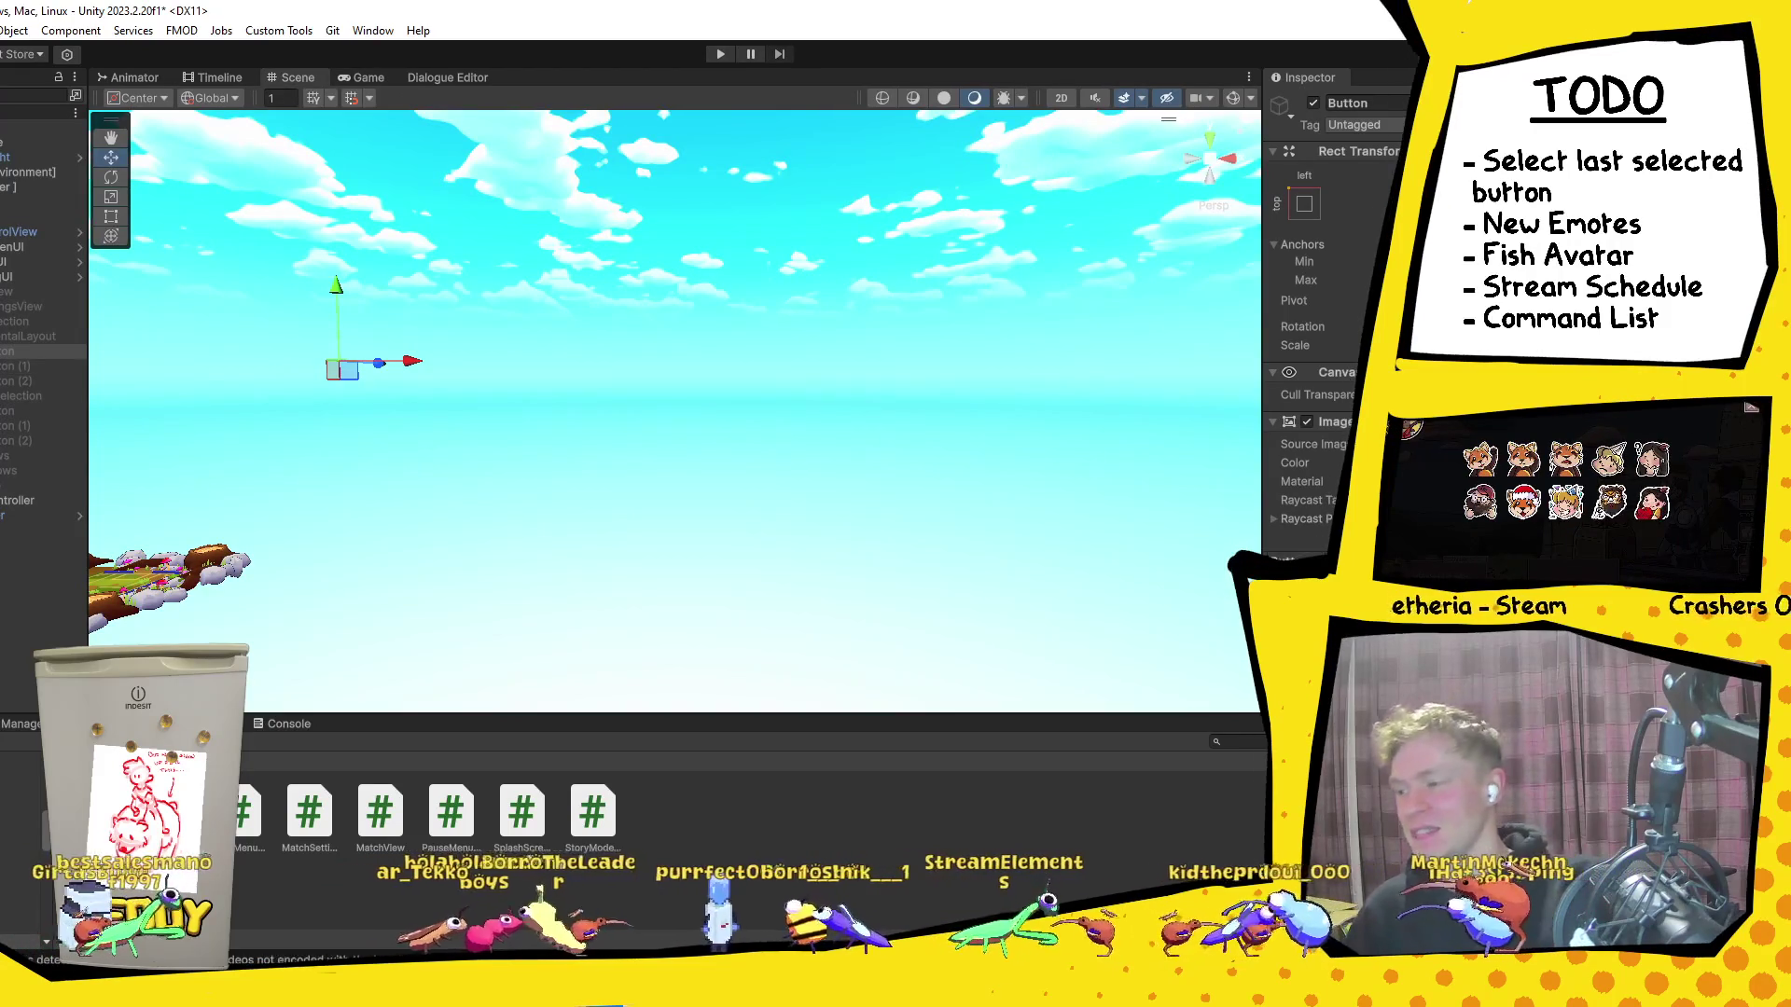
Step: Select Button, Button (1) and Button (2) together and review their shared Inspector settings
{"action": "left_click", "coordinate": [42, 438], "text": "ctrl"}
{"action": "left_click", "coordinate": [42, 427], "text": "ctrl"}
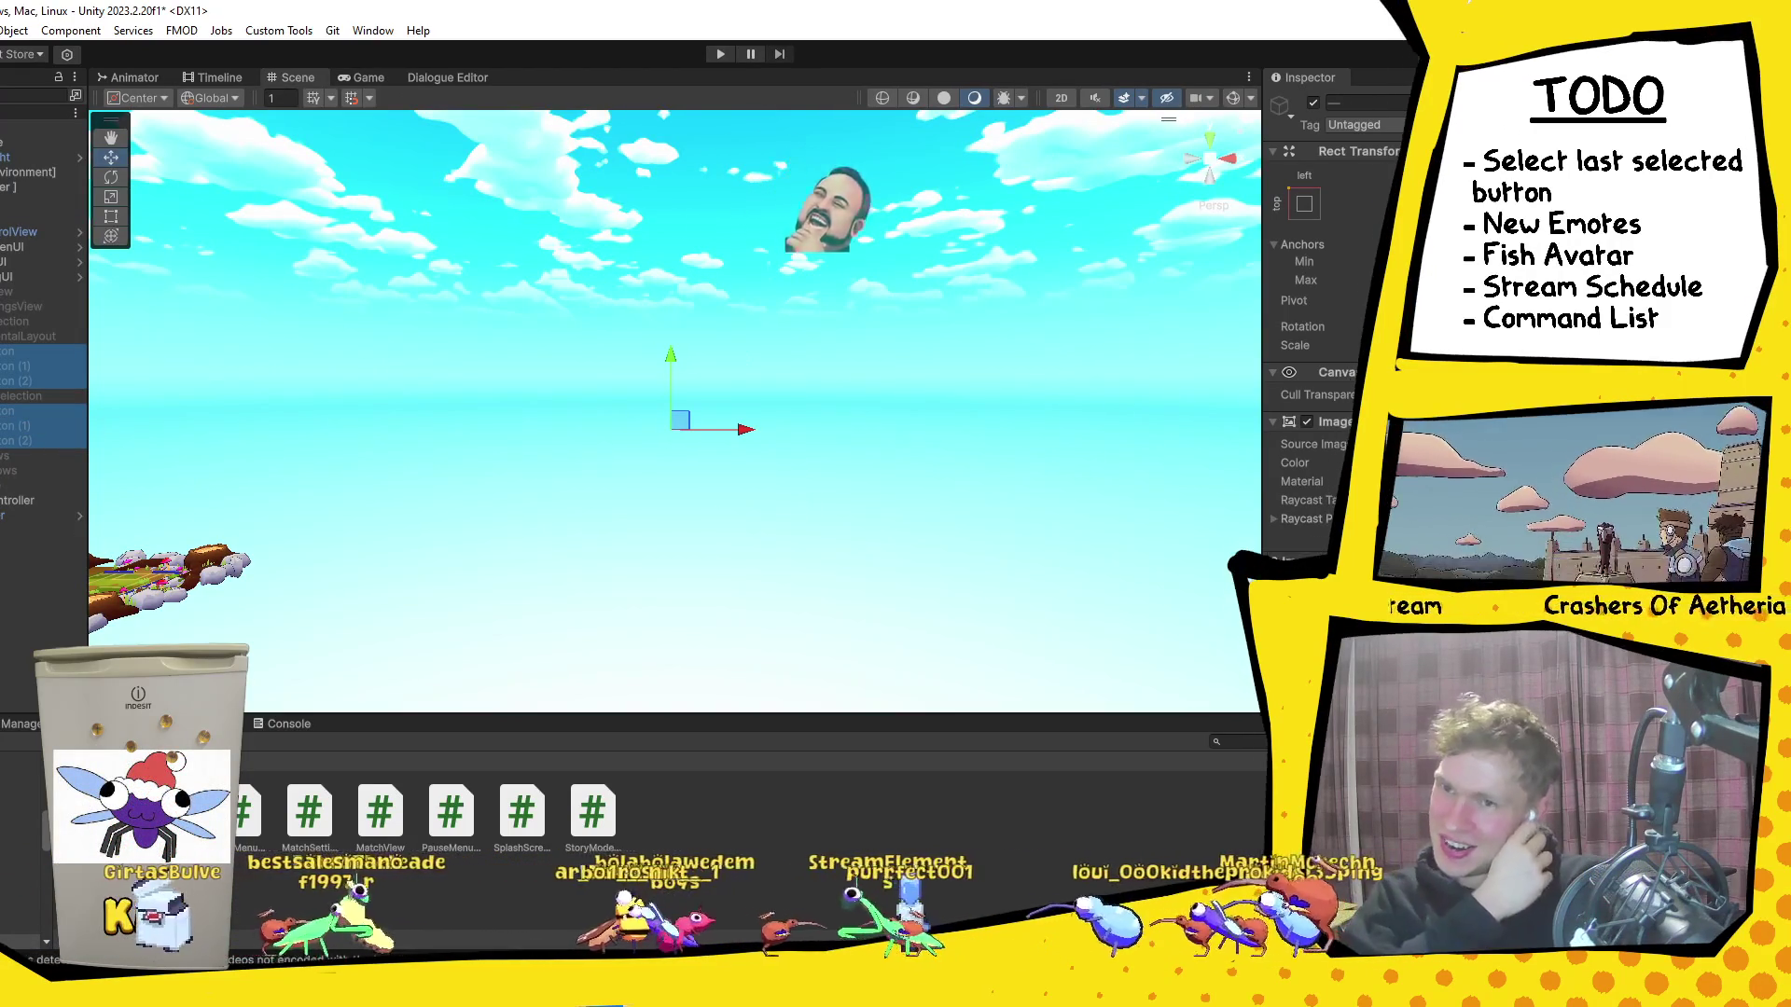
{"action": "scroll", "coordinate": [1334, 326], "scroll_direction": "down", "scroll_amount": 3}
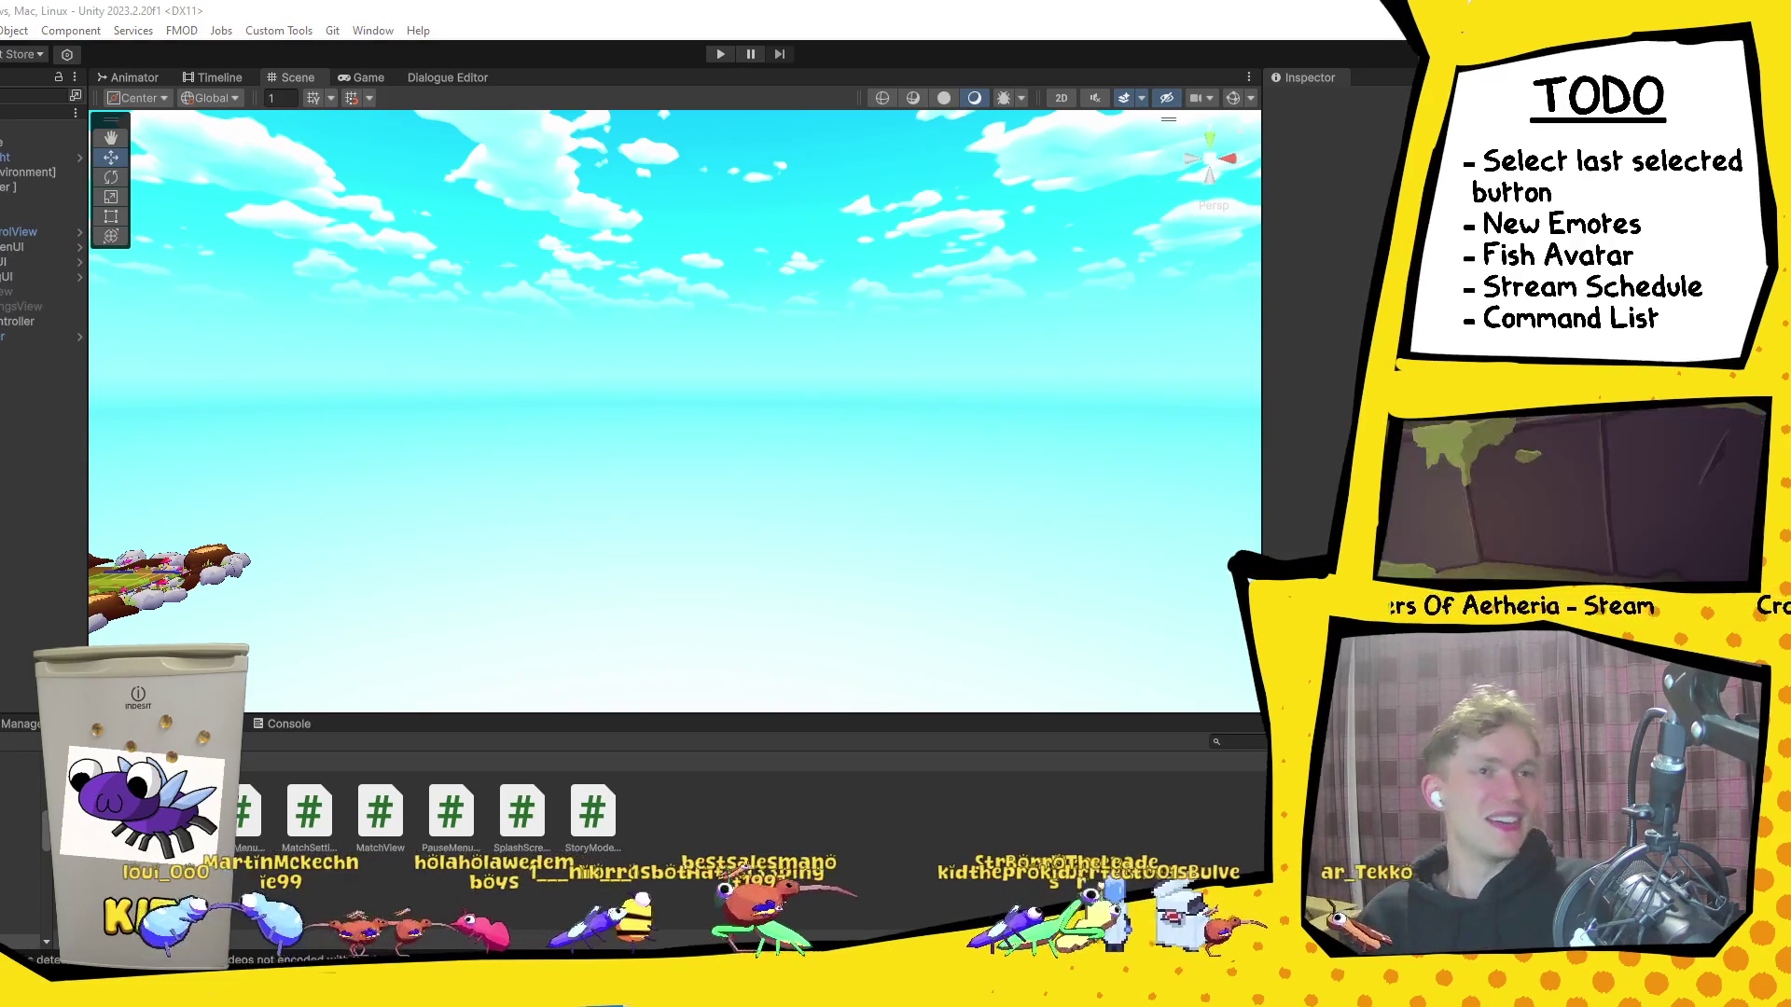
{"action": "key", "text": "alt+Tab"}
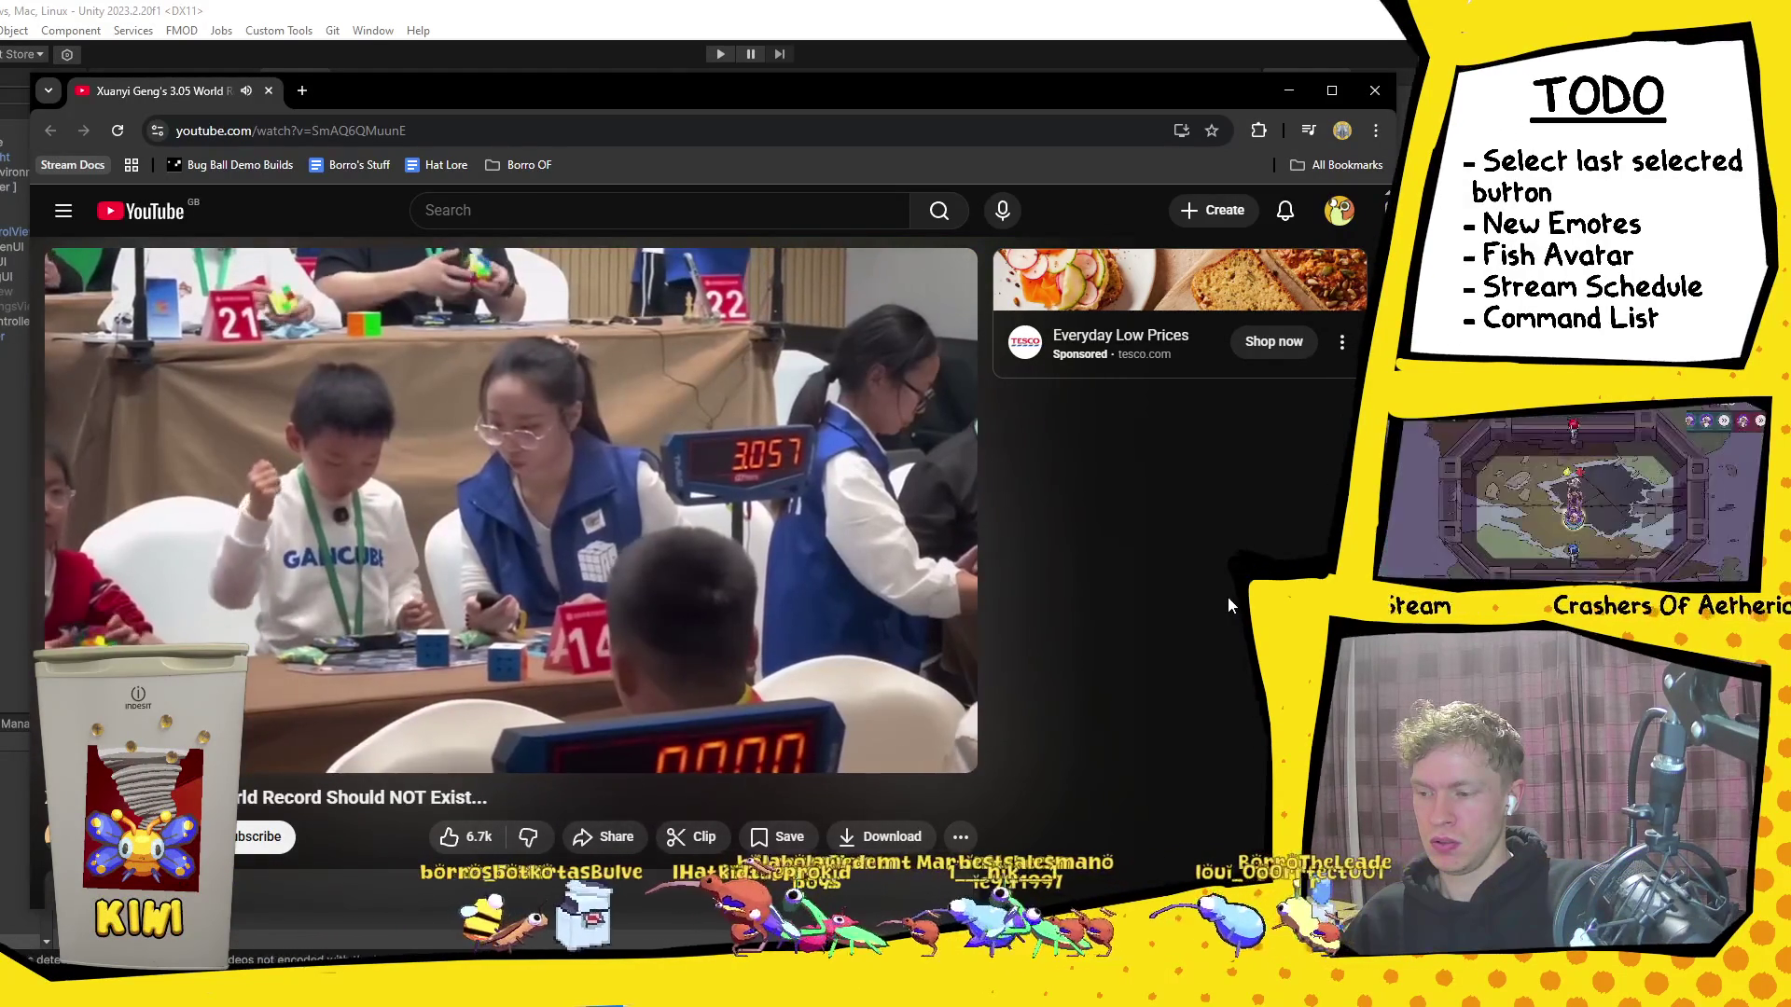
Step: Rewind and replay the cube world-record video, pausing on the SUB-7 to SUB-4 timeline chart
{"action": "left_click", "coordinate": [819, 547]}
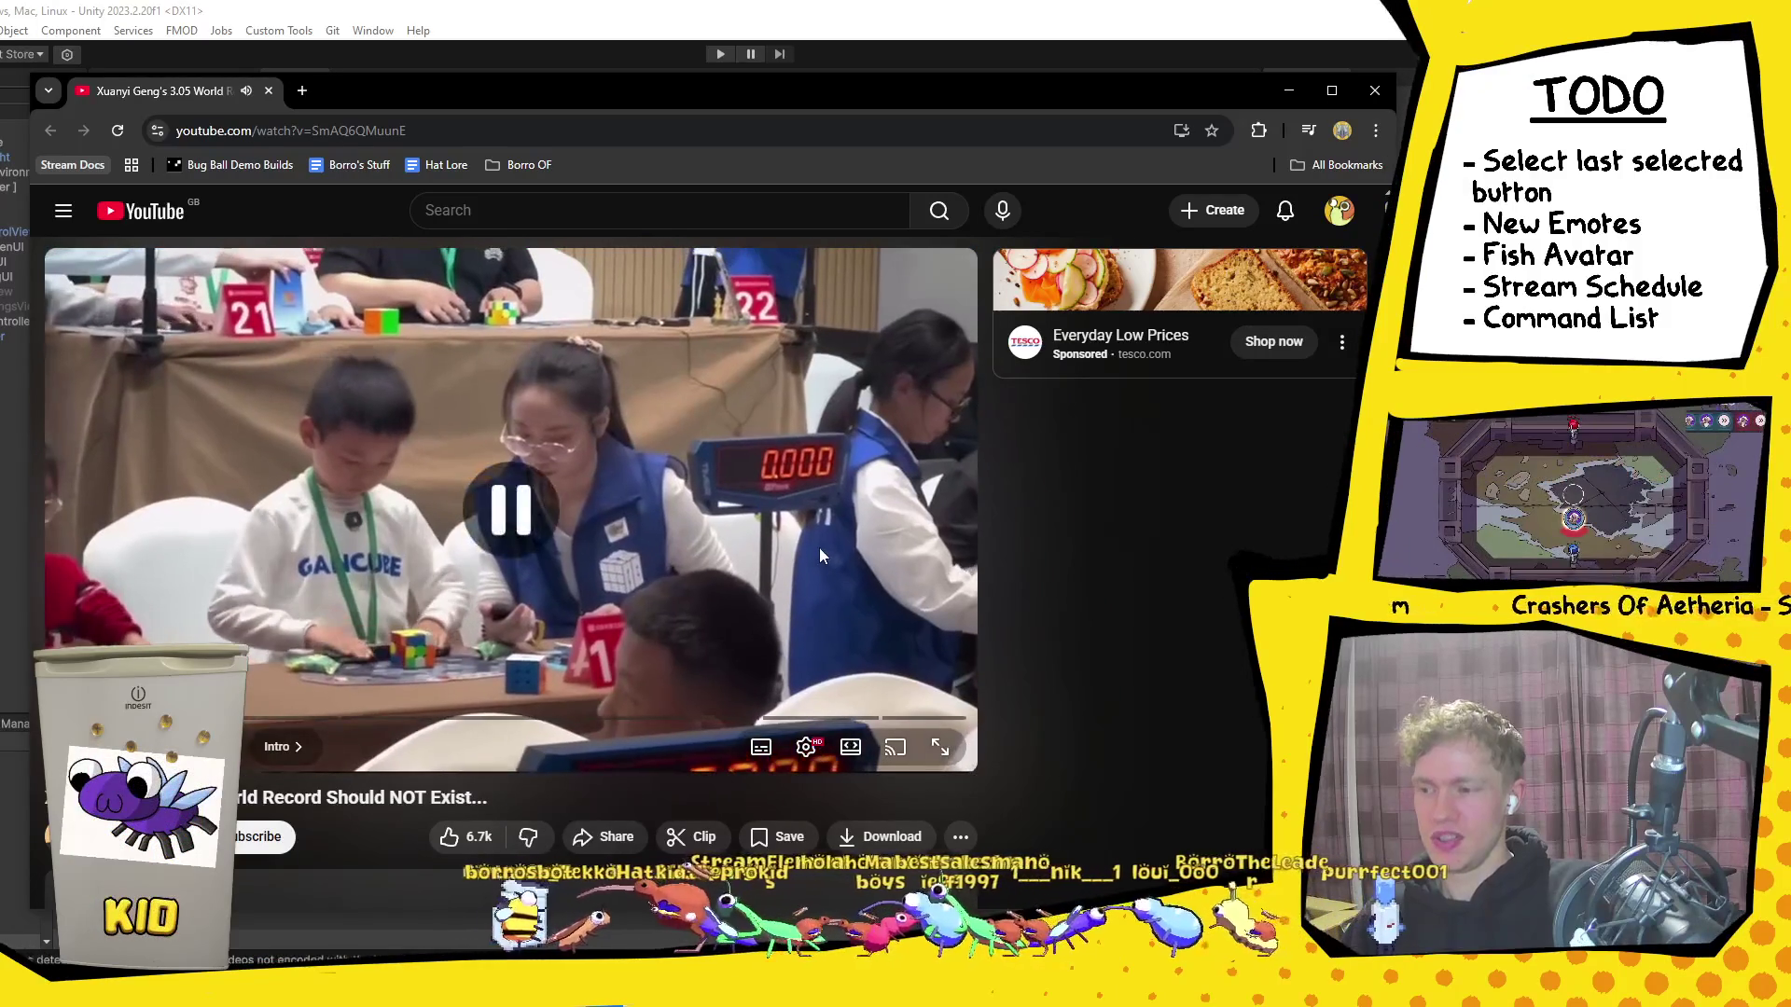
{"action": "left_click_drag", "start_coordinate": [292, 719], "coordinate": [168, 718]}
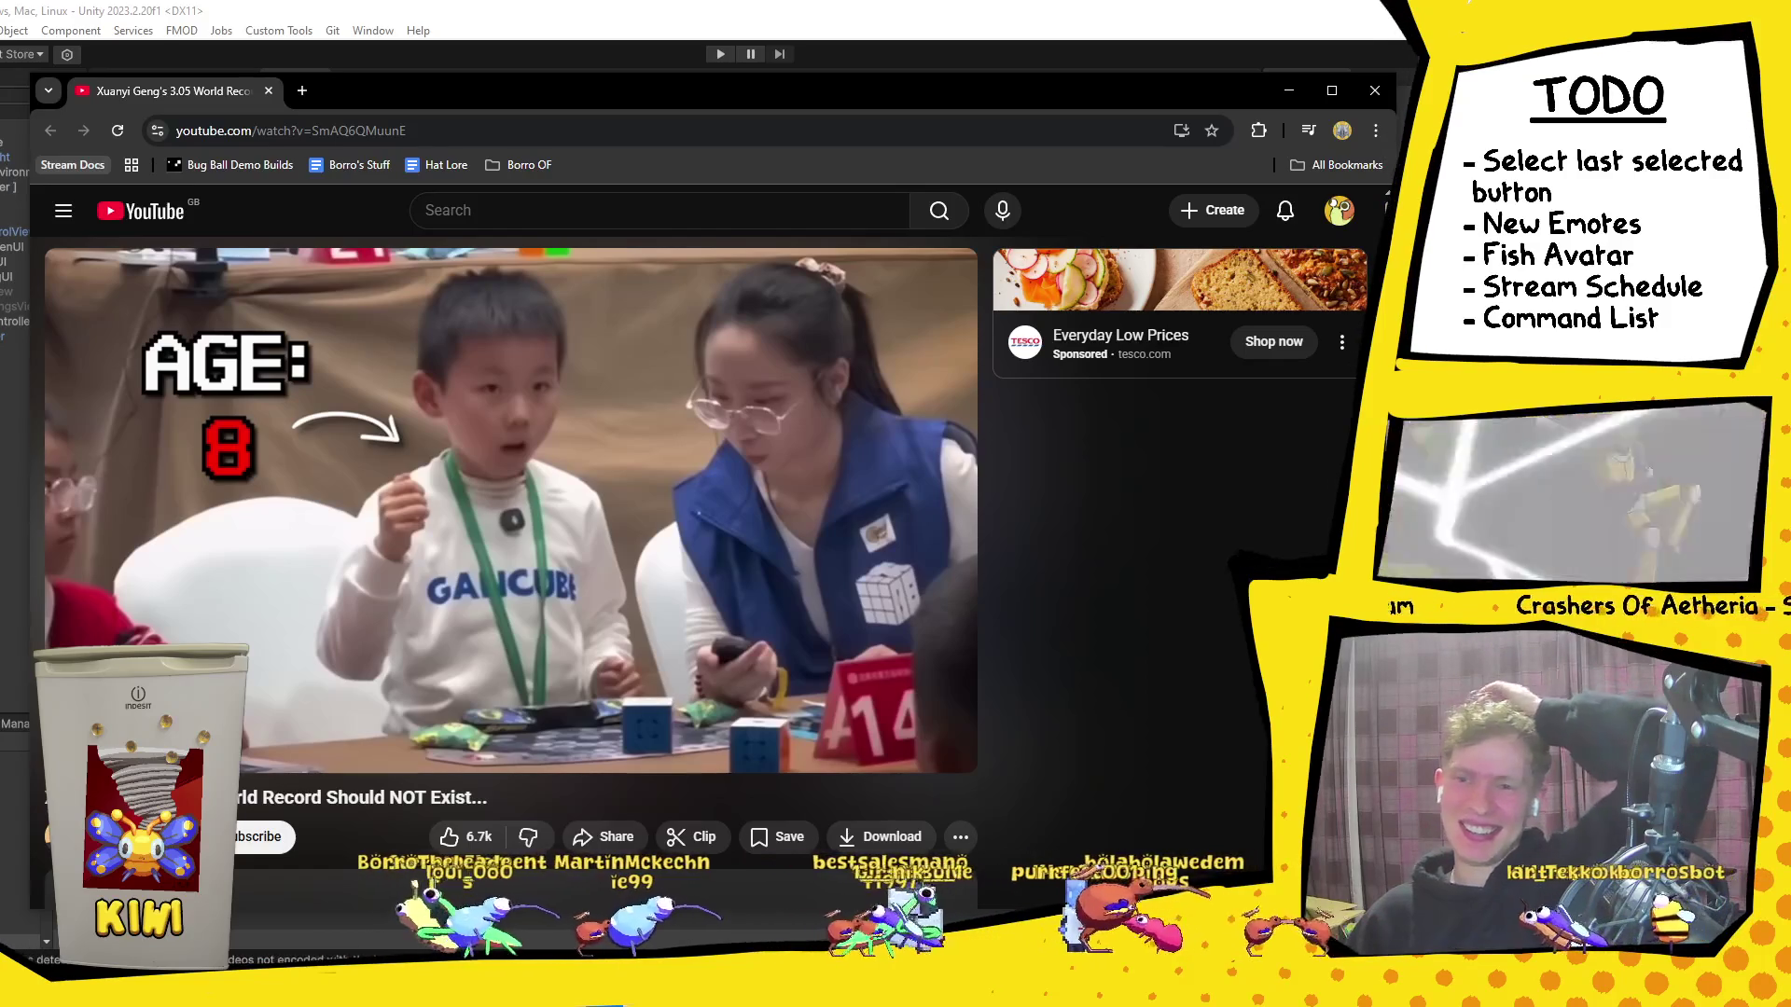
{"action": "left_click", "coordinate": [663, 634]}
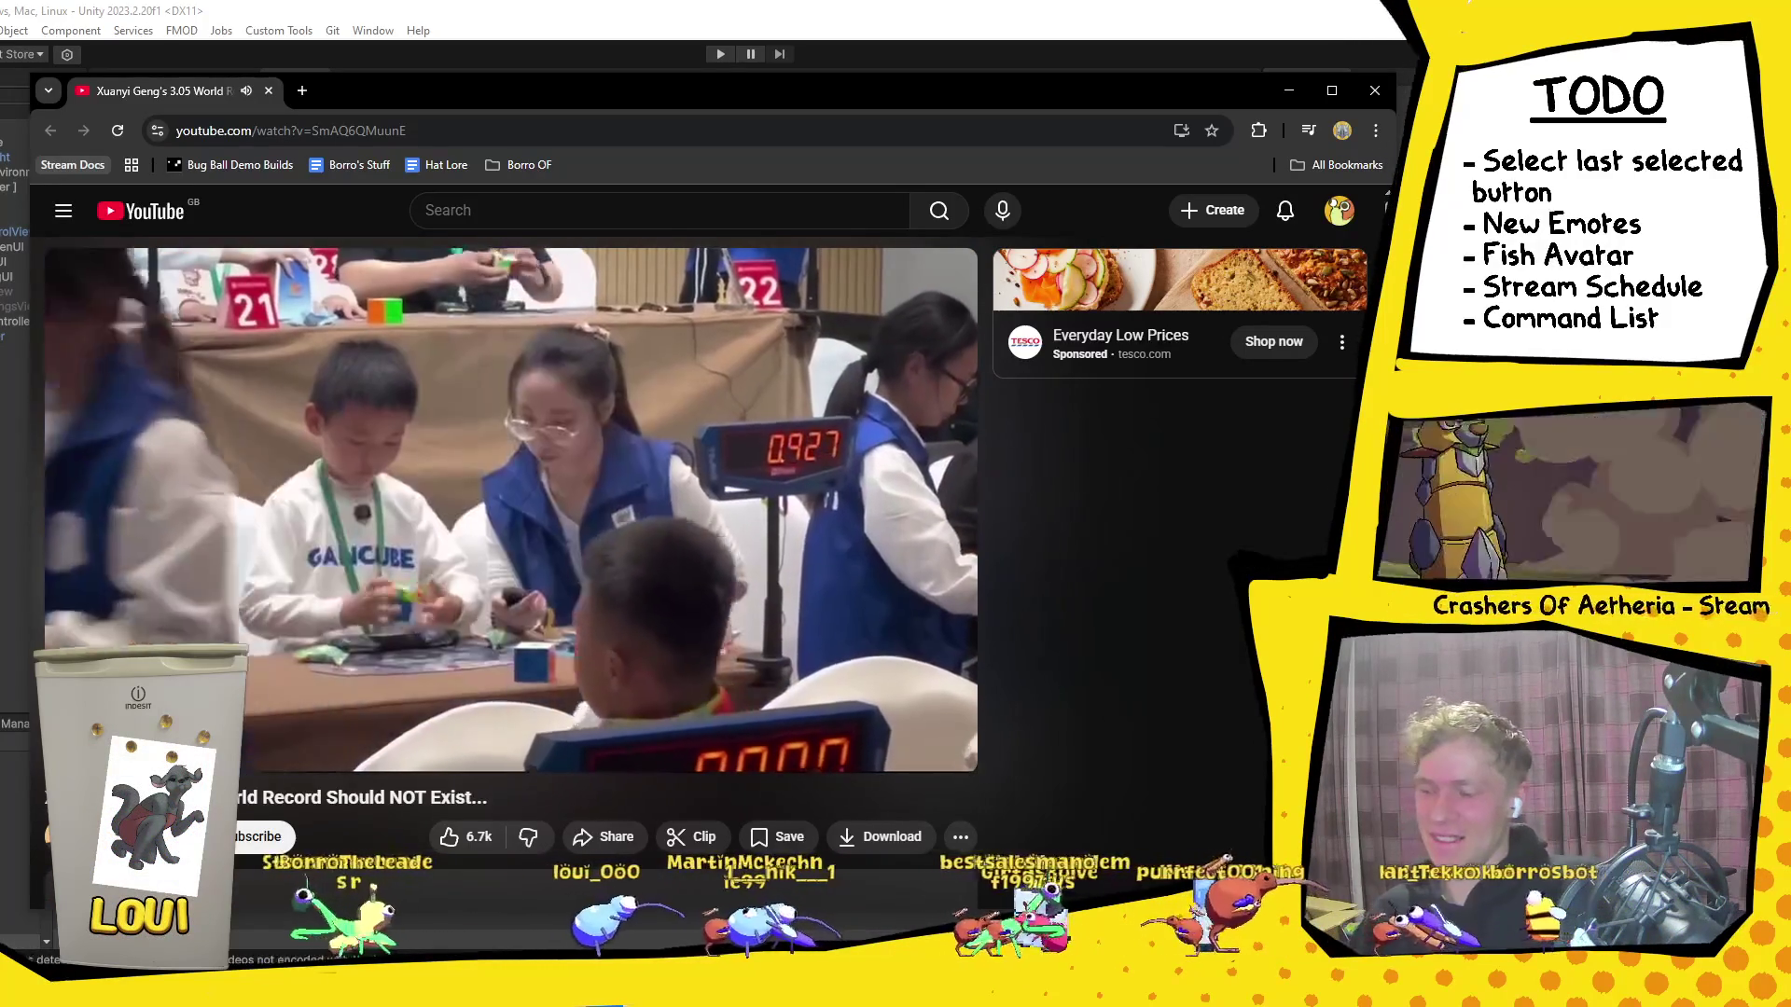
{"action": "left_click_drag", "start_coordinate": [627, 704], "coordinate": [626, 705]}
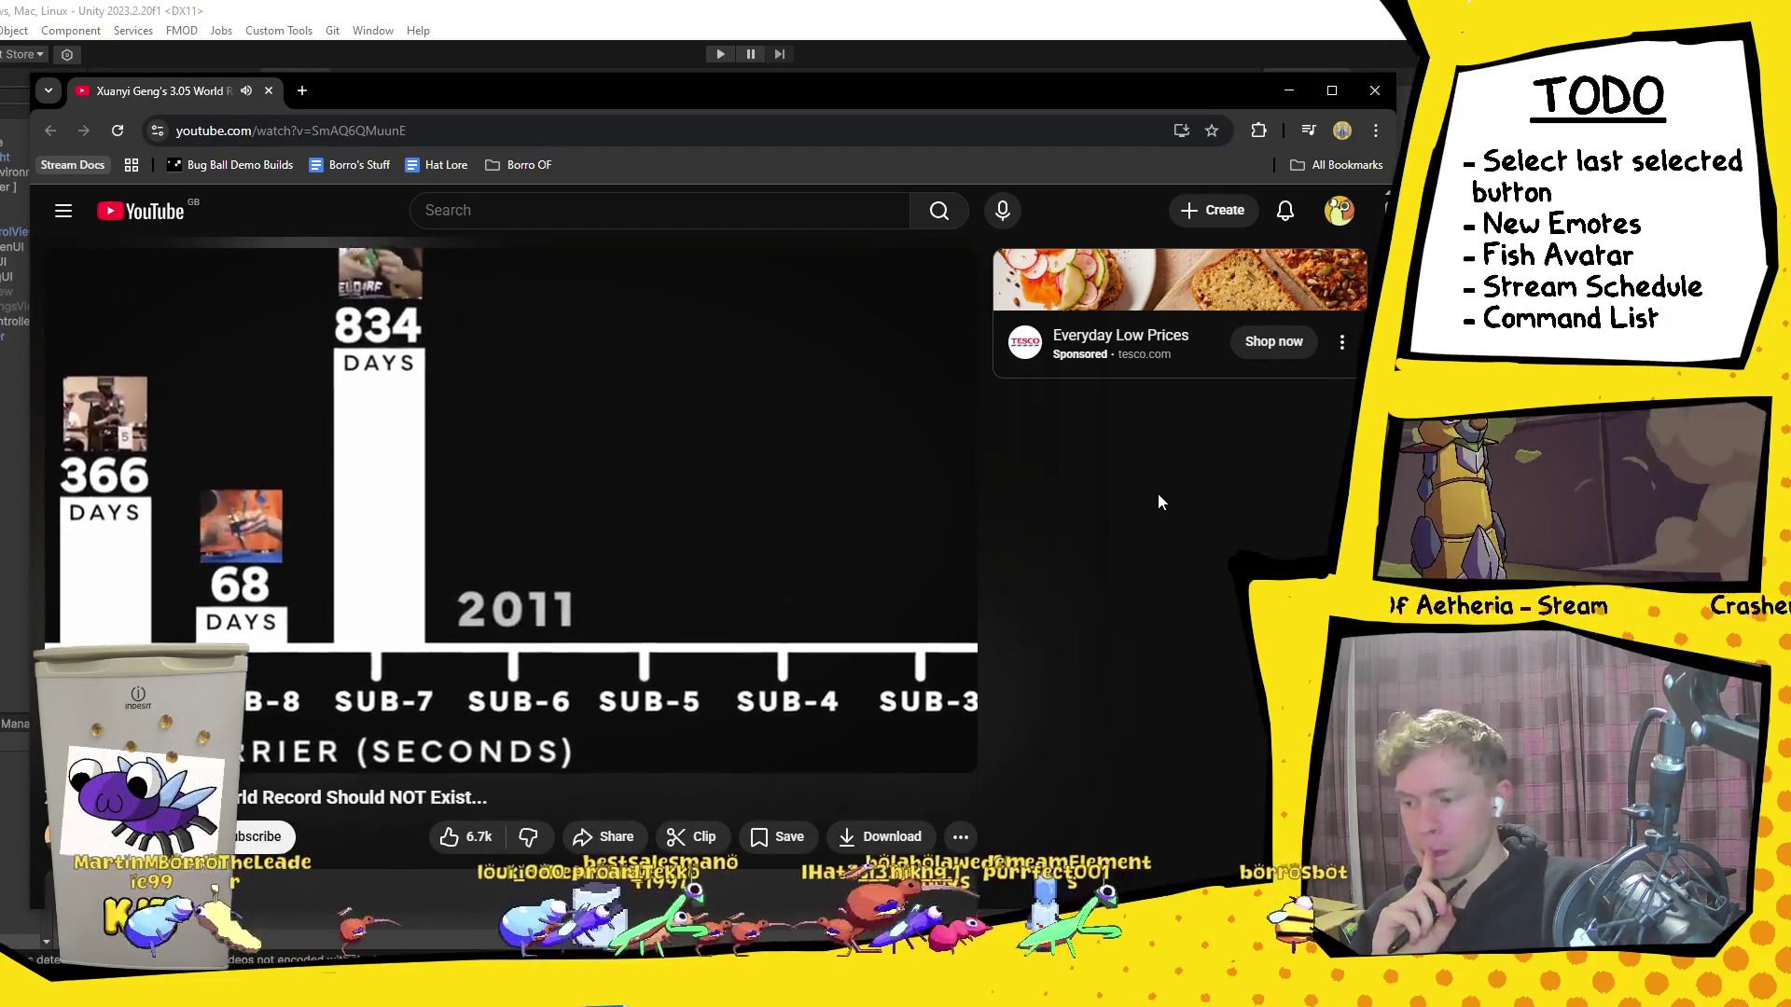
{"action": "left_click", "coordinate": [617, 533]}
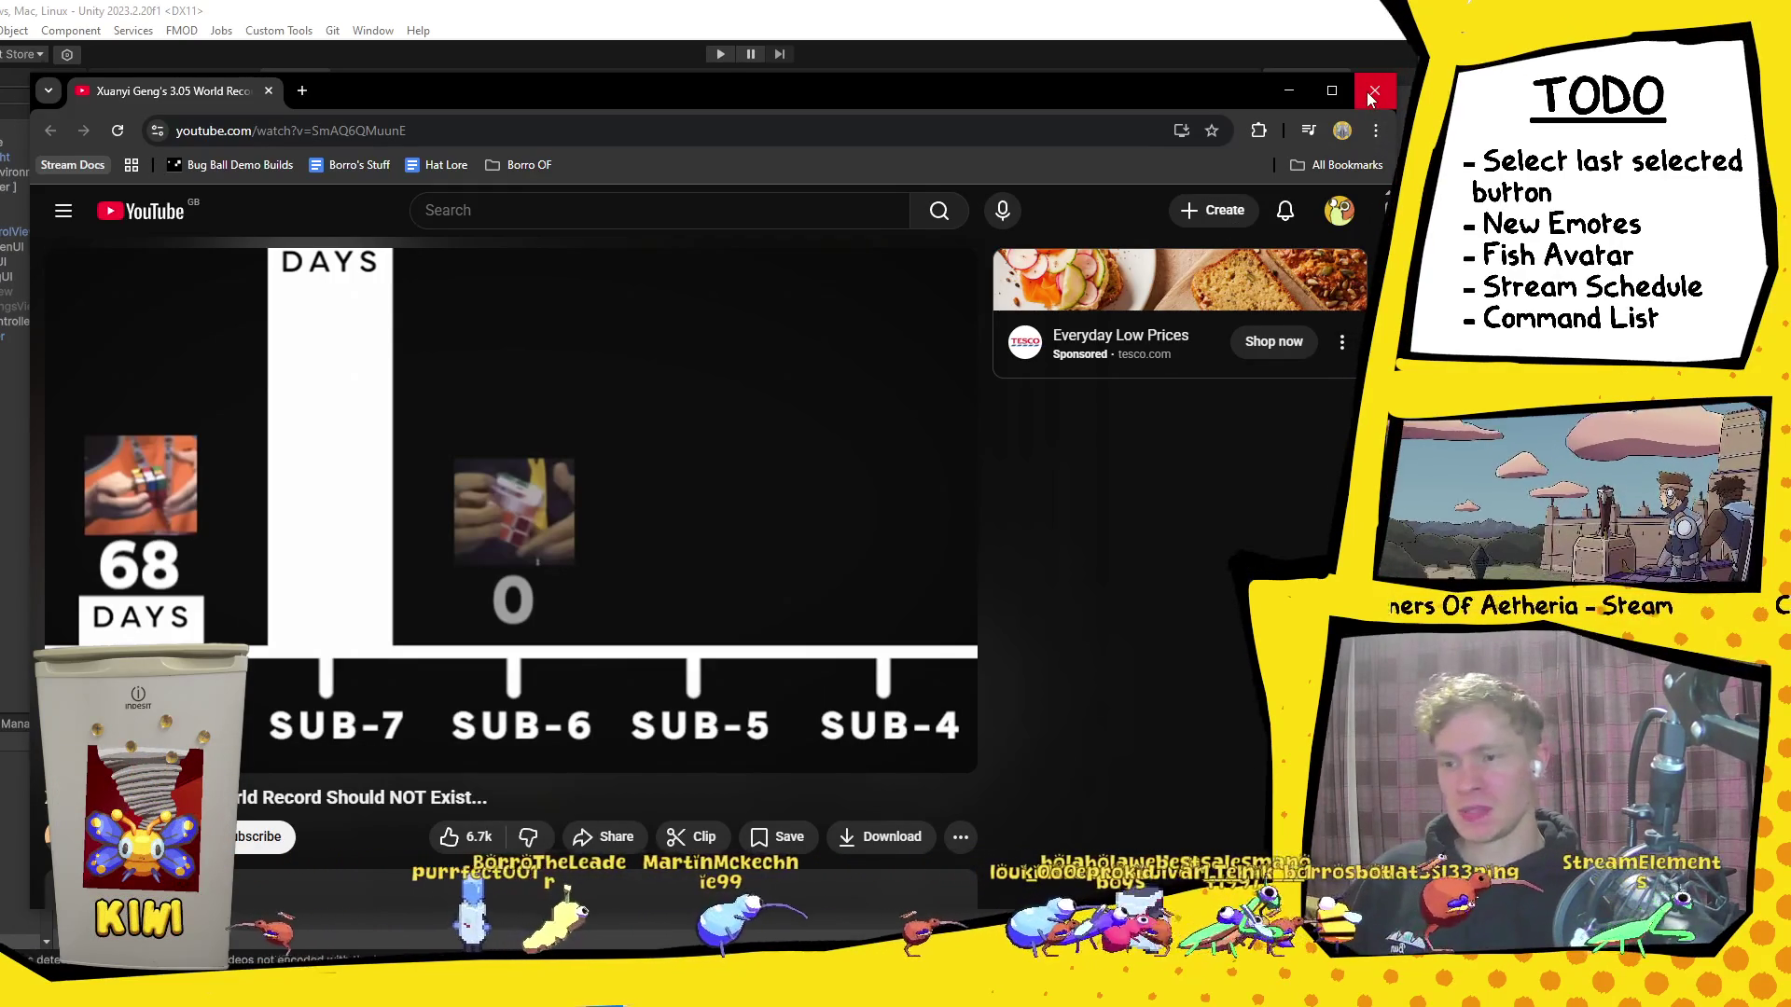
Step: Maximize the browser, copy the Mario Kart video's address, skip the Vinted ad, then pause
{"action": "key", "text": "alt+Tab"}
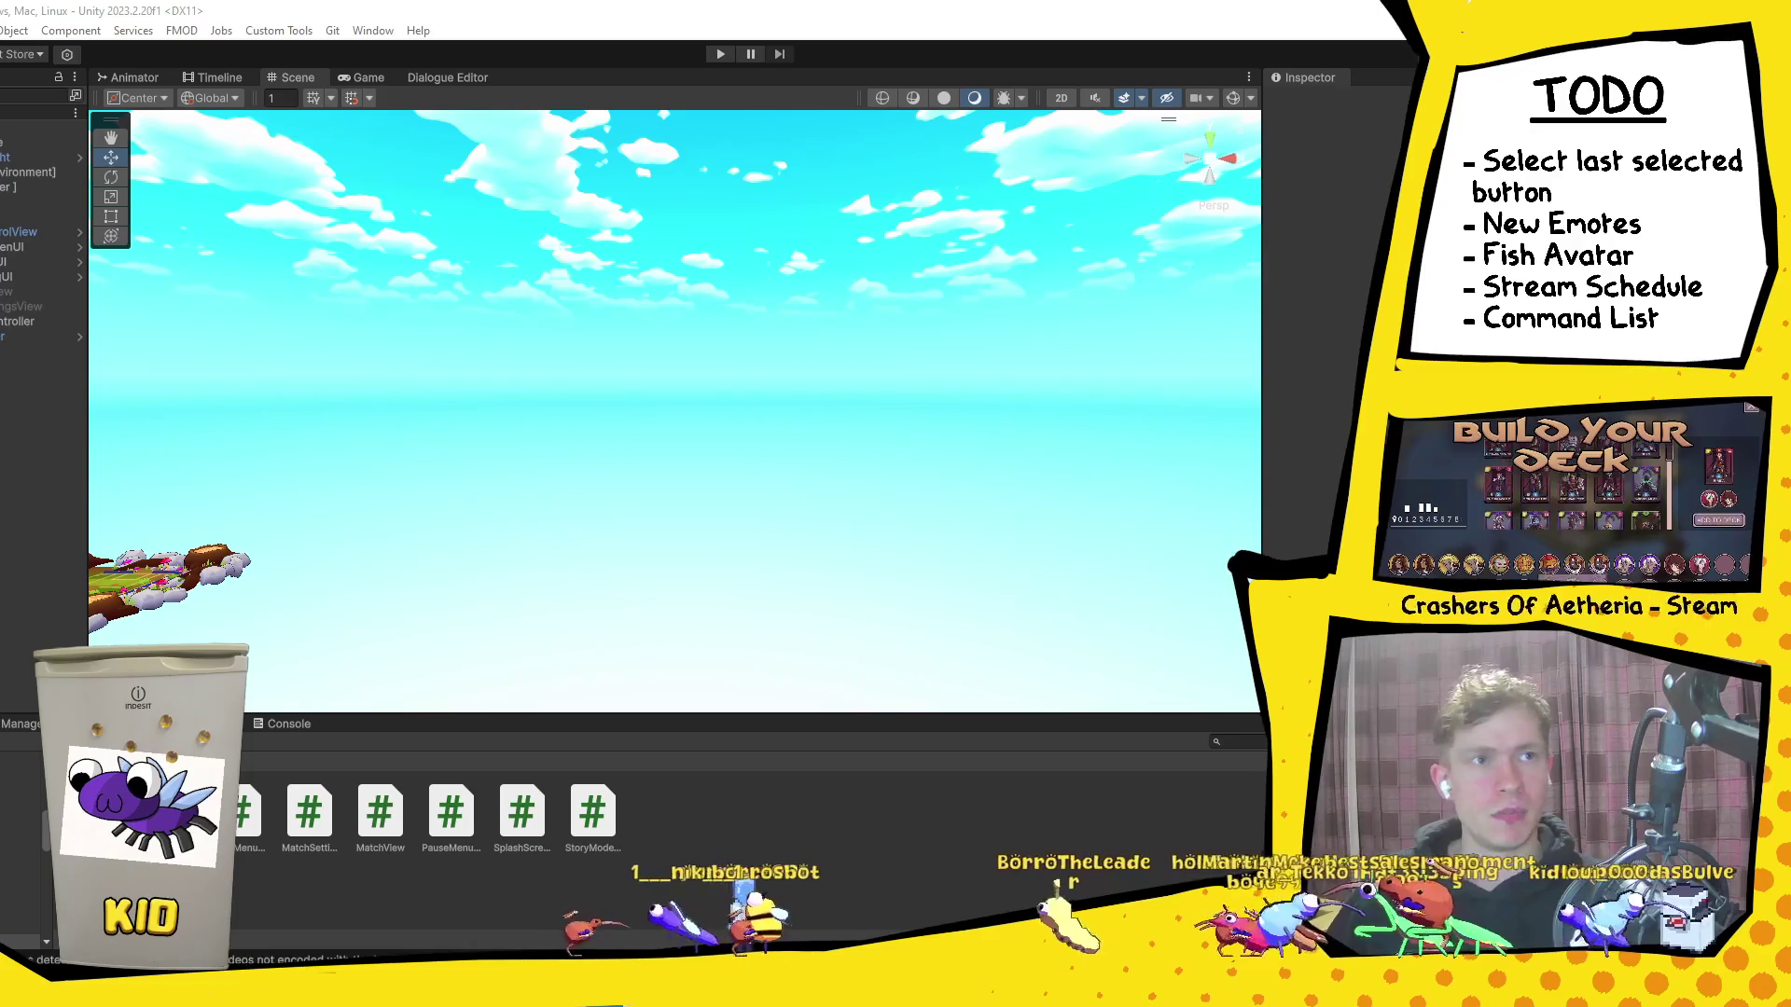
{"action": "key", "text": "alt+Tab"}
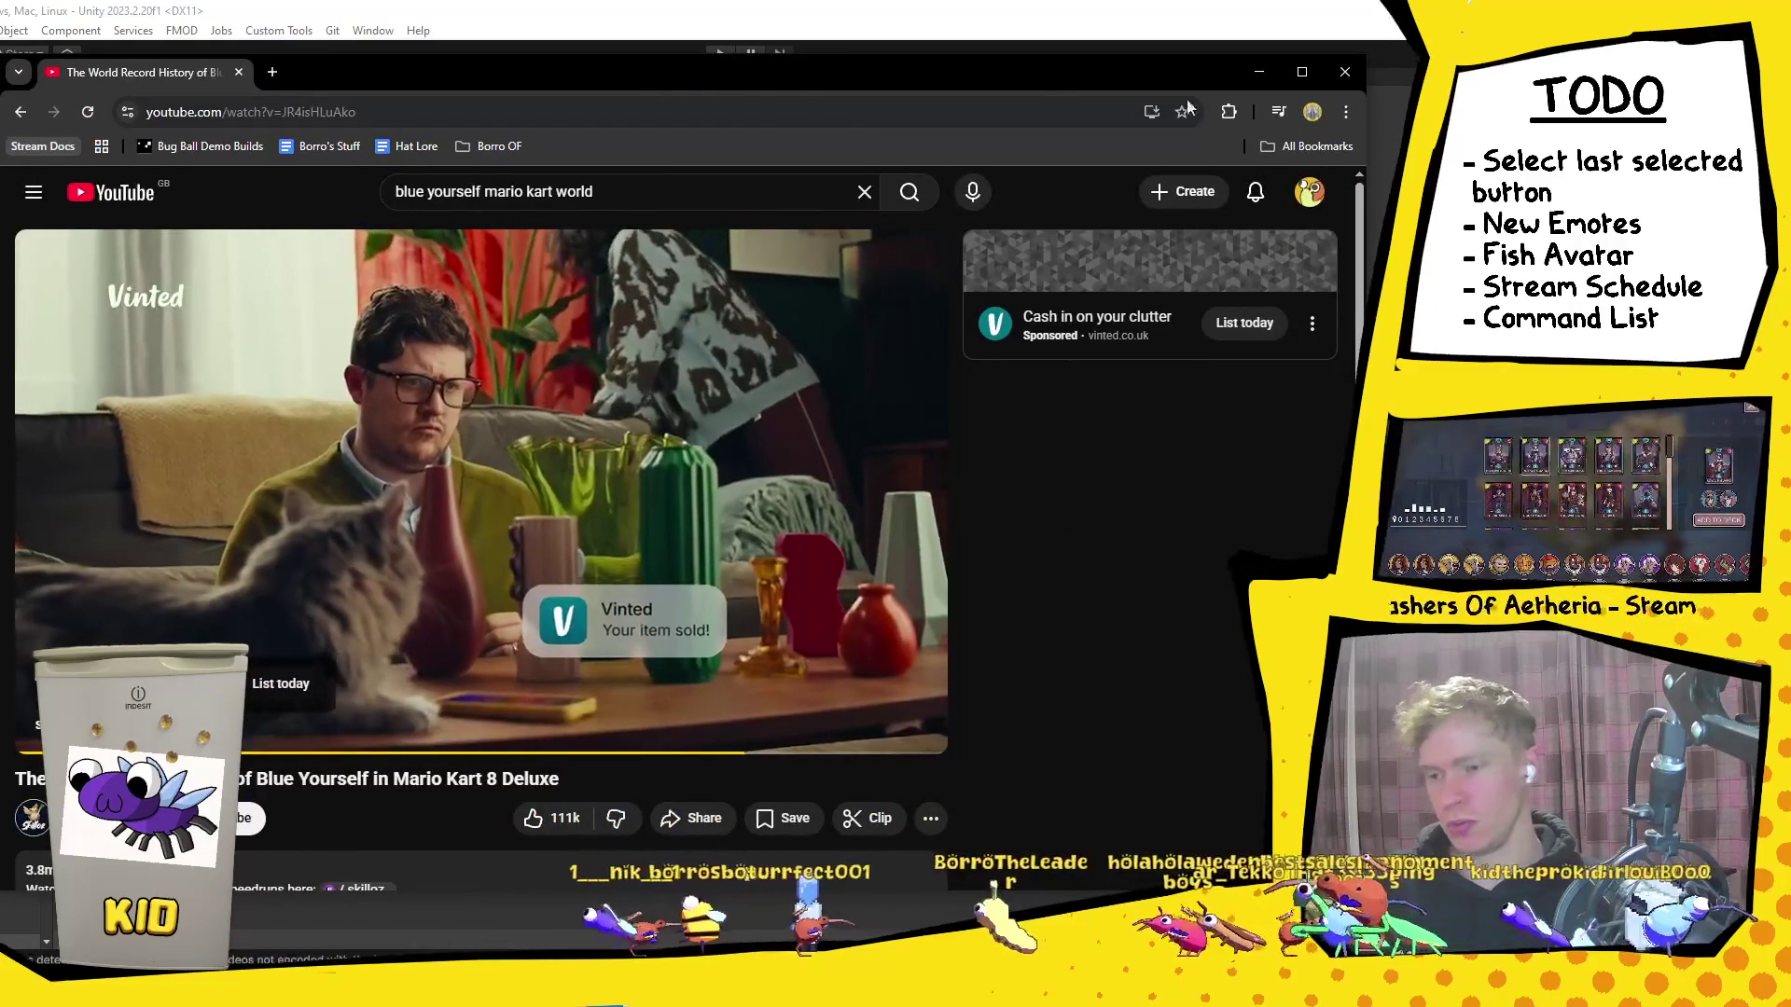
{"action": "left_click", "coordinate": [1302, 72]}
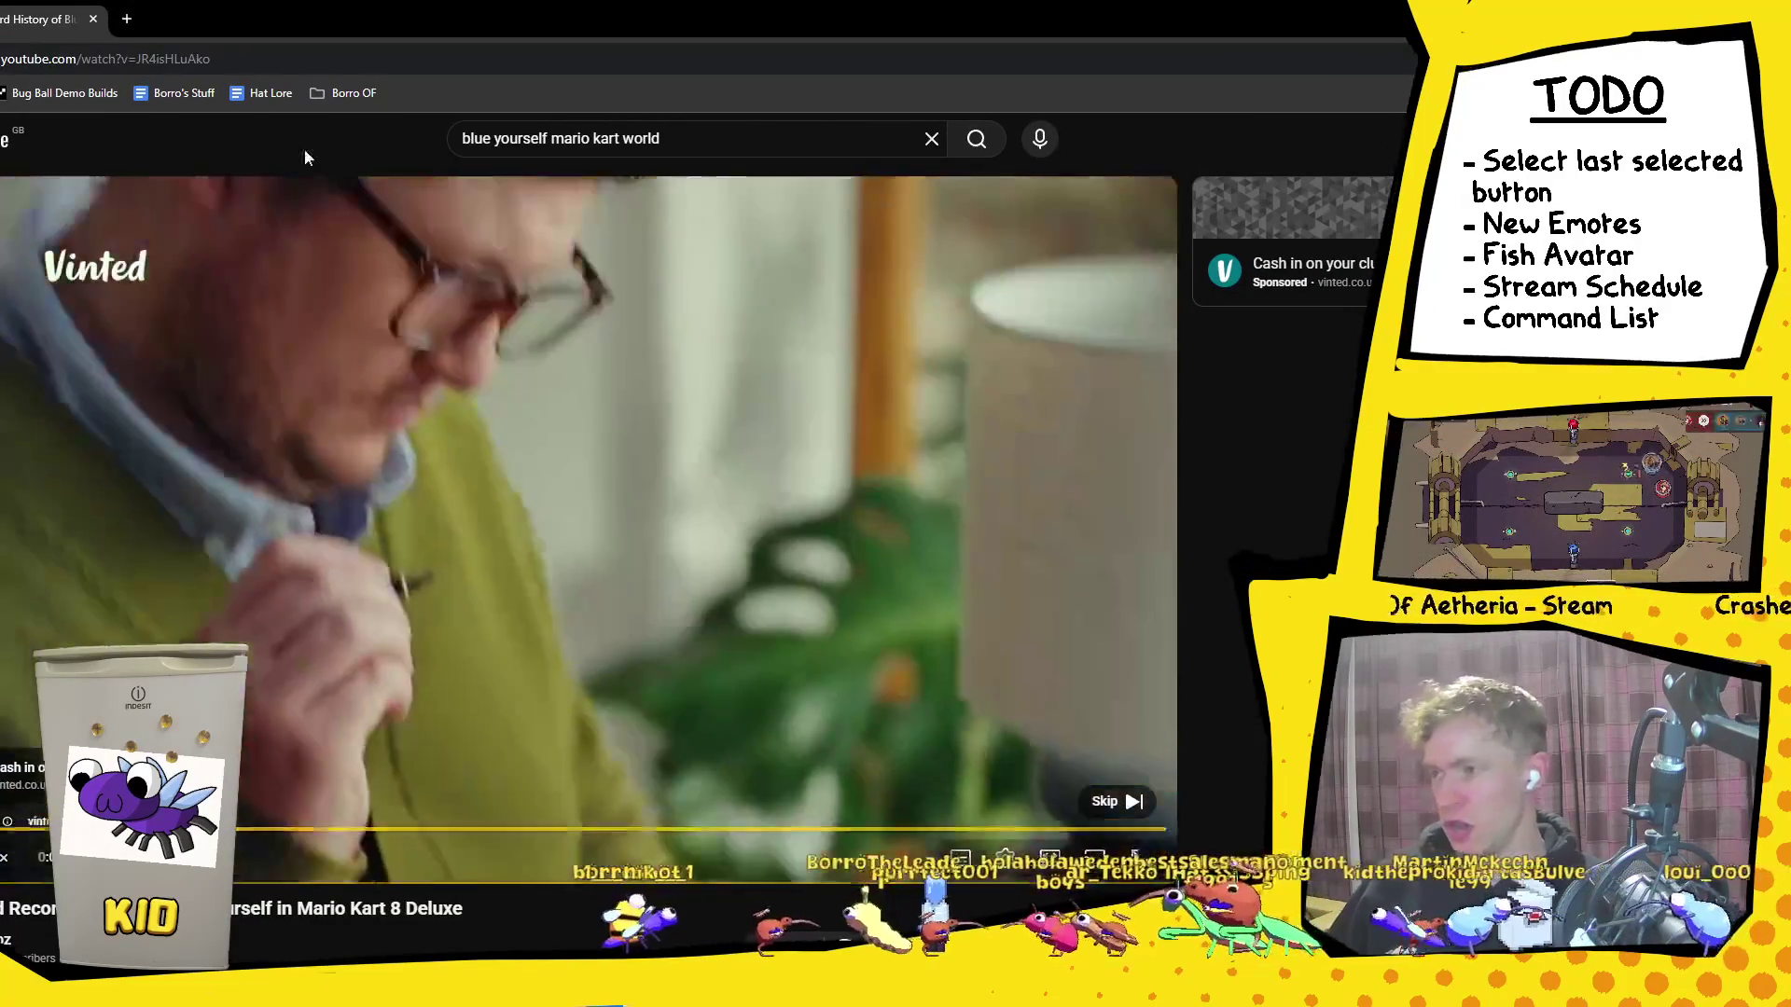
{"action": "left_click", "coordinate": [224, 58]}
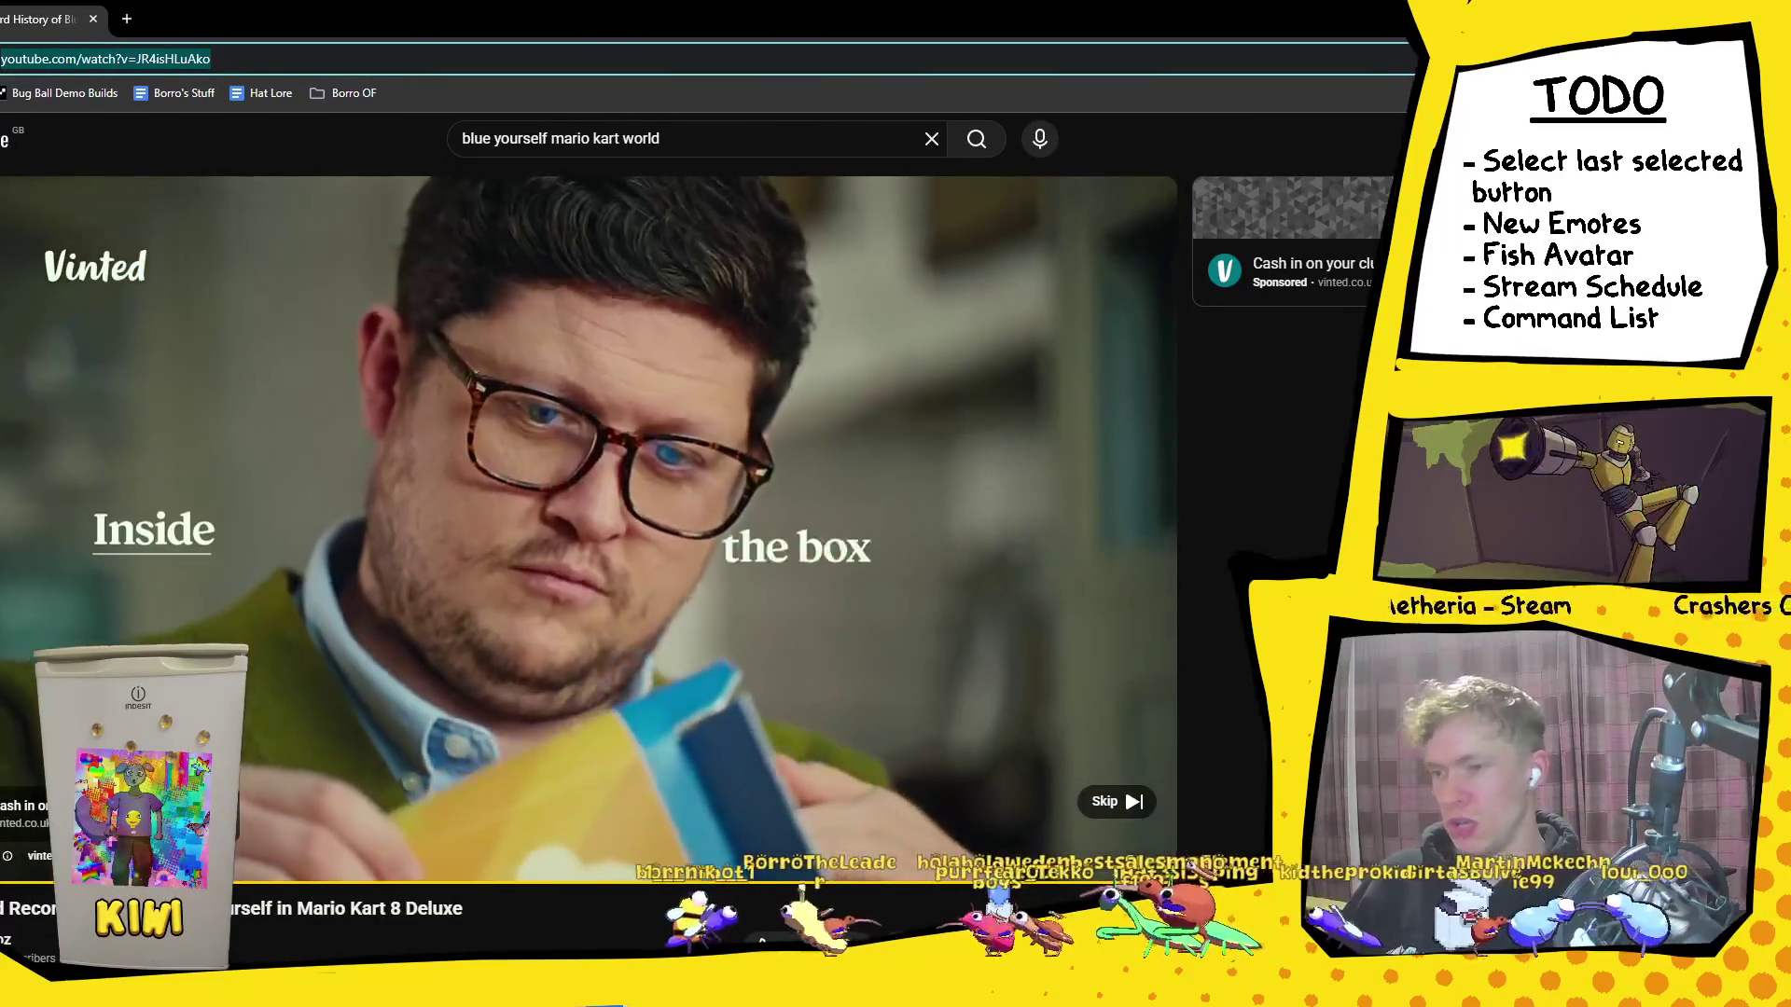
{"action": "key", "text": "alt+Tab"}
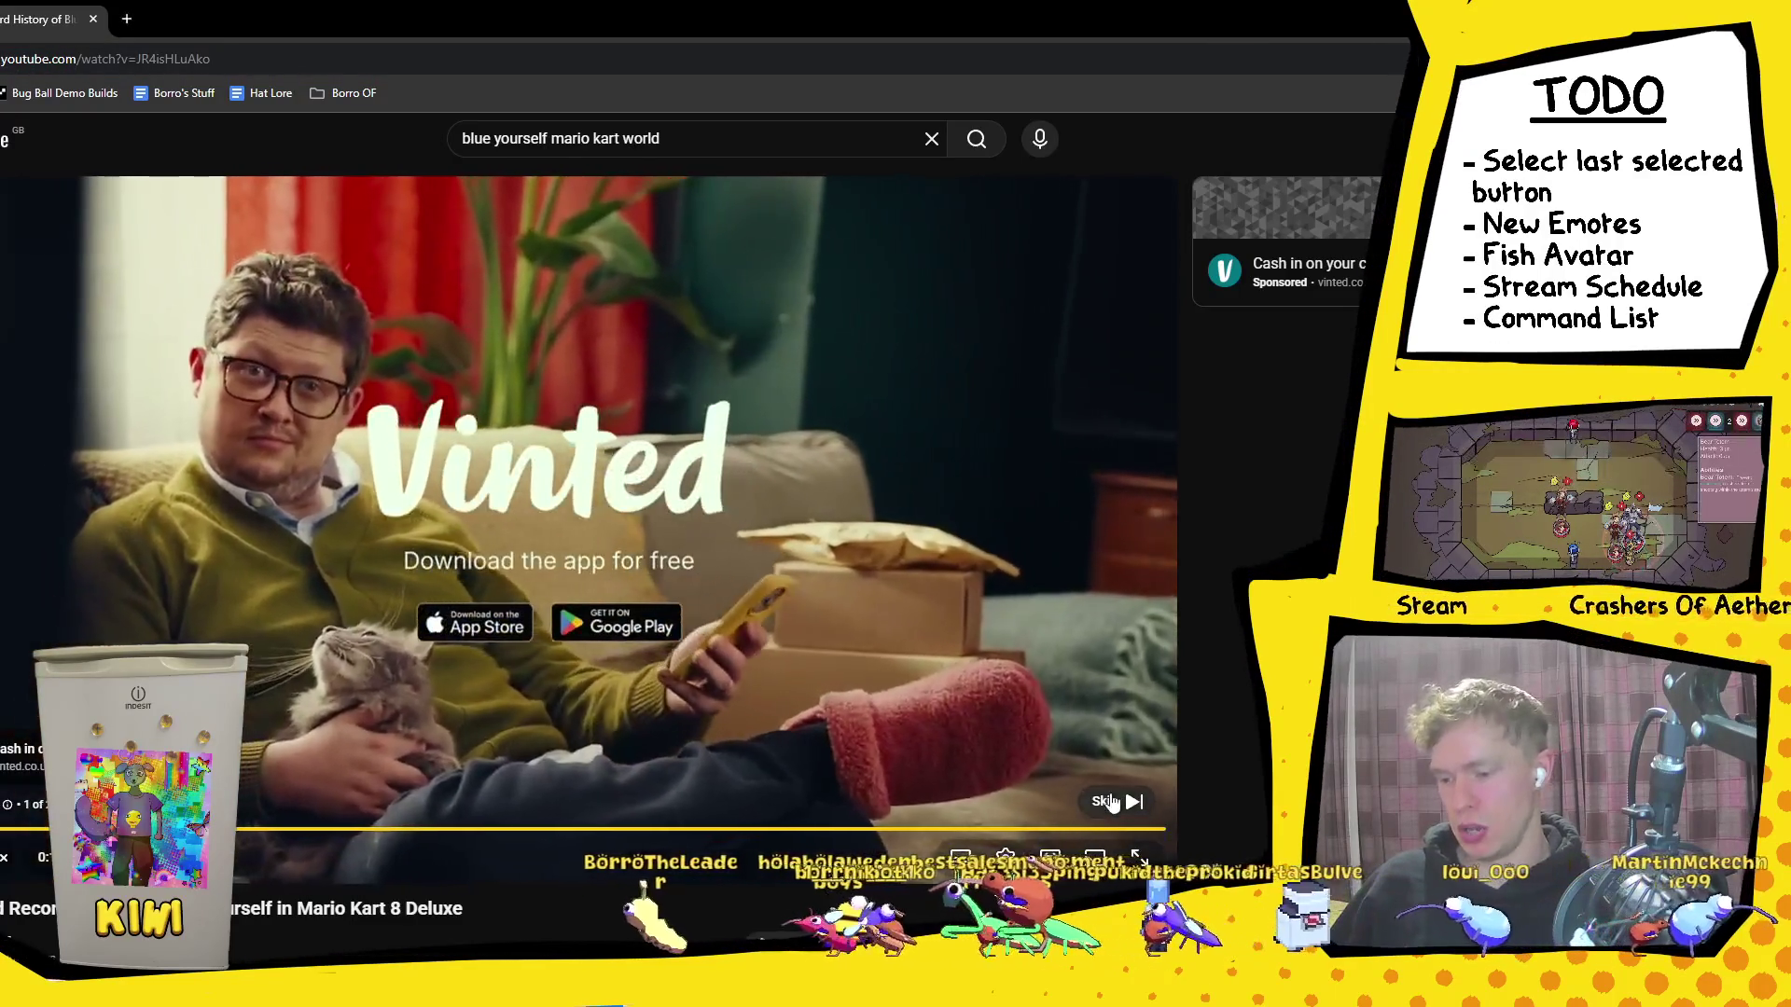
{"action": "left_click", "coordinate": [1116, 801]}
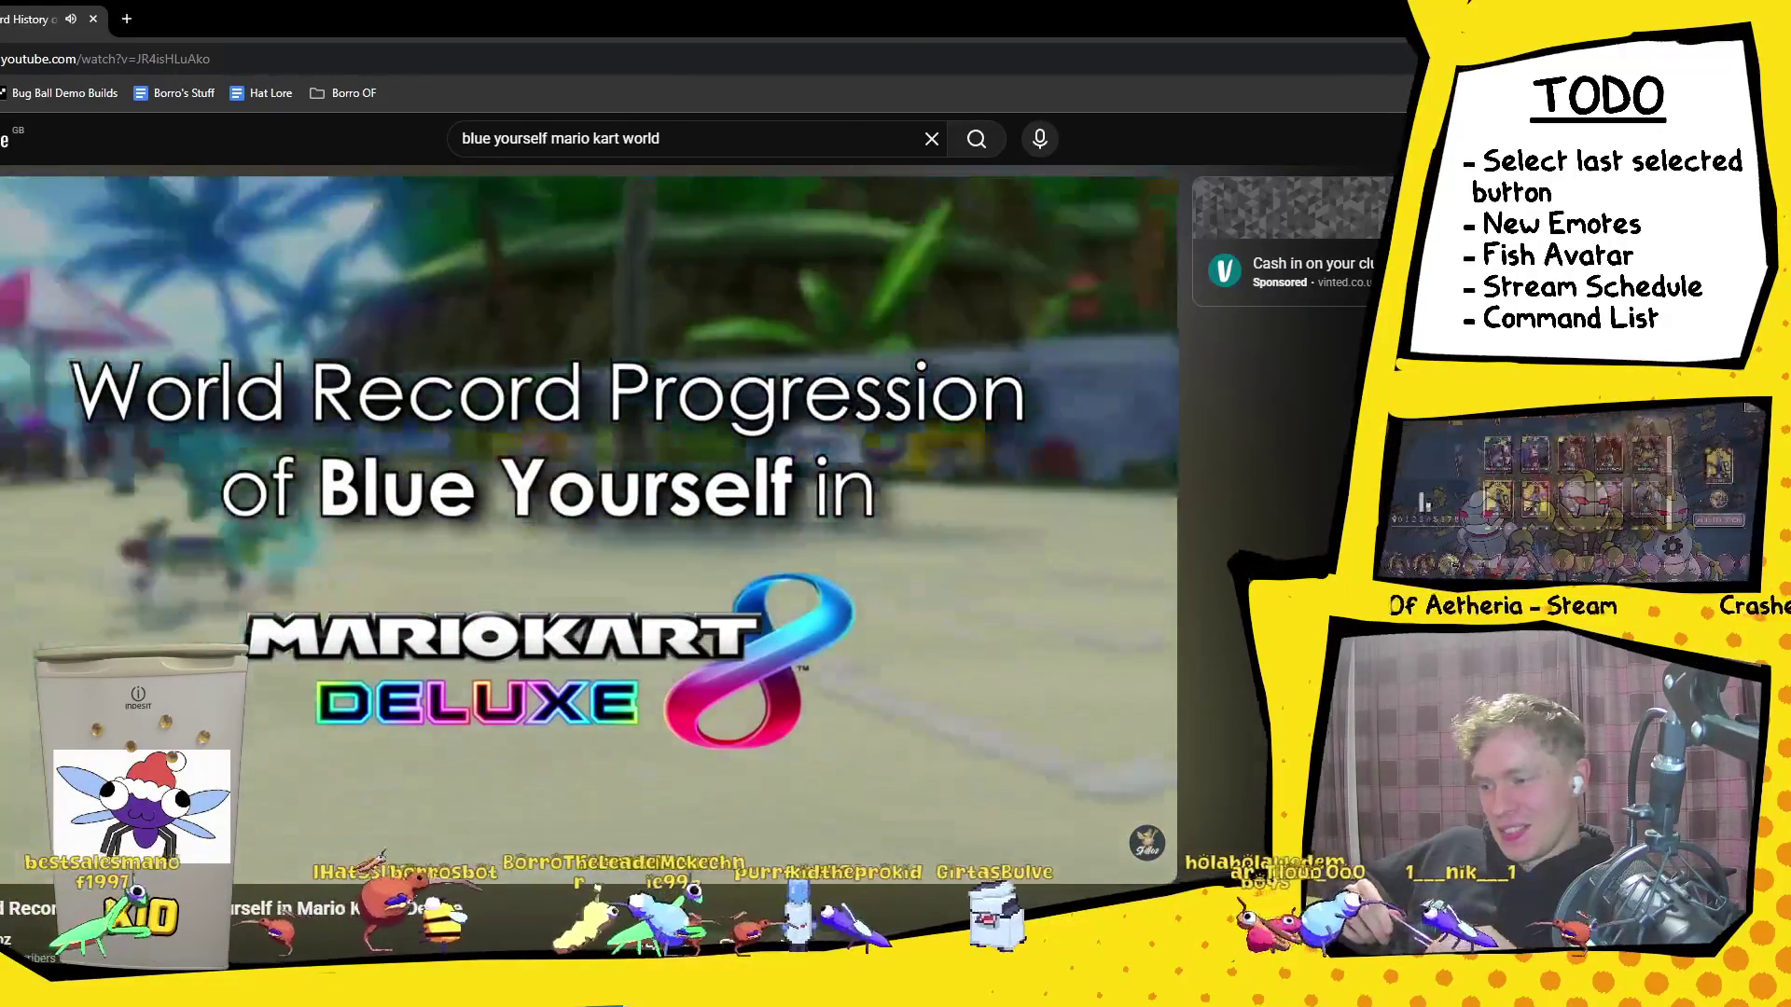
{"action": "left_click", "coordinate": [630, 590]}
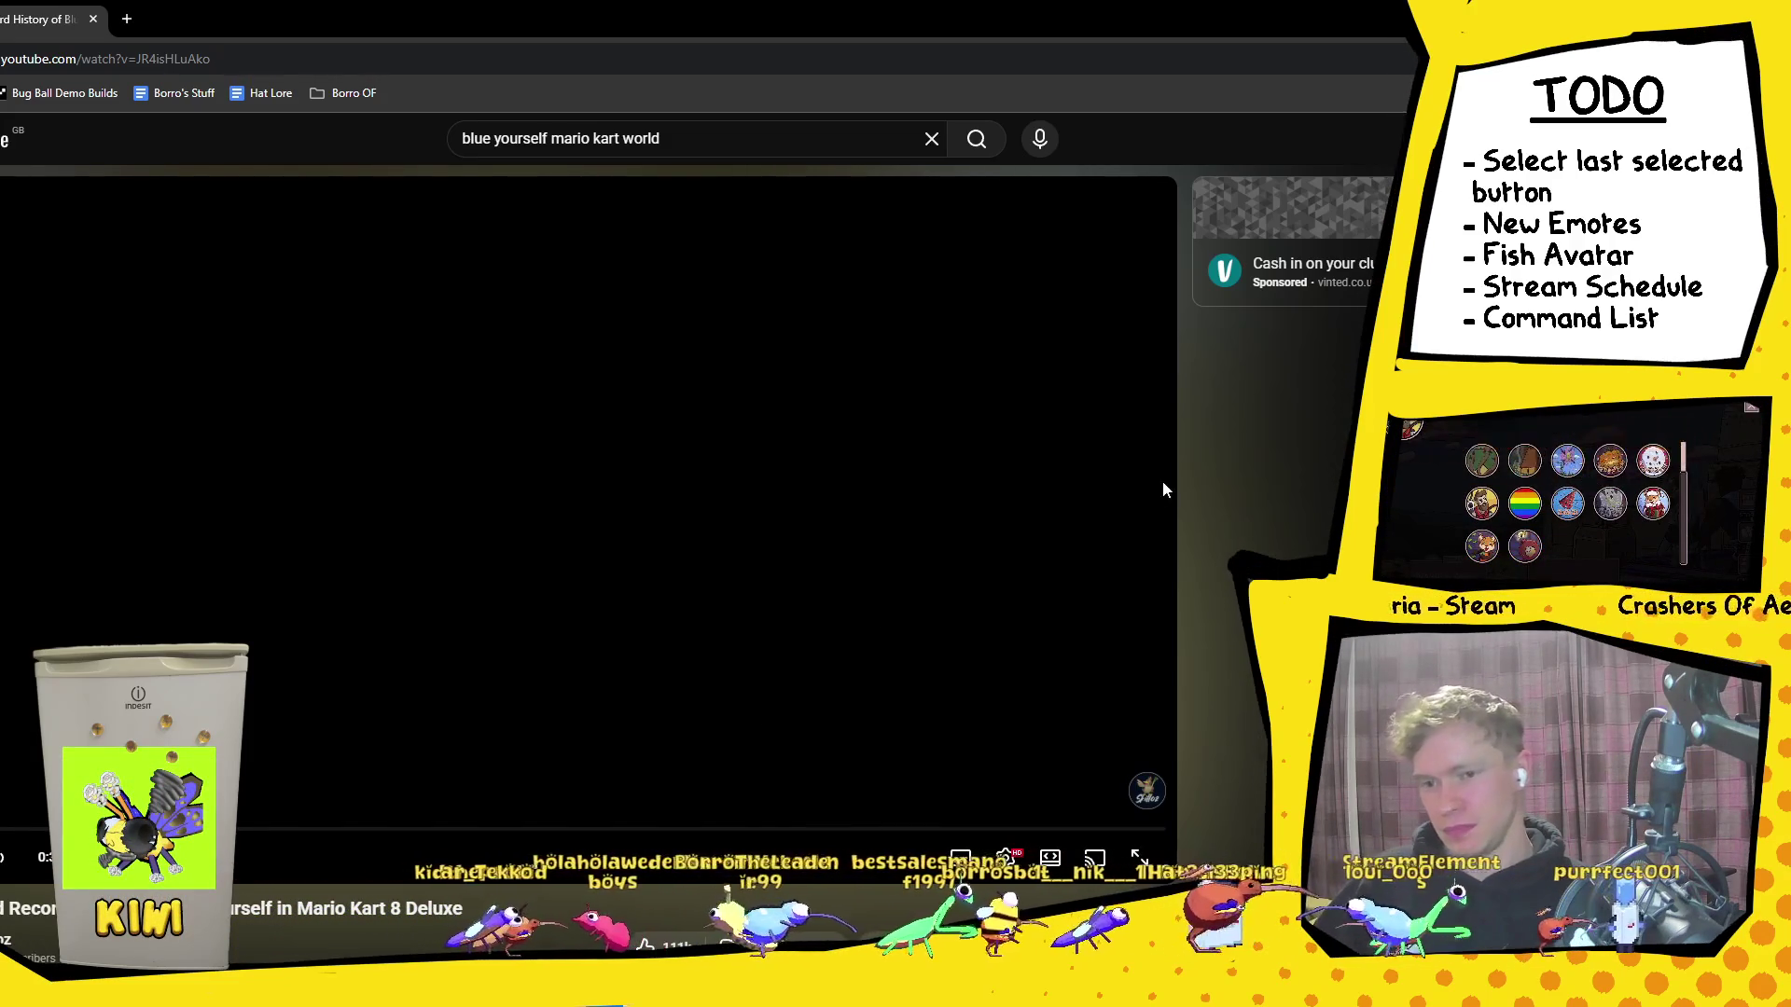
Step: Move the browser window aside, resume the Mario Kart video, and return to the Unity editor
{"action": "mouse_move", "coordinate": [774, 32]}
{"action": "left_mouse_down"}
{"action": "mouse_move", "coordinate": [903, 26]}
{"action": "mouse_move", "coordinate": [970, 69]}
{"action": "left_mouse_up"}
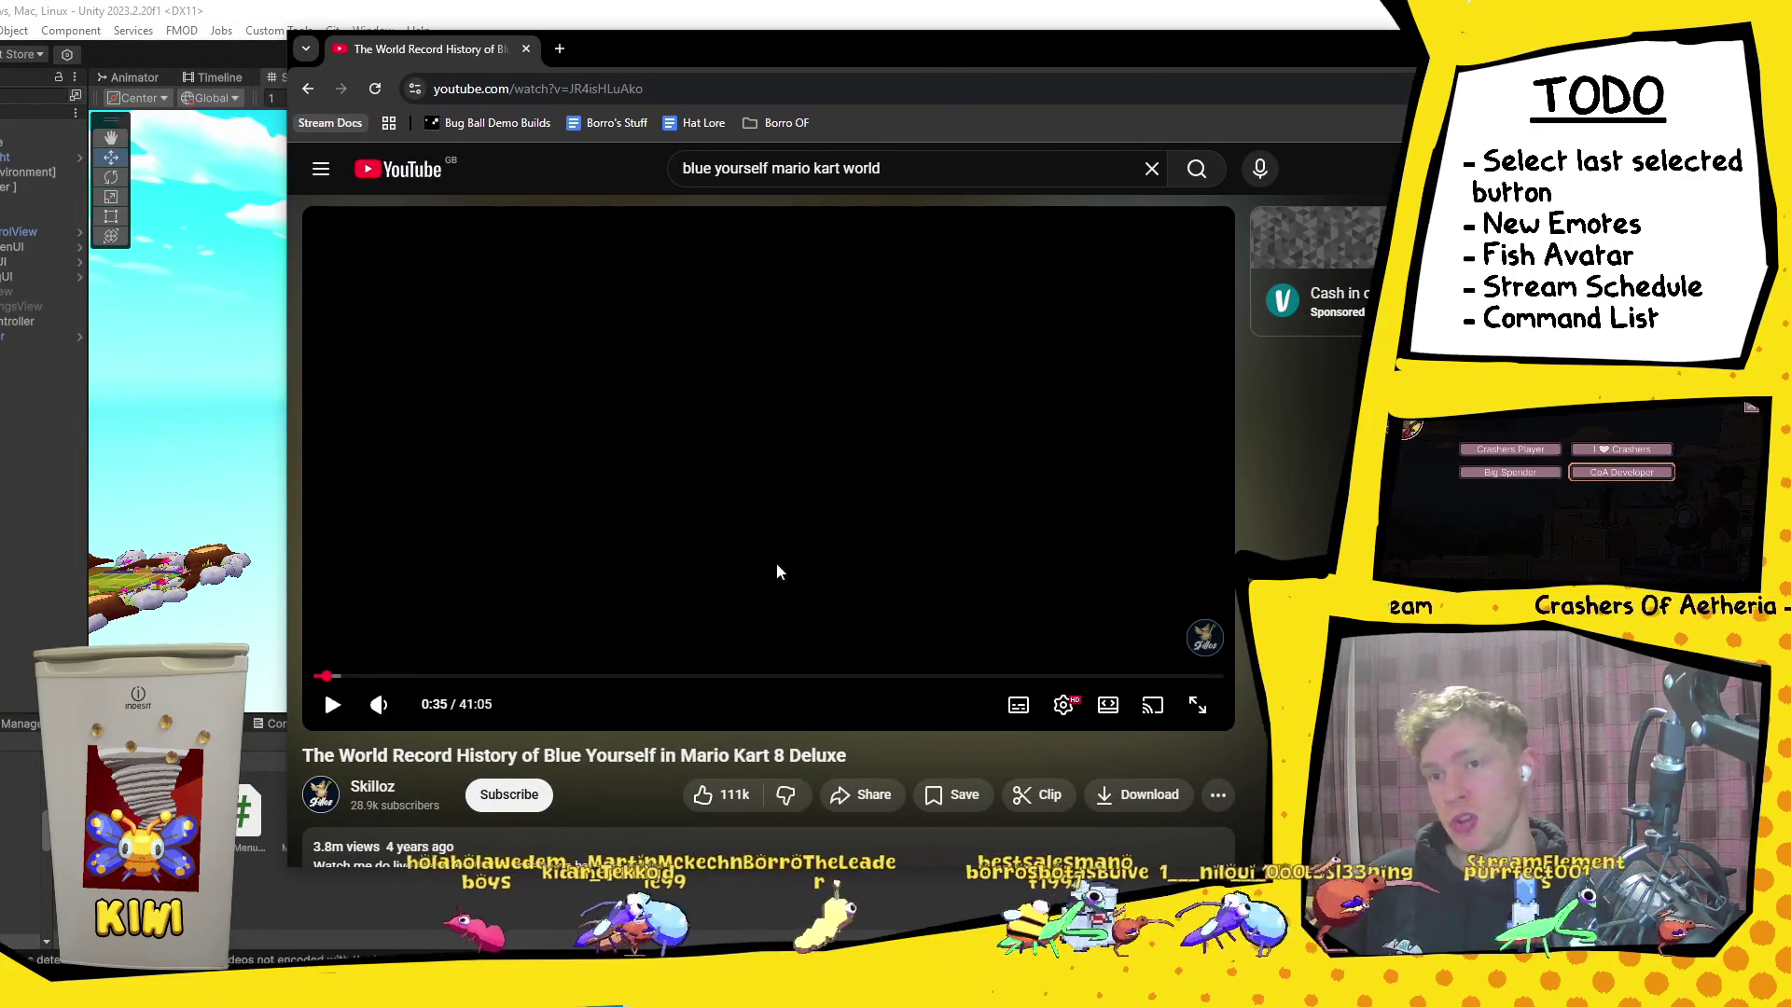
{"action": "left_click", "coordinate": [322, 686]}
{"action": "key", "text": "alt+Tab"}
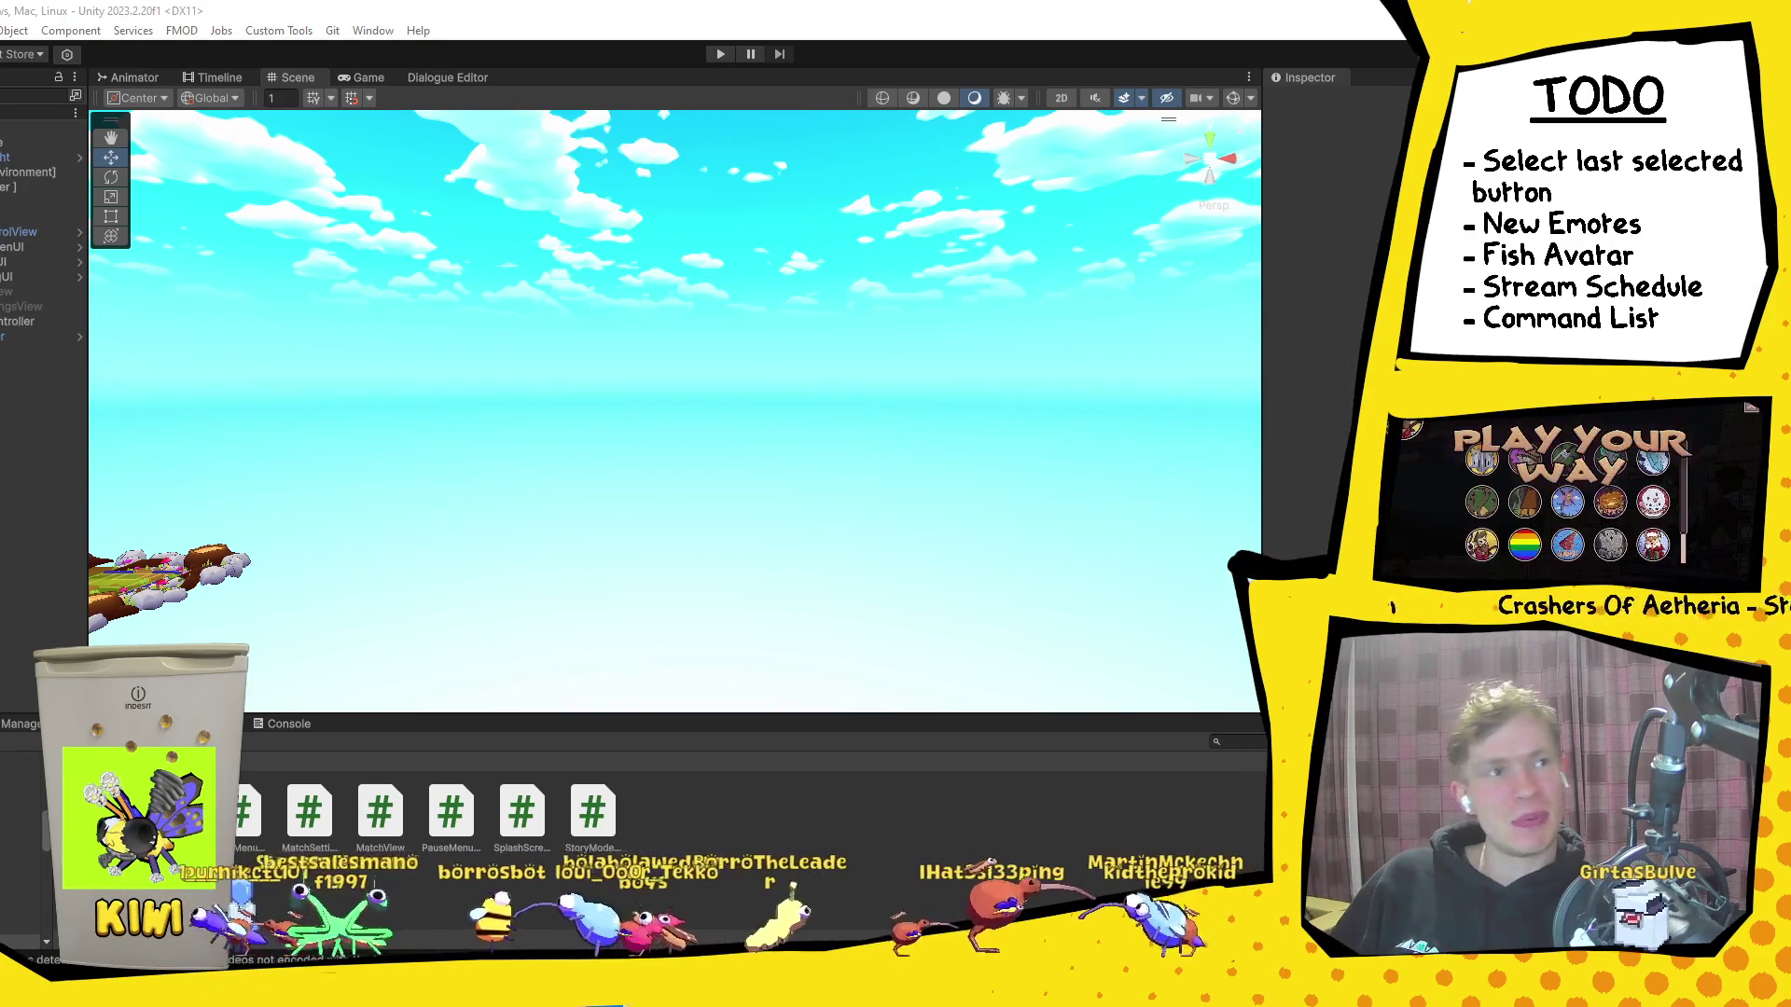
Step: Switch from Unity back to the browser playing the WCA Worlds 3x3 final video
{"action": "key", "text": "alt+Tab"}
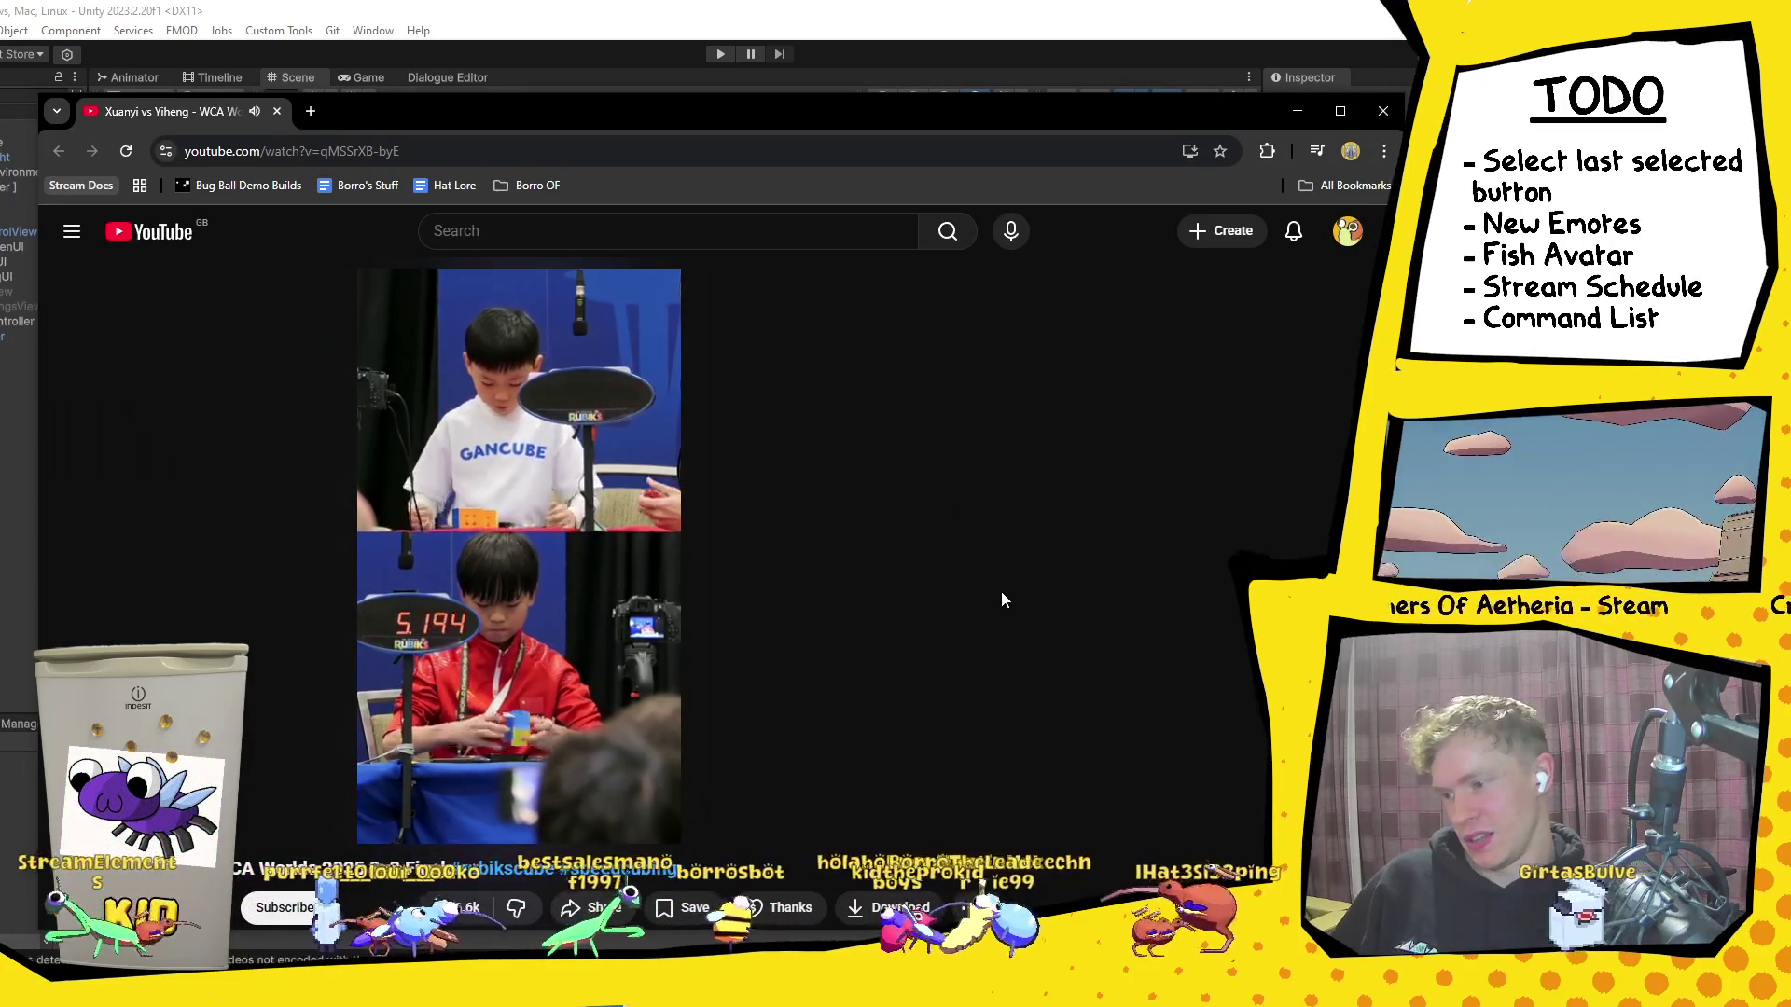
Step: Watch the WCA final solve, then rewind it to about 0:18 and play it again
{"action": "left_click", "coordinate": [550, 394]}
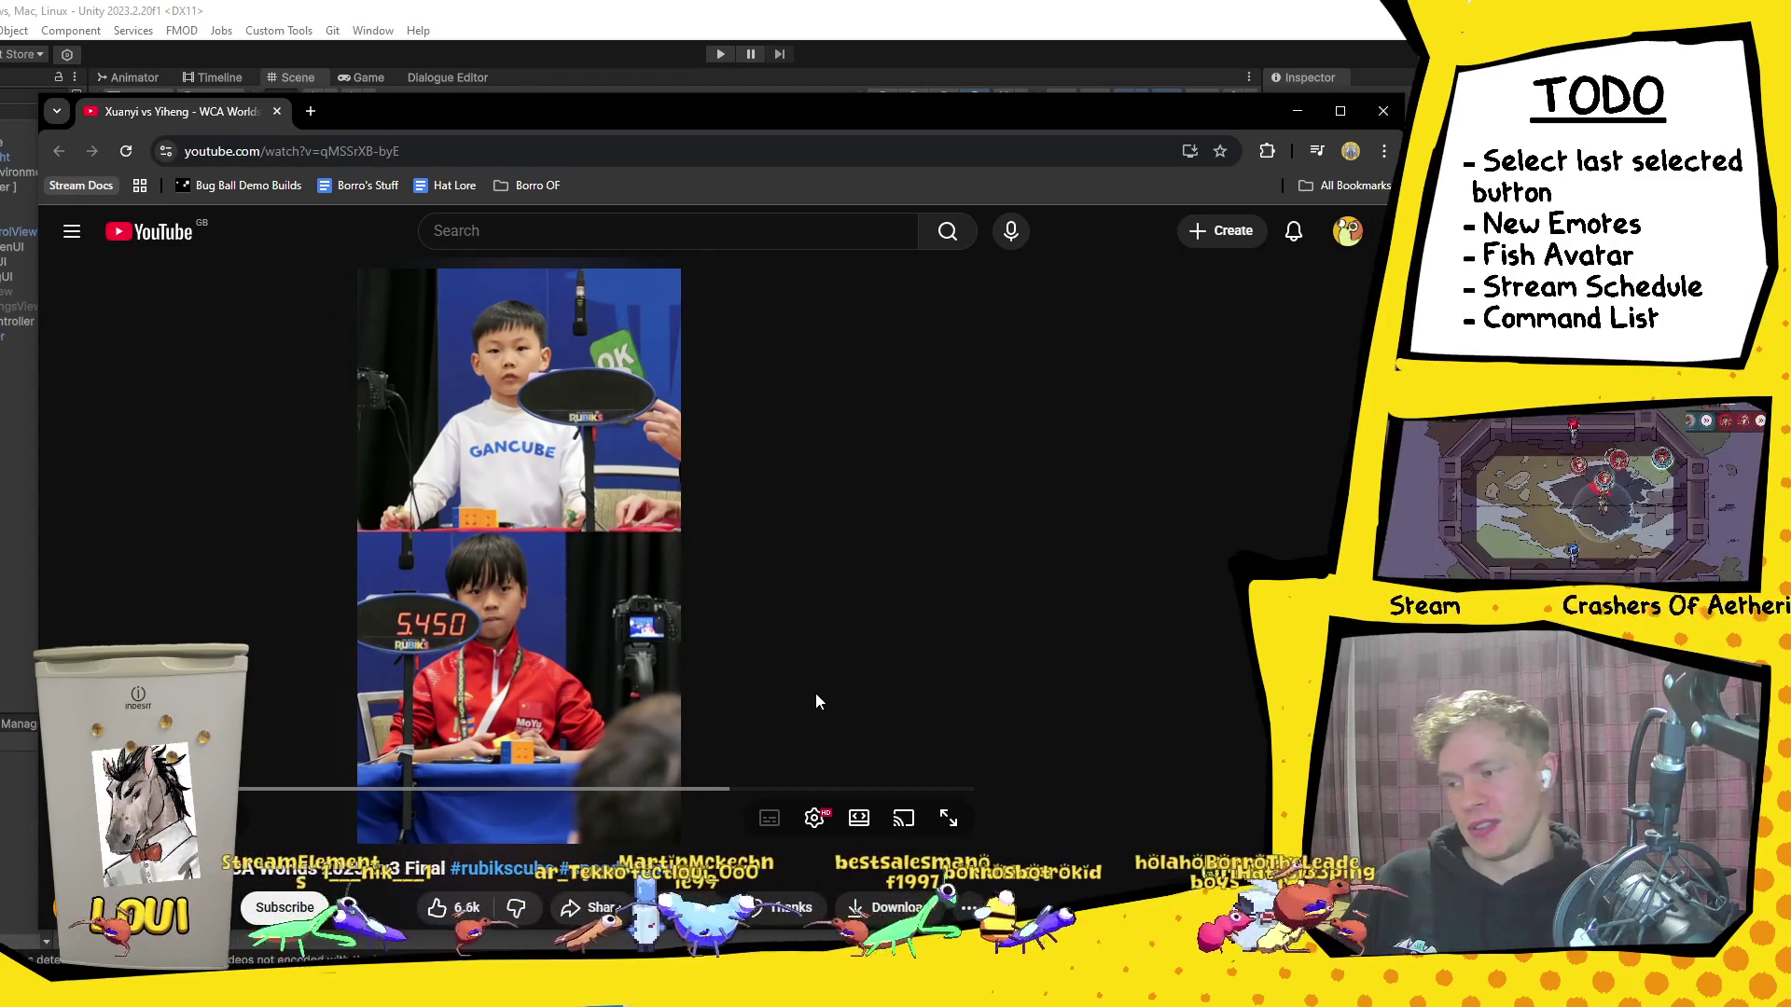
{"action": "left_click", "coordinate": [886, 652]}
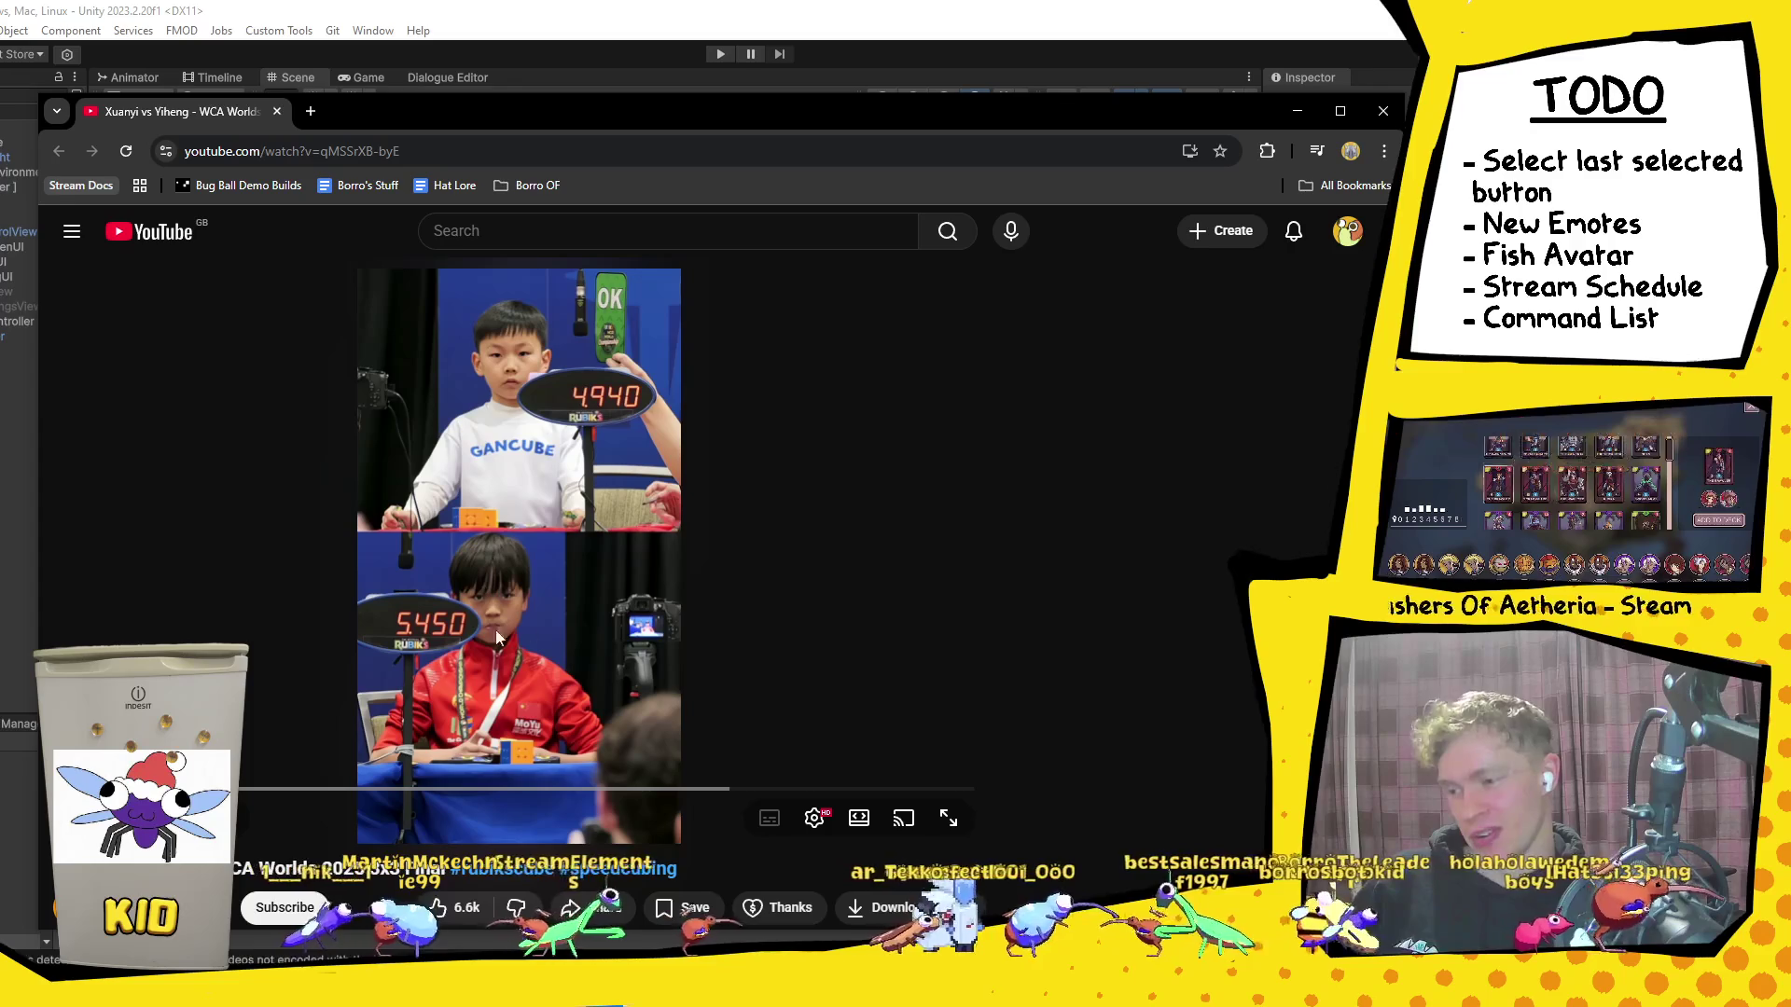
{"action": "left_click", "coordinate": [737, 576]}
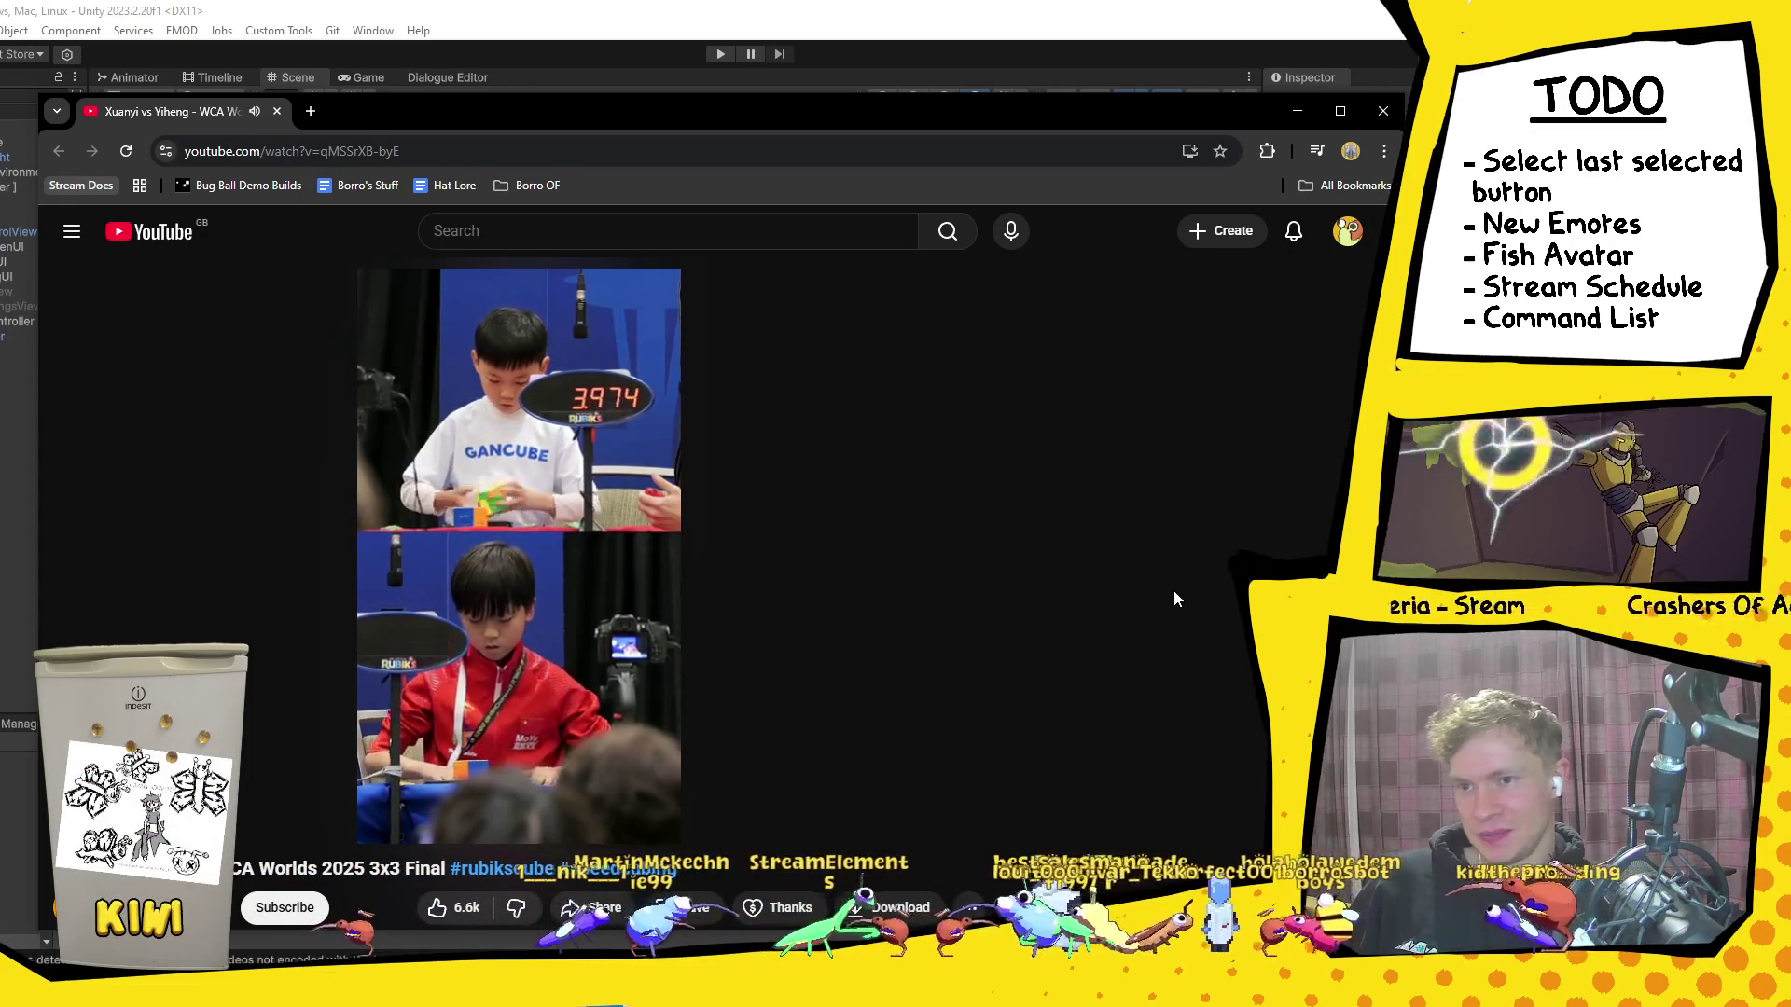
{"action": "mouse_move", "coordinate": [414, 667]}
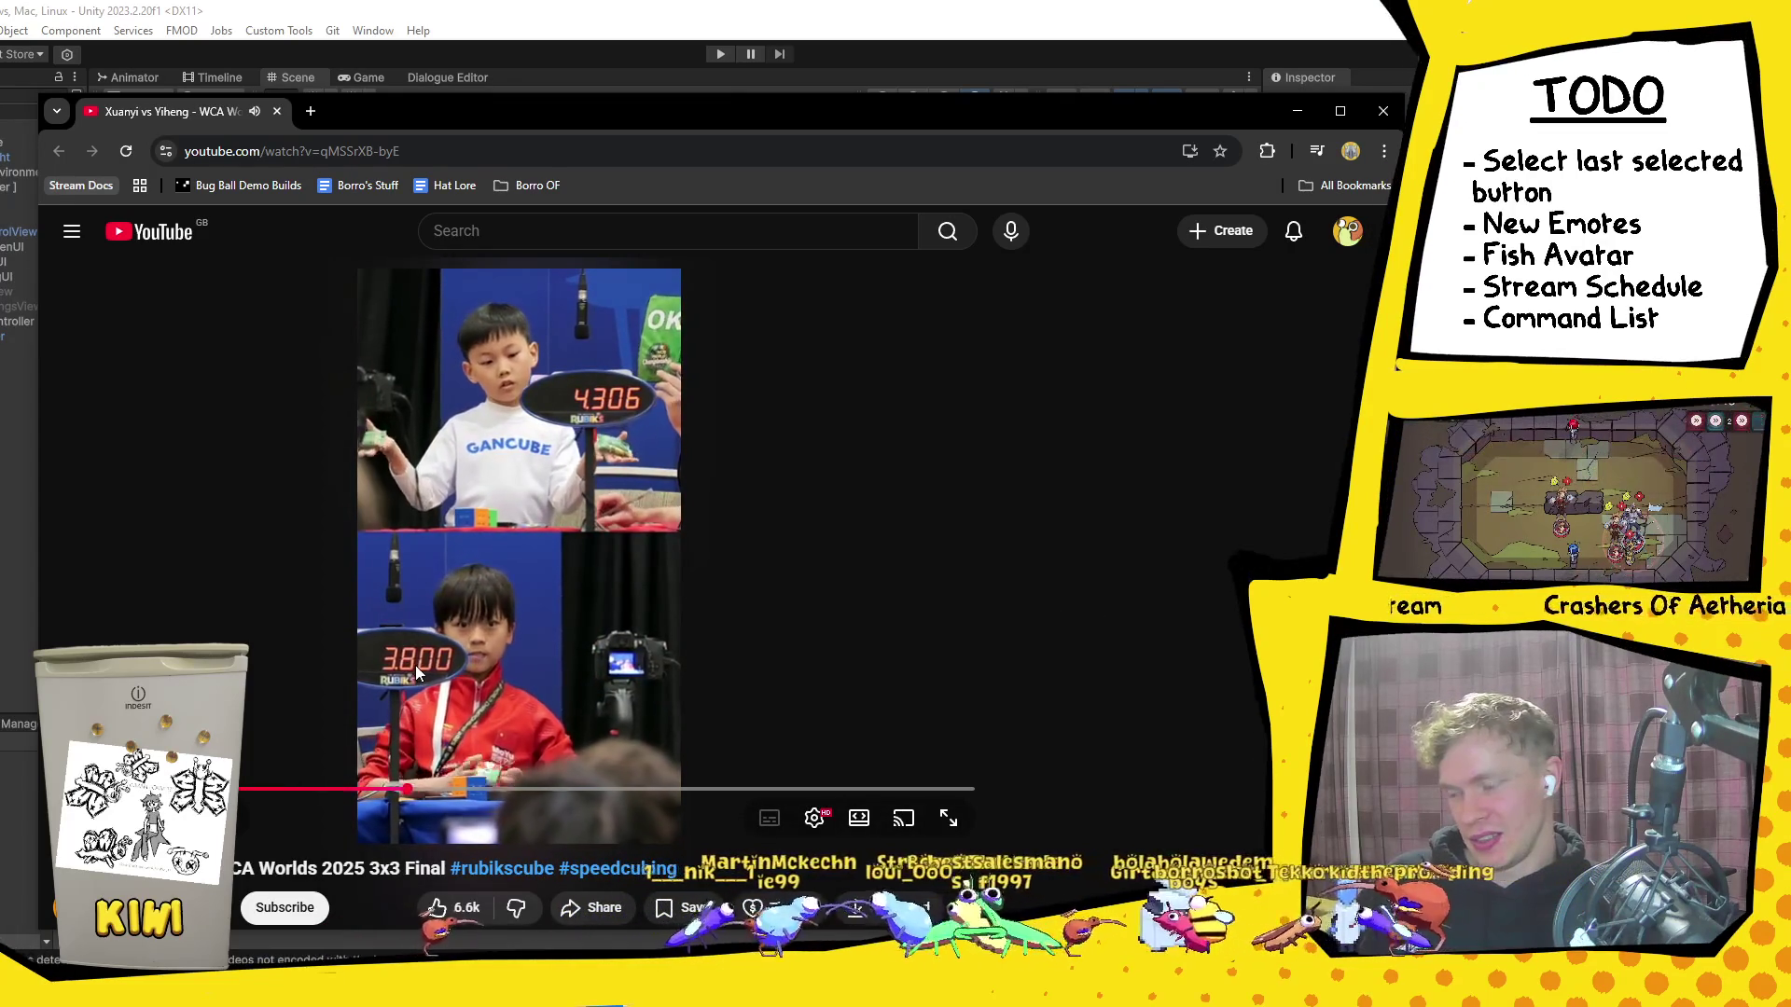
{"action": "left_click", "coordinate": [494, 334]}
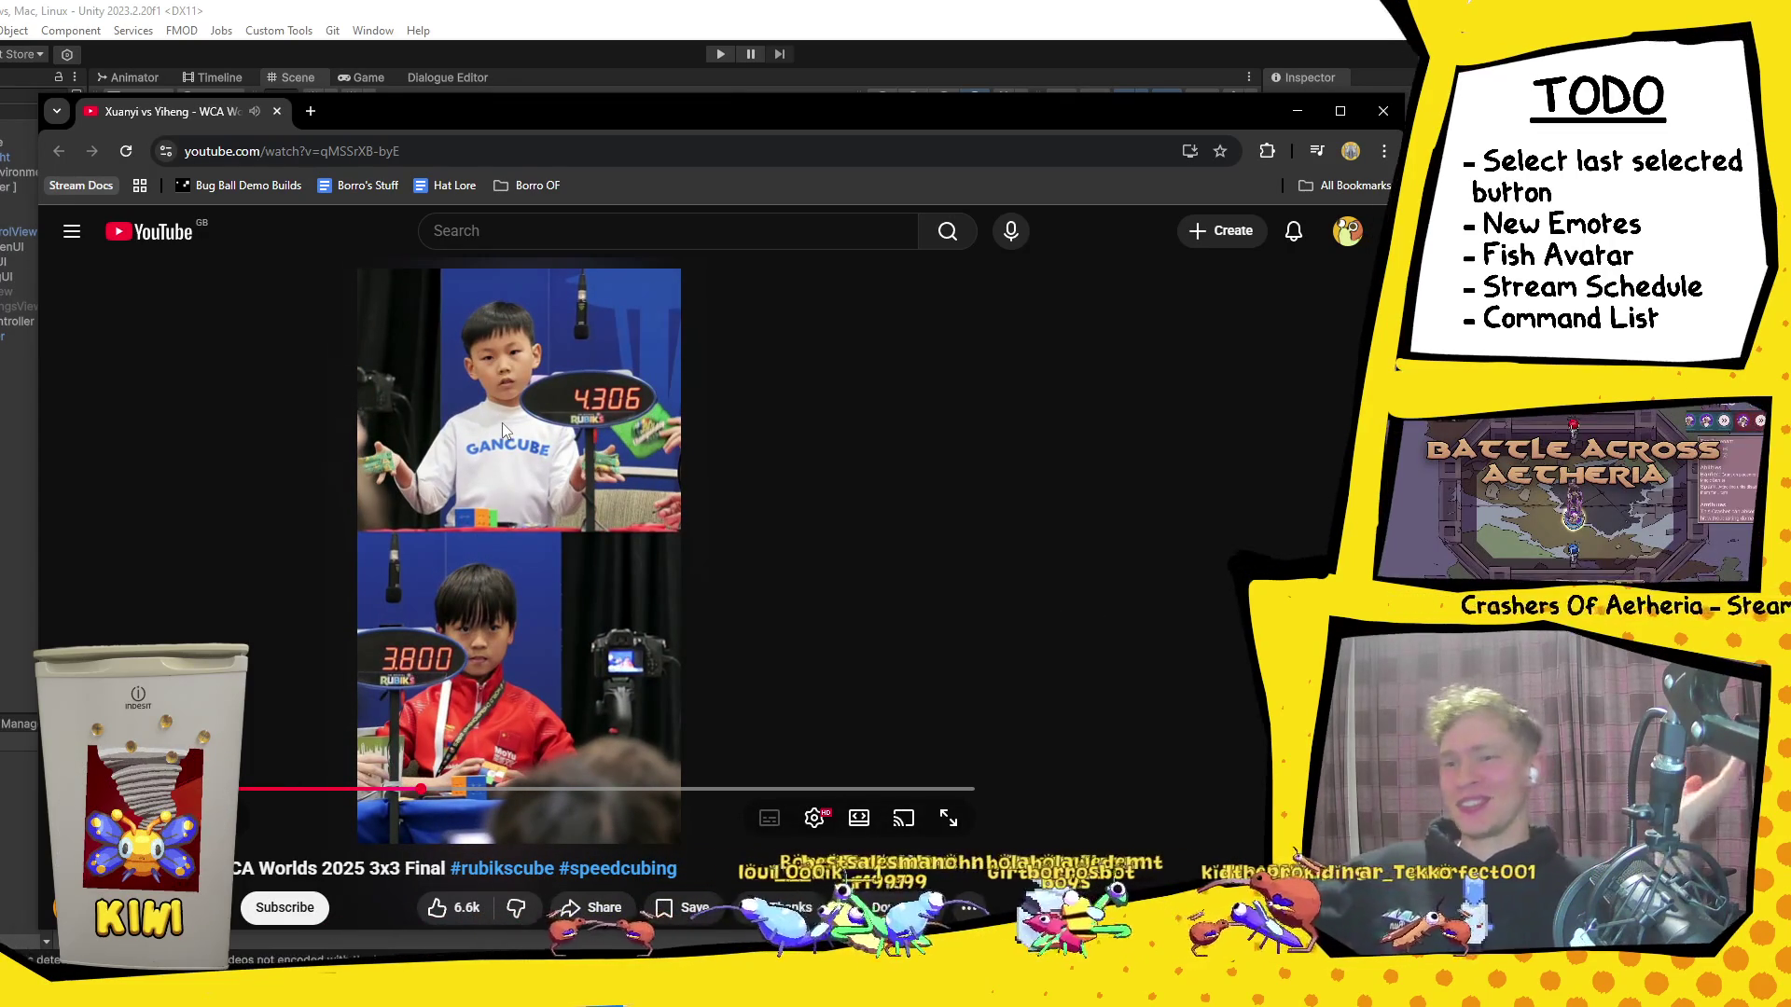
{"action": "left_click_drag", "start_coordinate": [416, 790], "coordinate": [332, 793]}
{"action": "left_click", "coordinate": [903, 601]}
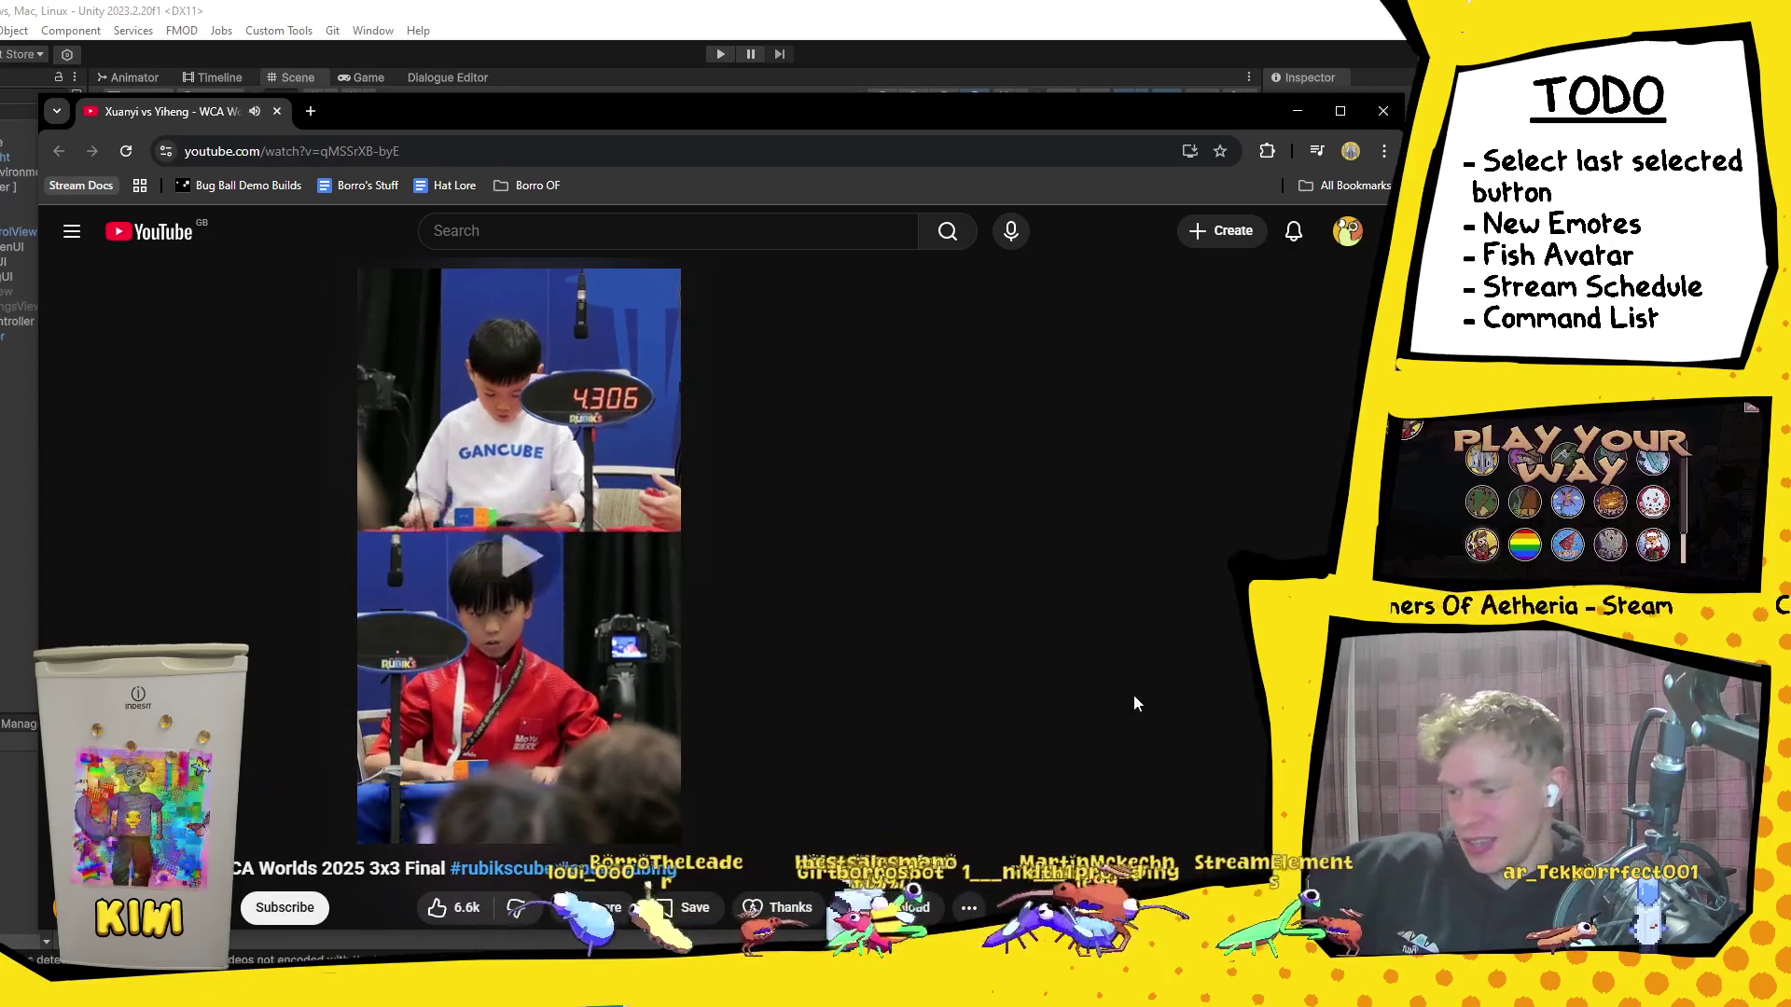
Step: Rewatch the final solve up to the 3.950 finish, then close the Chrome window
{"action": "left_click", "coordinate": [648, 622]}
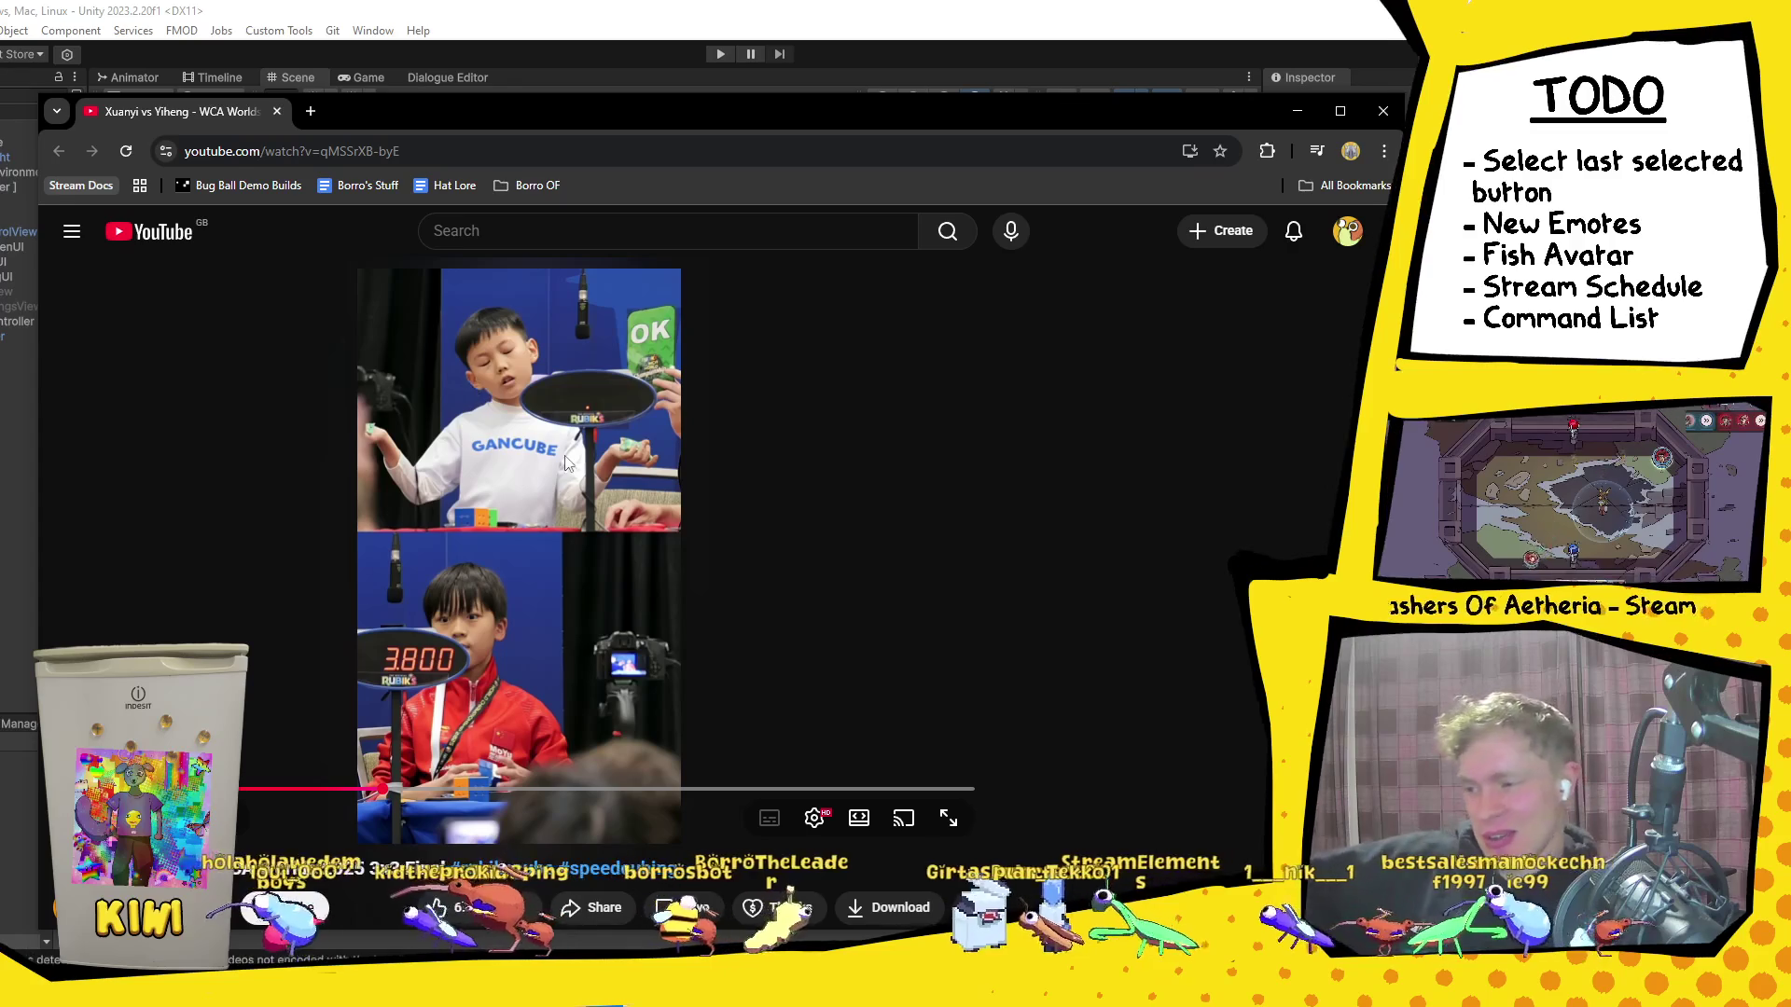
{"action": "left_click", "coordinate": [559, 522]}
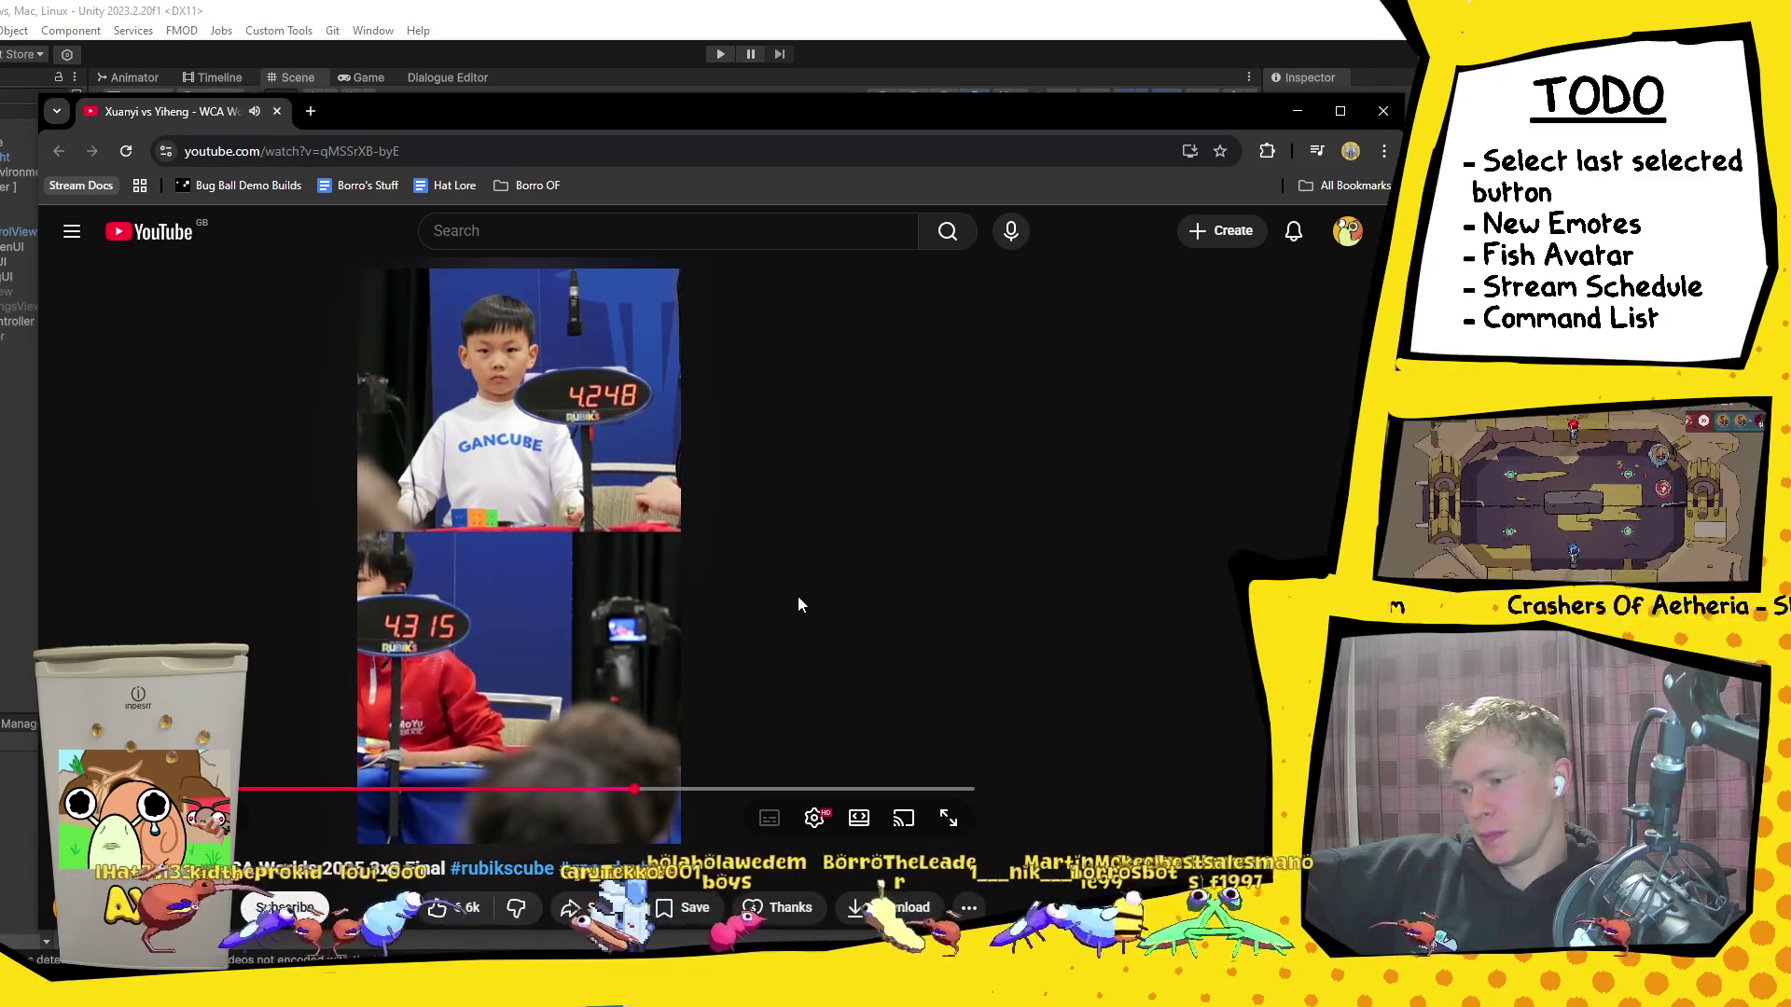
{"action": "left_click", "coordinate": [688, 747]}
{"action": "left_click", "coordinate": [638, 789]}
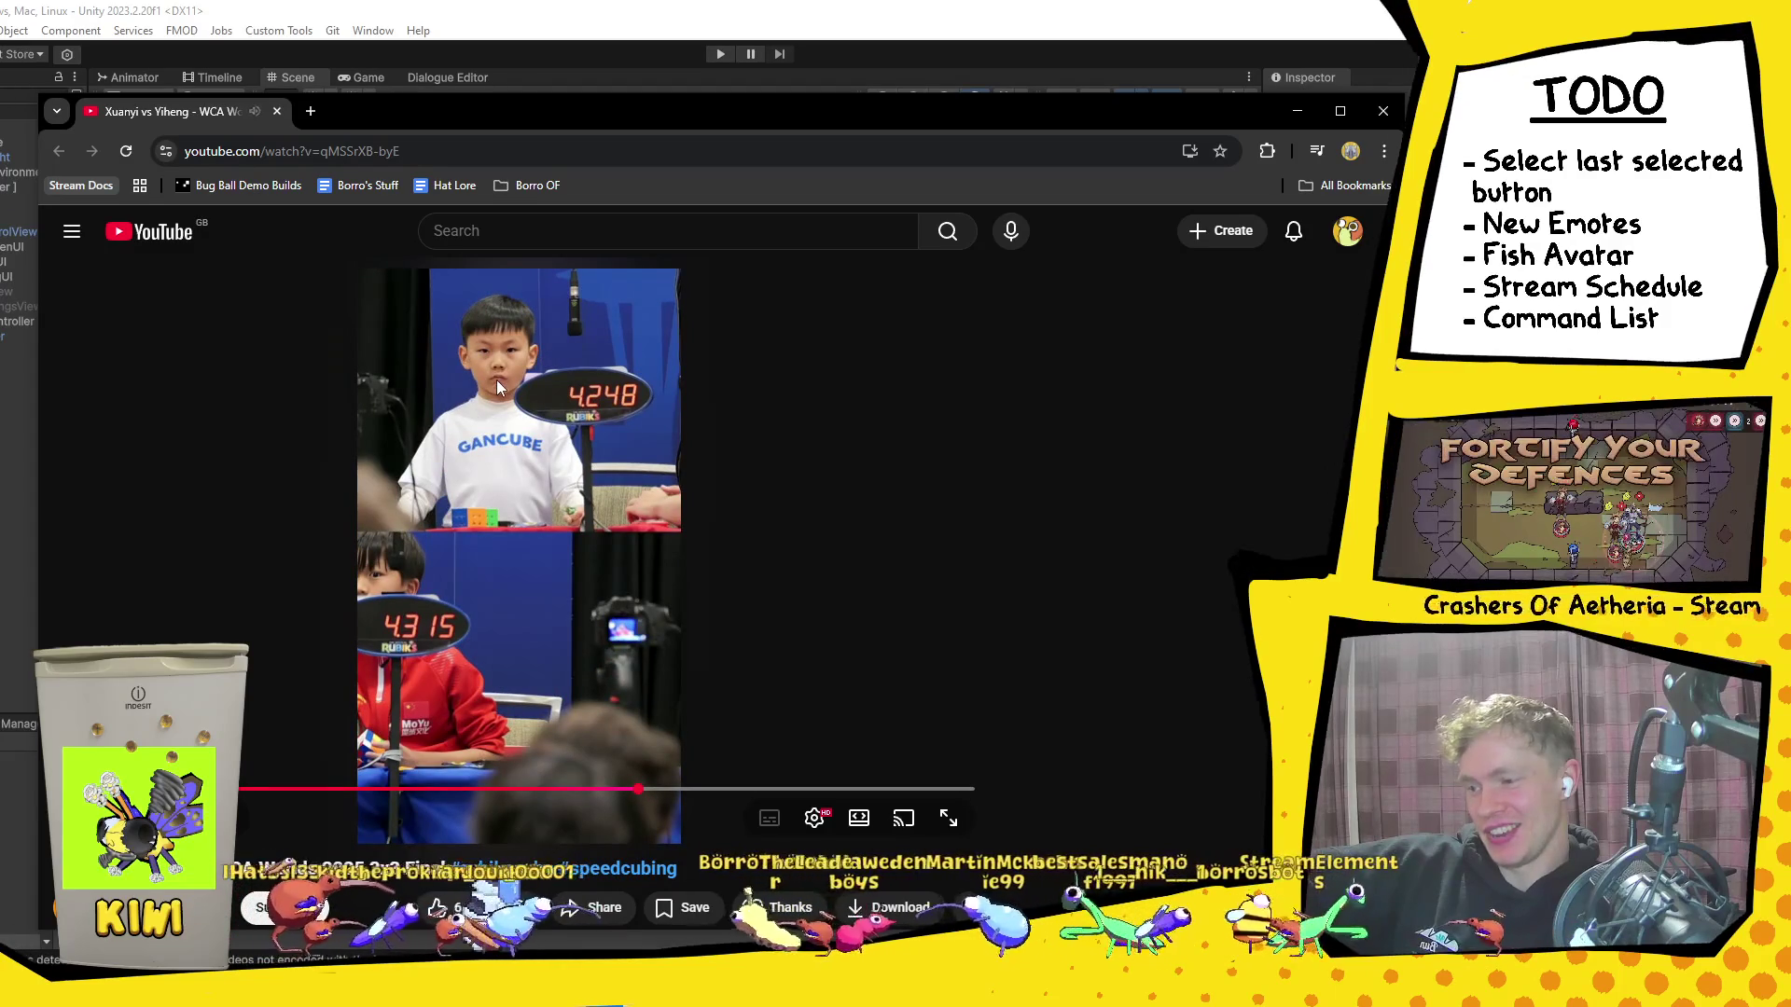
{"action": "left_click", "coordinate": [632, 507]}
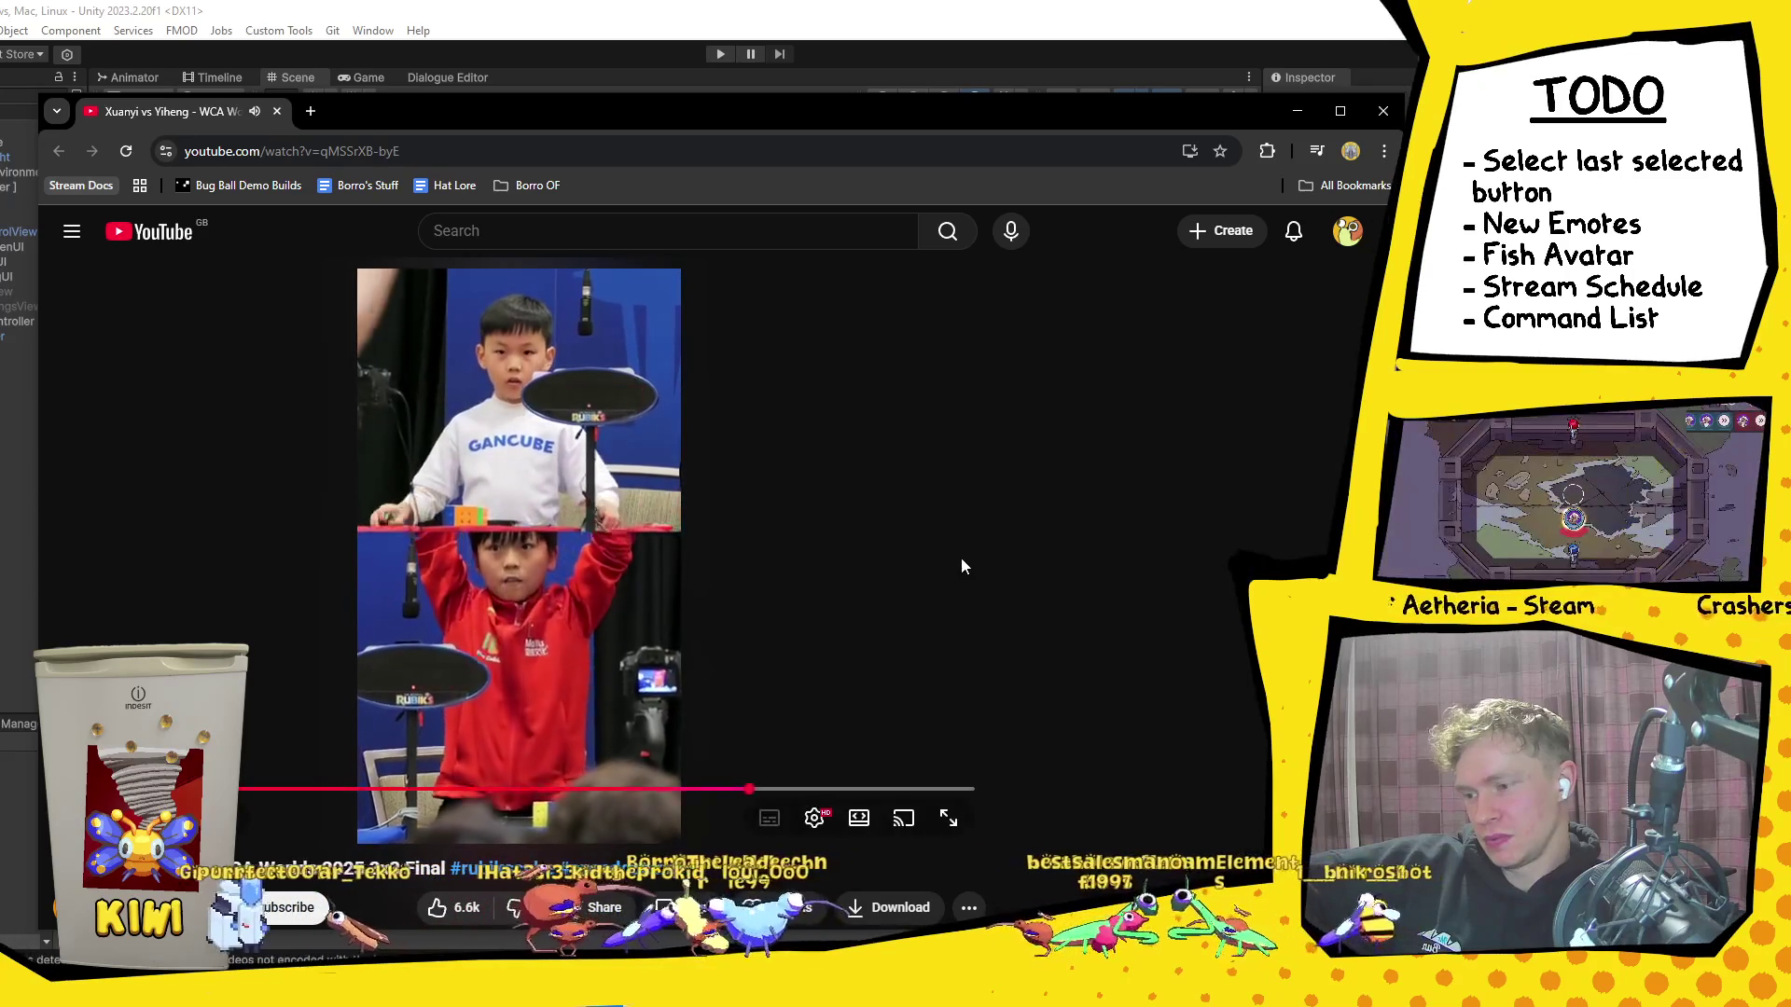
{"action": "left_click", "coordinate": [523, 418]}
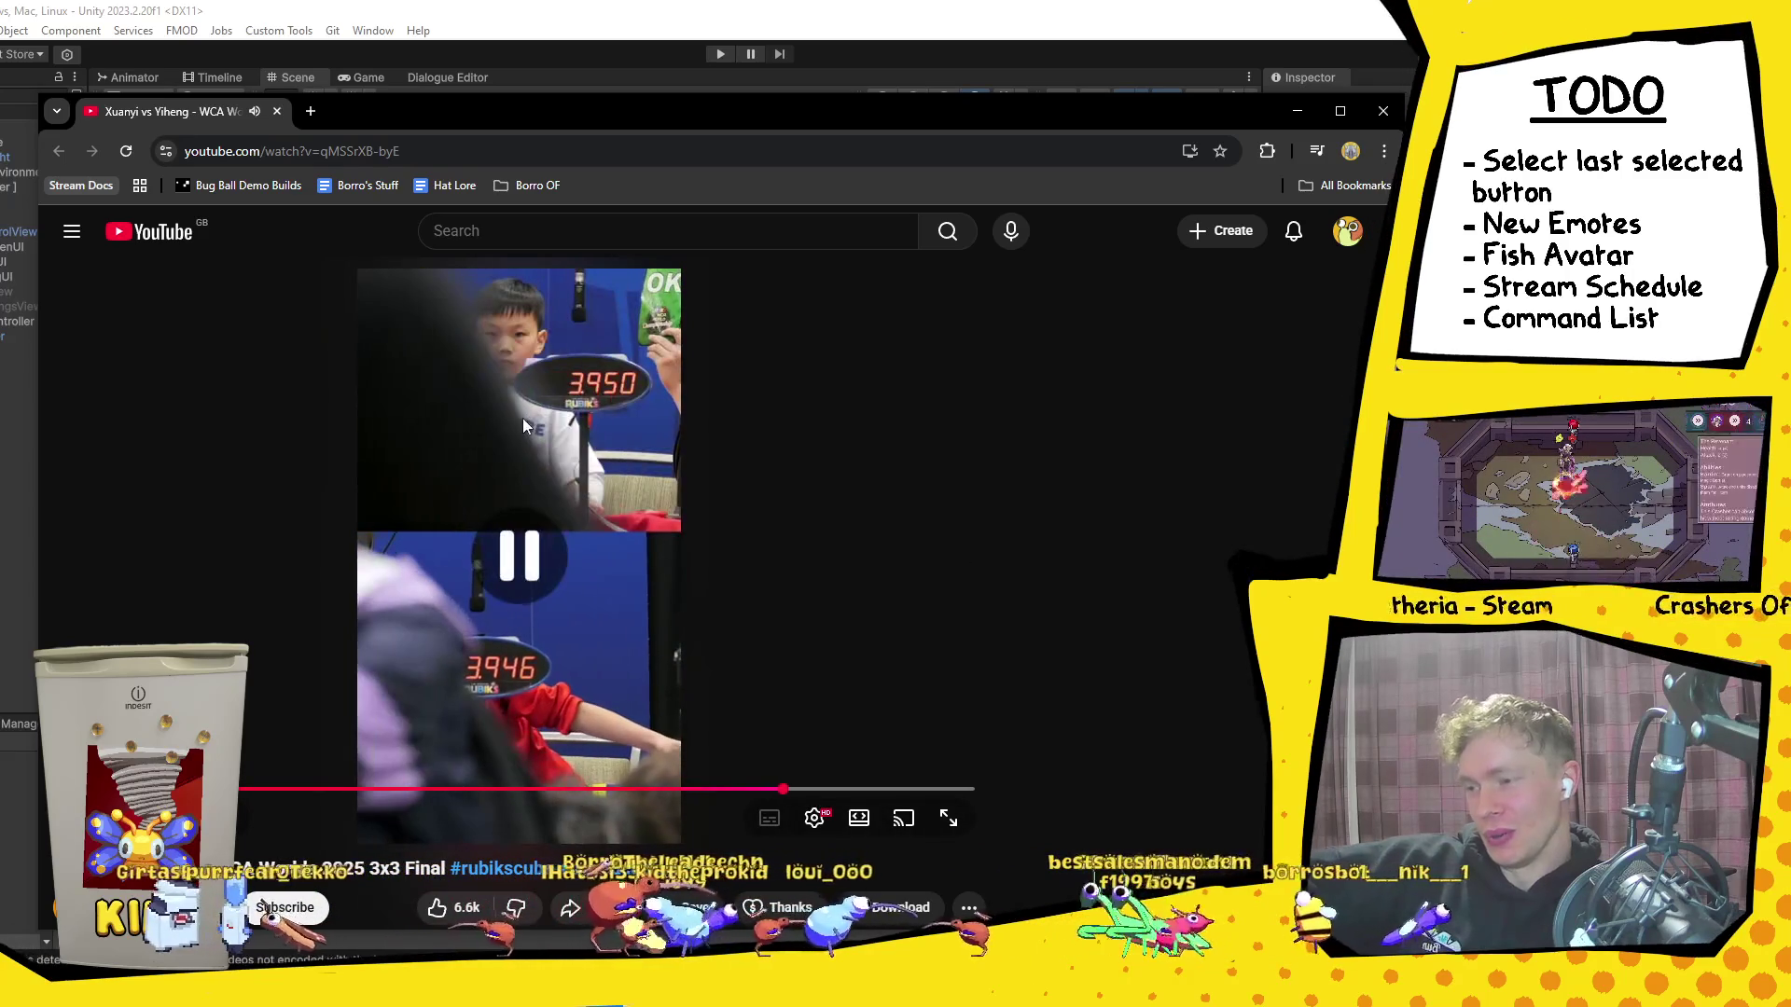
{"action": "left_click_drag", "start_coordinate": [780, 793], "coordinate": [751, 791]}
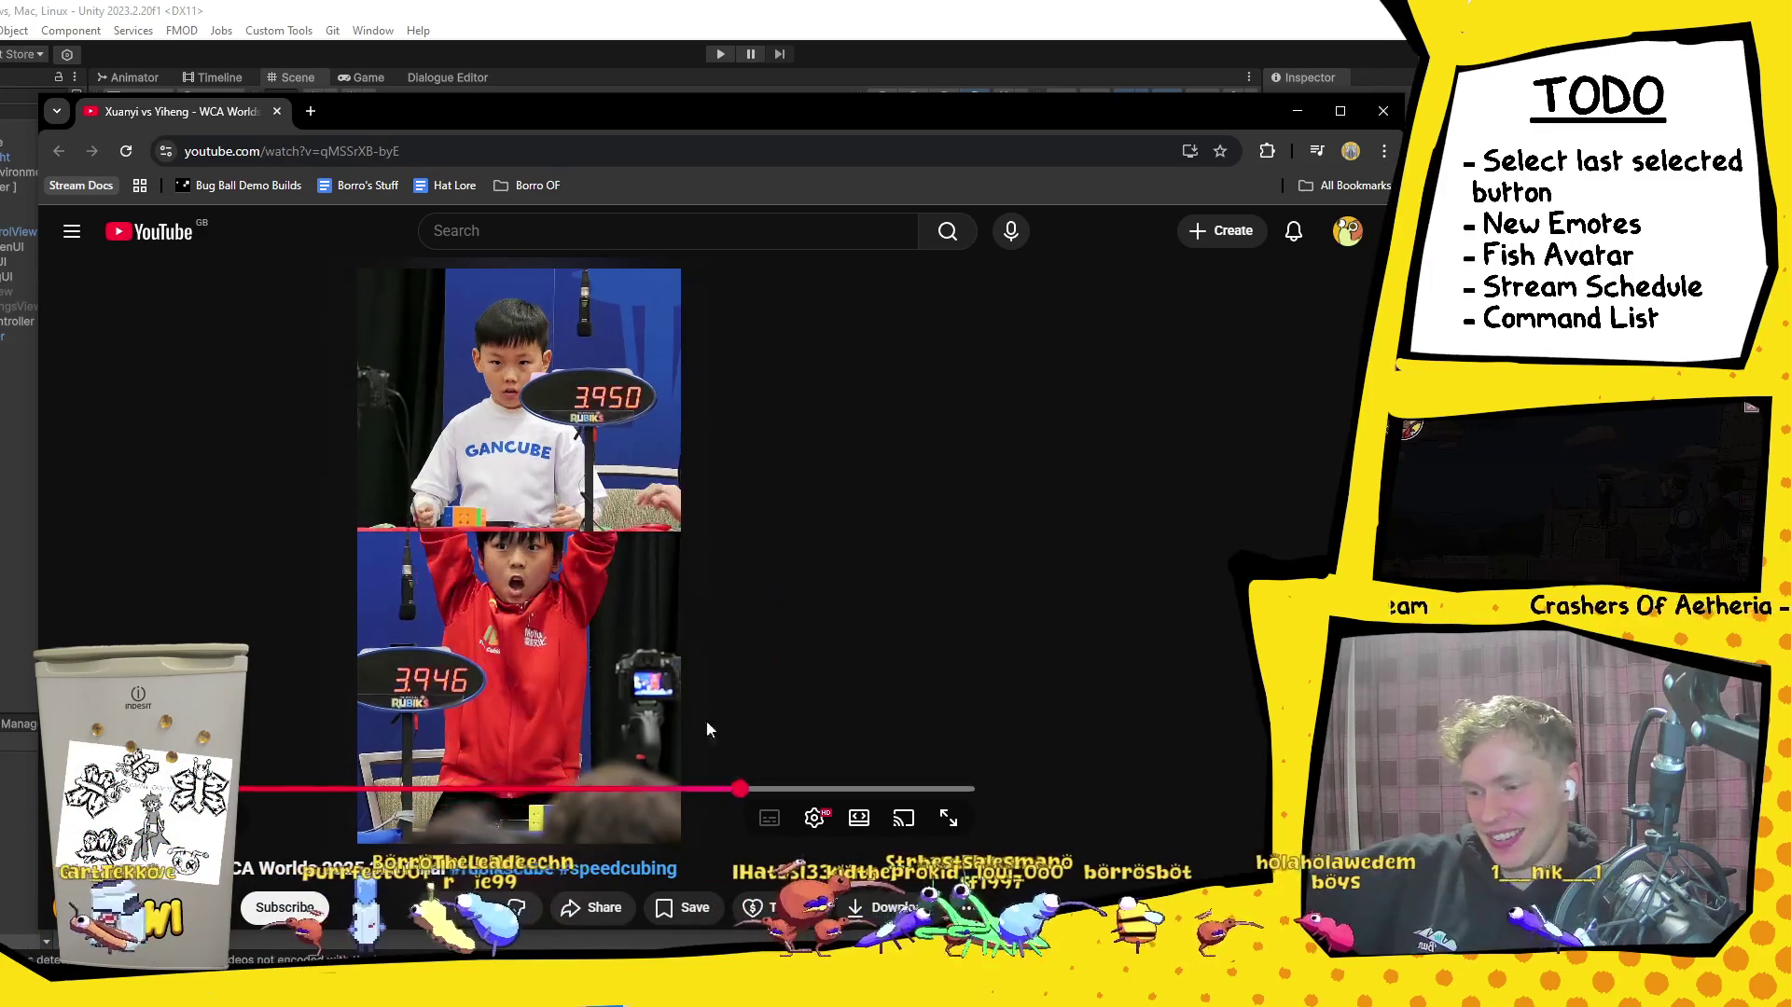
{"action": "left_click", "coordinate": [694, 563]}
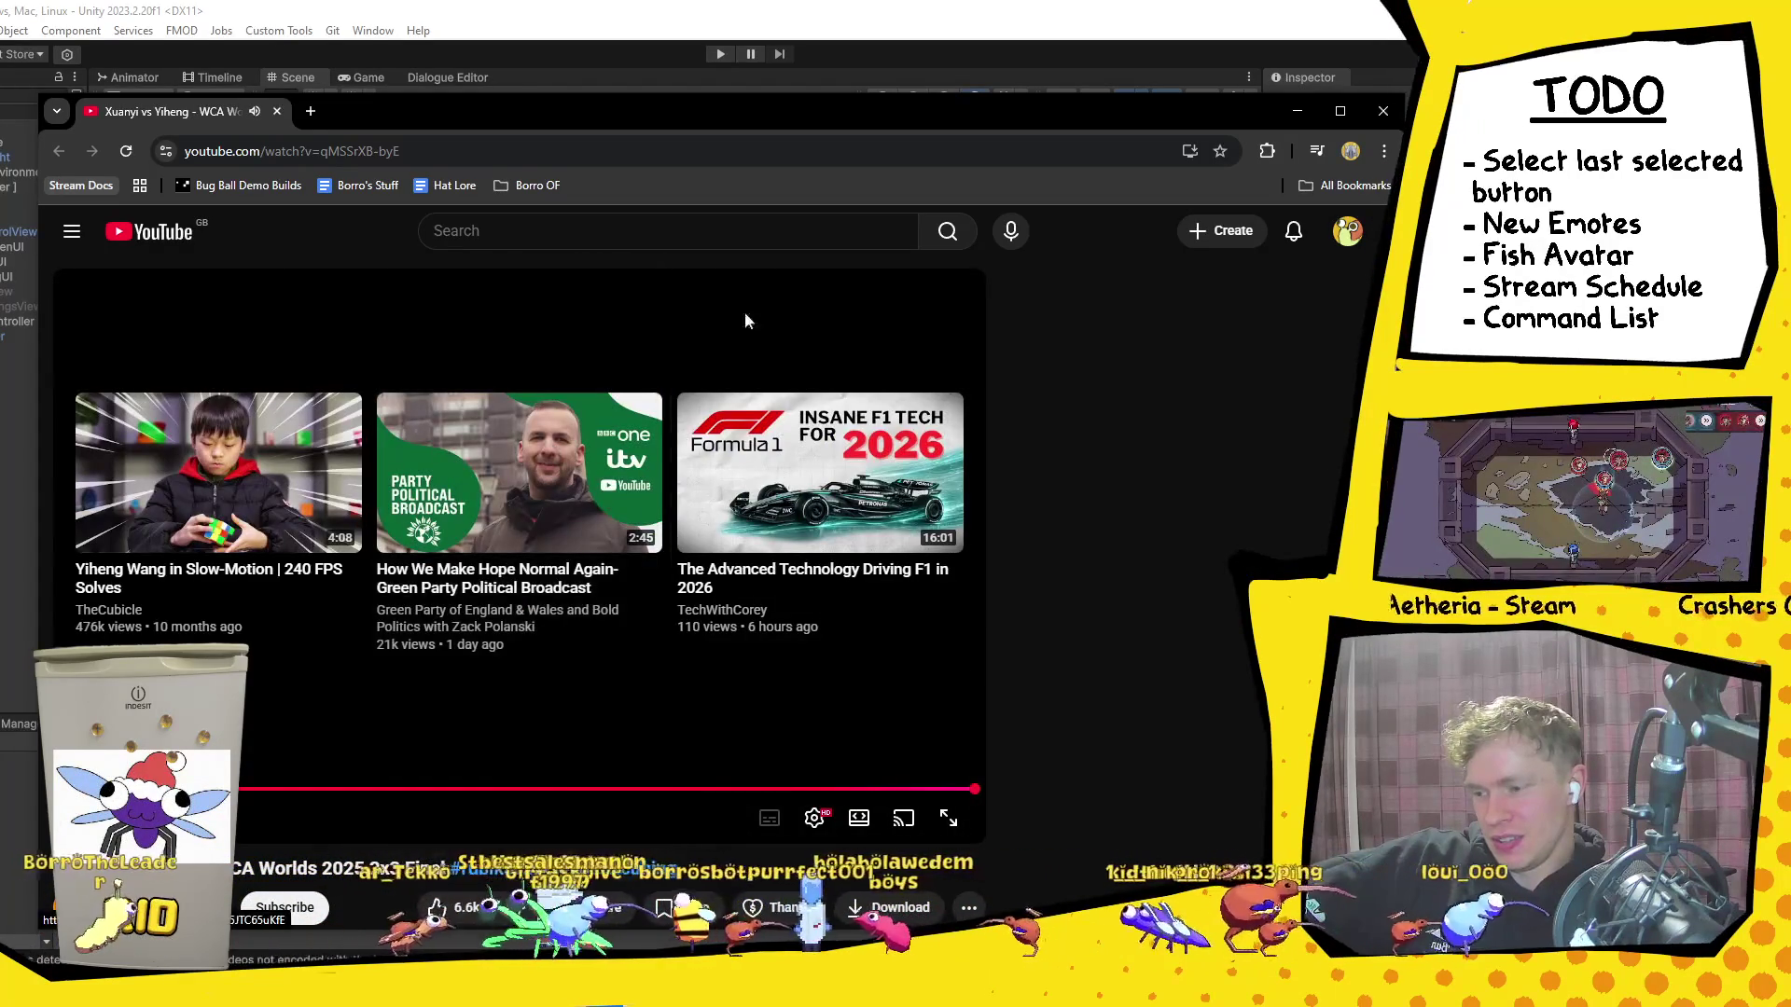
{"action": "left_click", "coordinate": [1379, 112]}
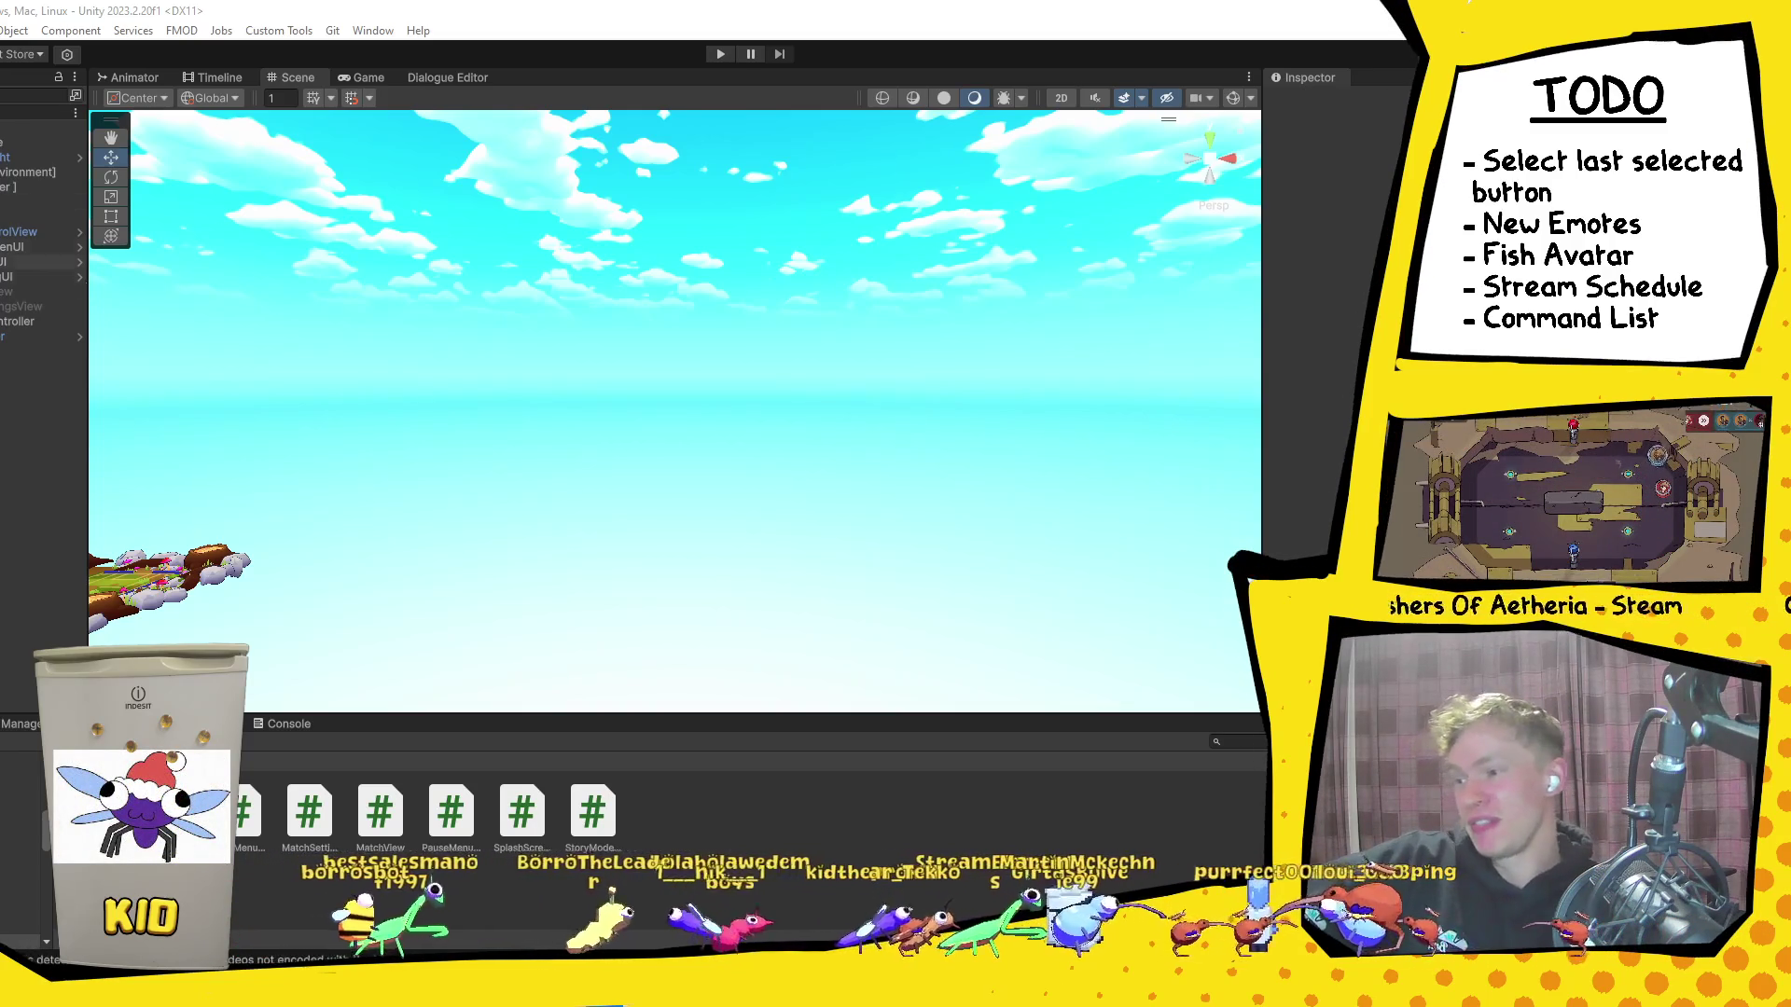
Step: Play-test into VS team selection, confirm player one's team, then stop play mode
{"action": "left_click", "coordinate": [720, 52]}
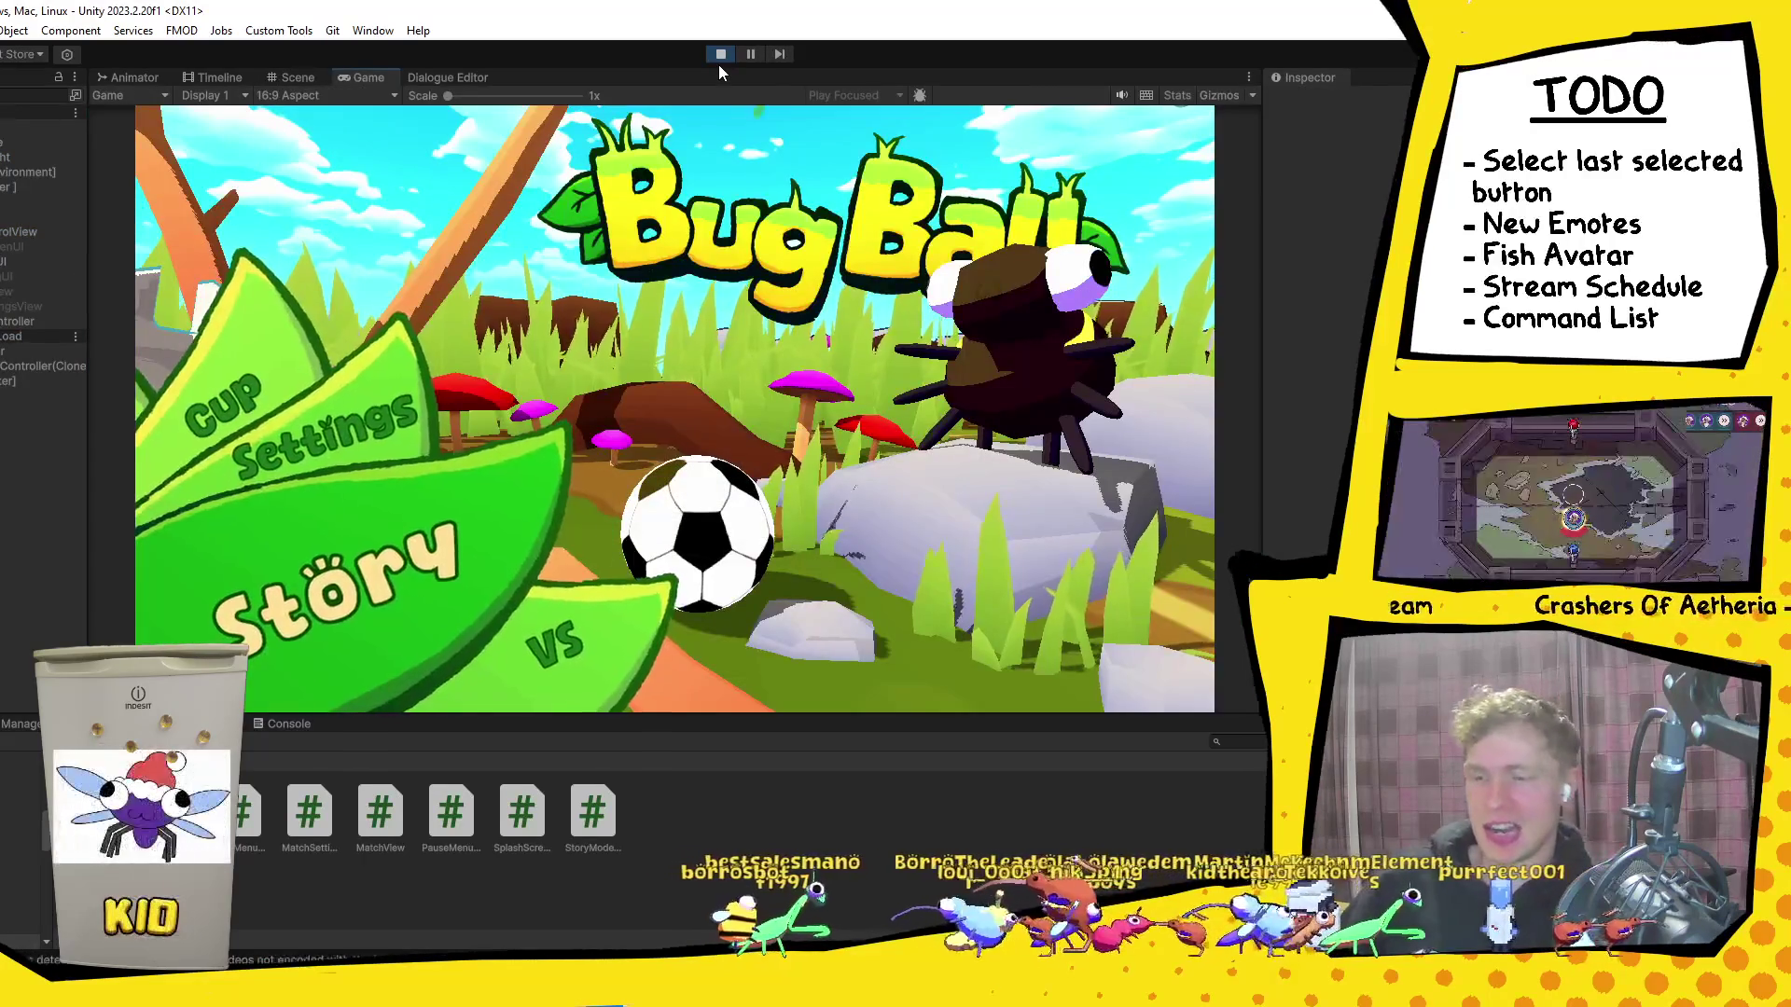
{"action": "key", "text": "Return"}
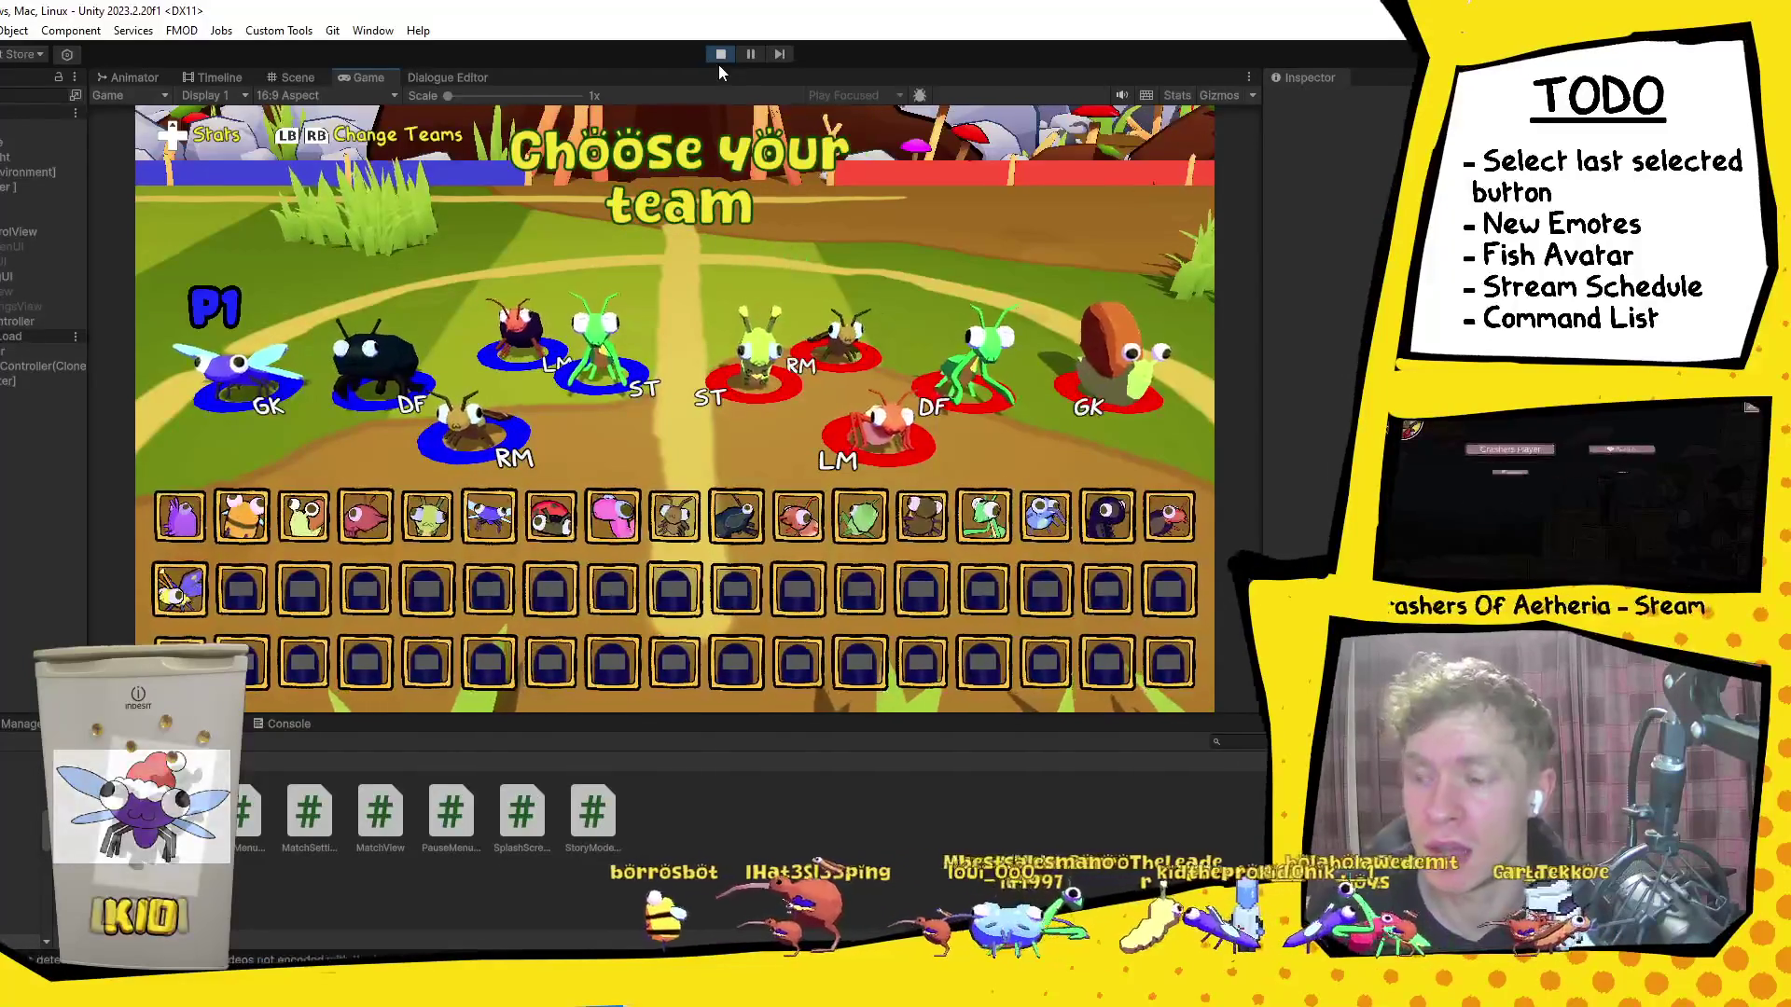
{"action": "key", "text": "Return"}
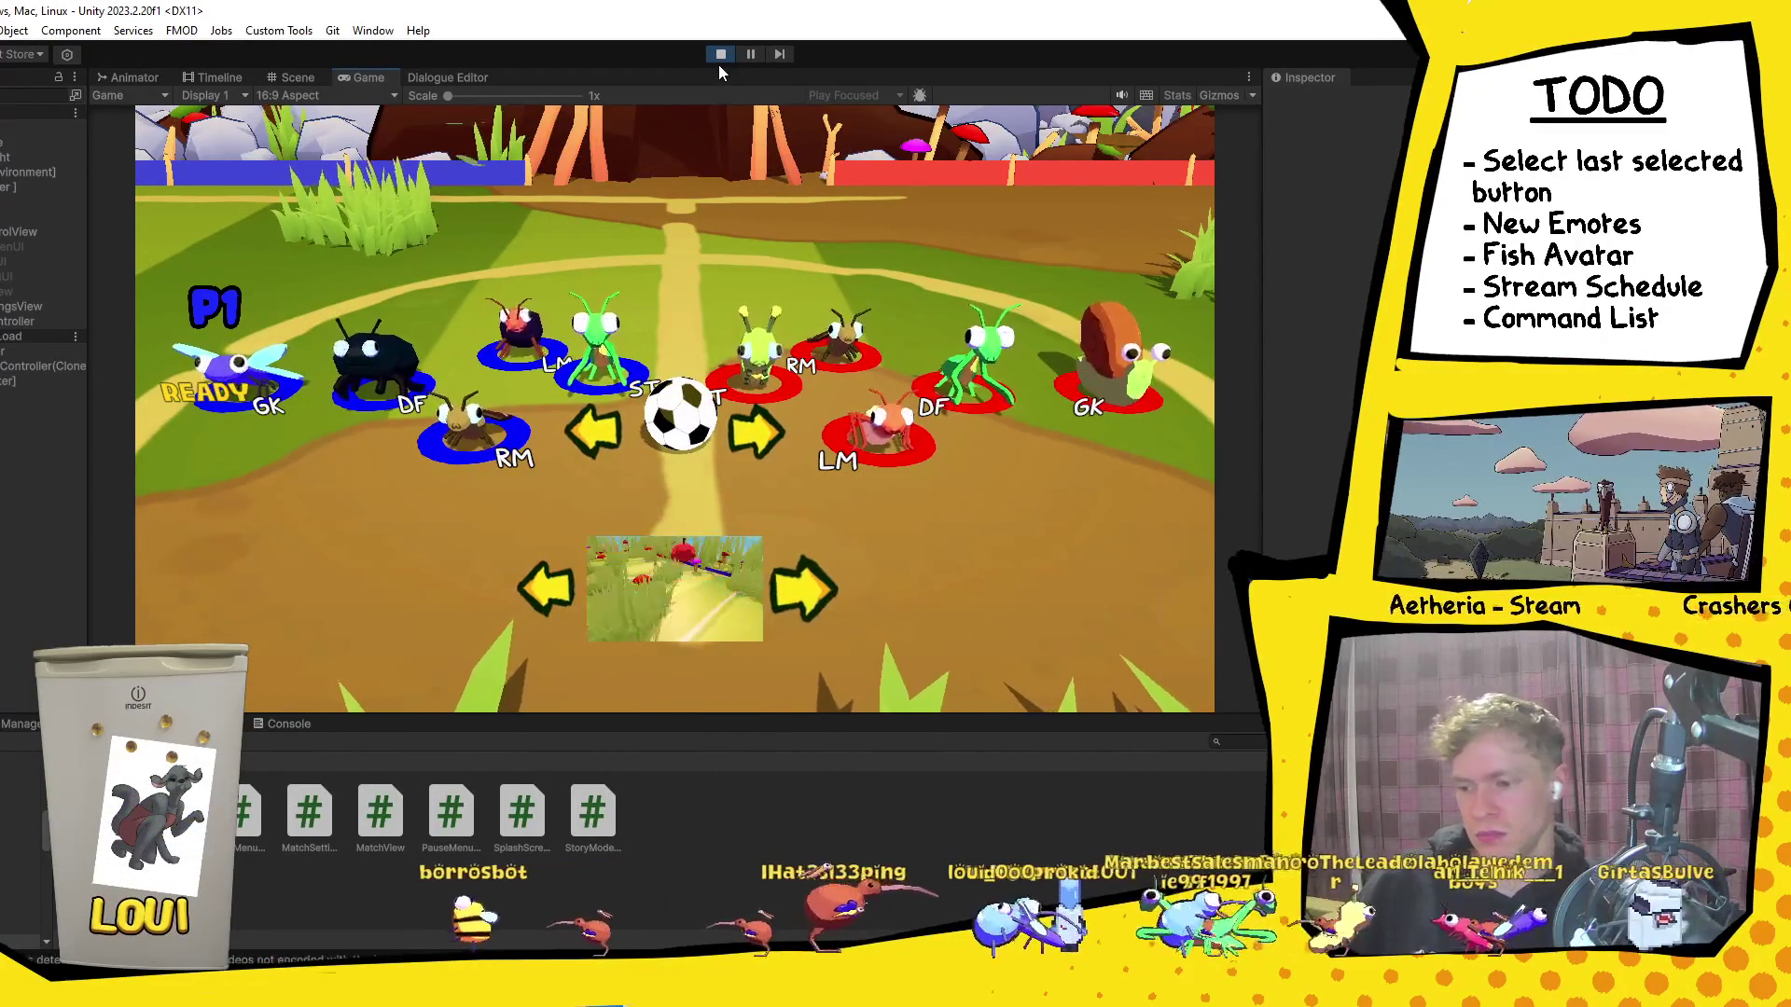
{"action": "left_click", "coordinate": [720, 54]}
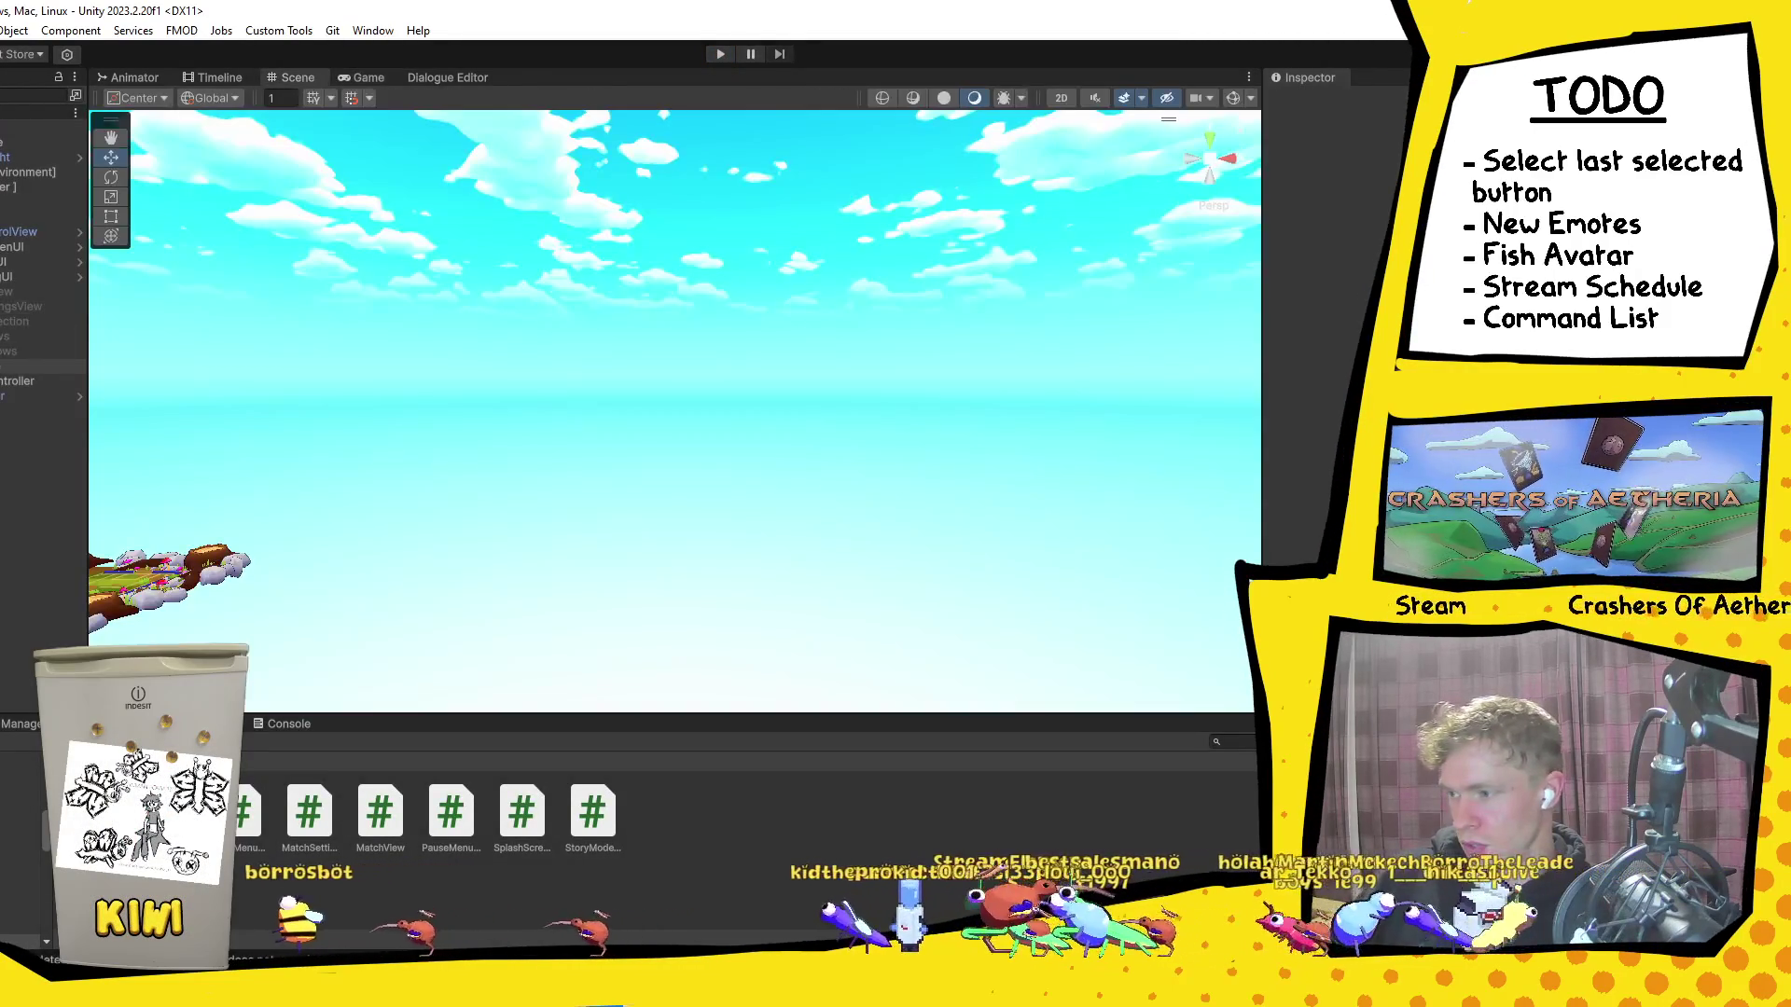
{"action": "left_click", "coordinate": [38, 366]}
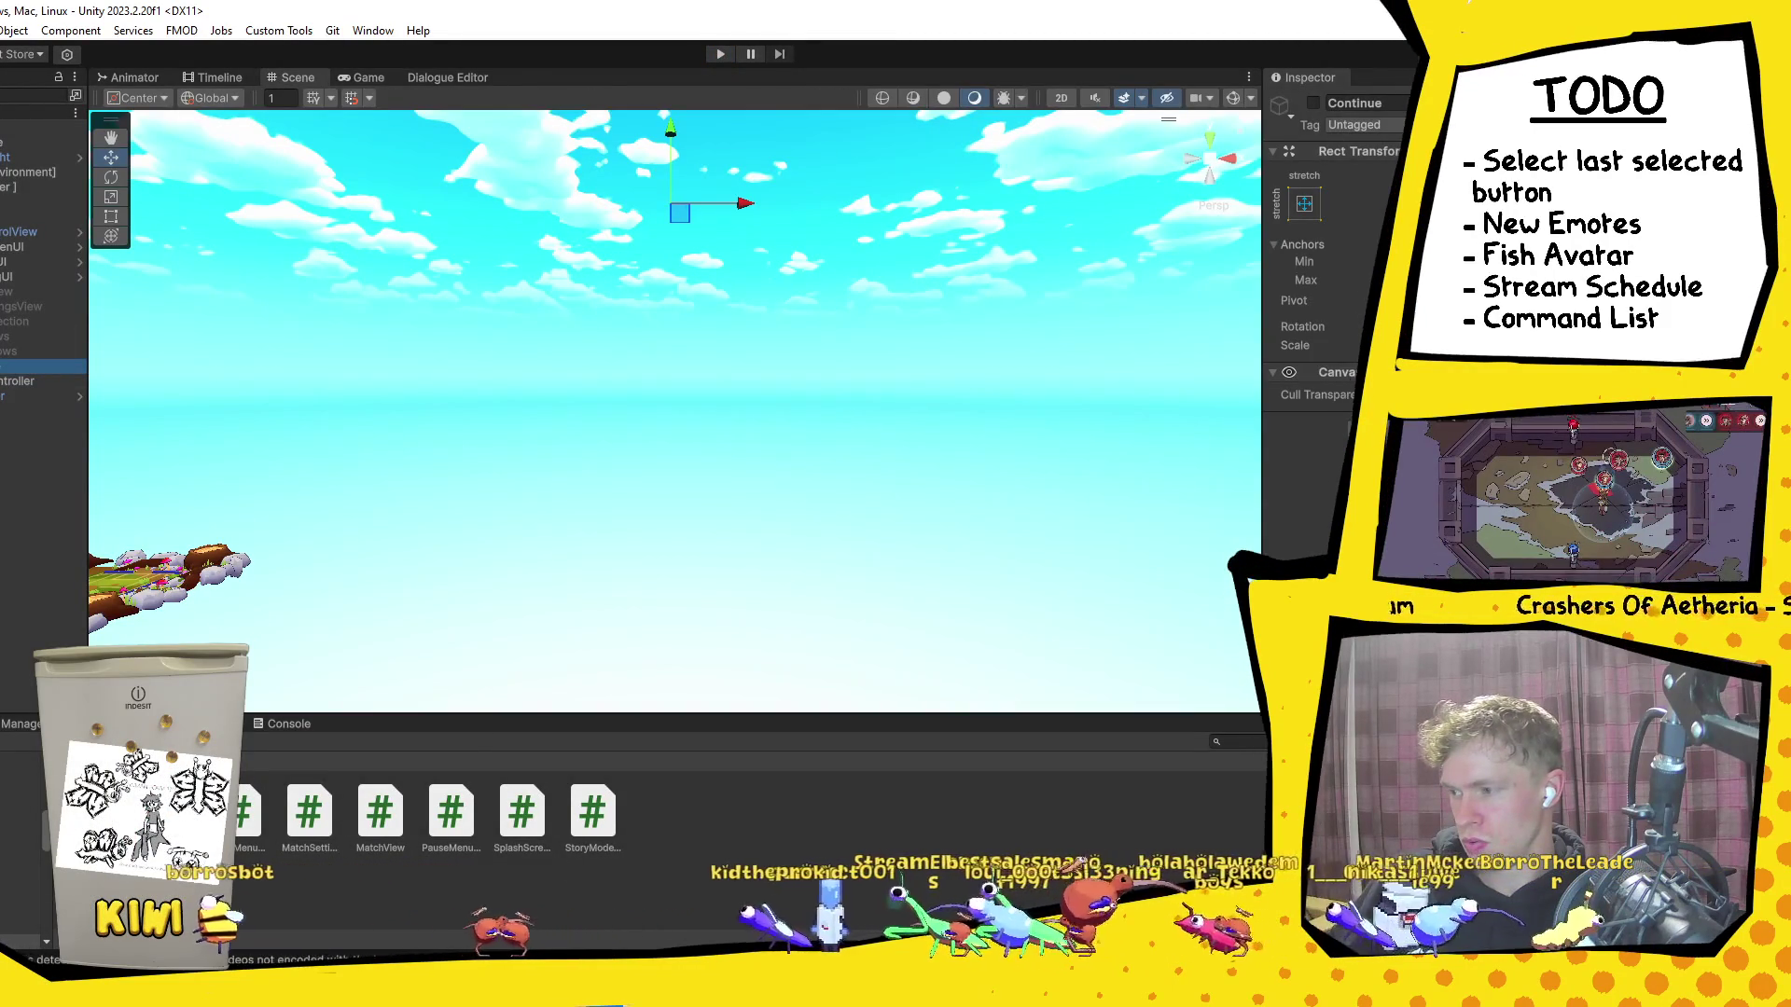
Step: Show MatchSettingsView, expand the pitch images, and activate GameObject (1)
{"action": "left_click", "coordinate": [7, 309]}
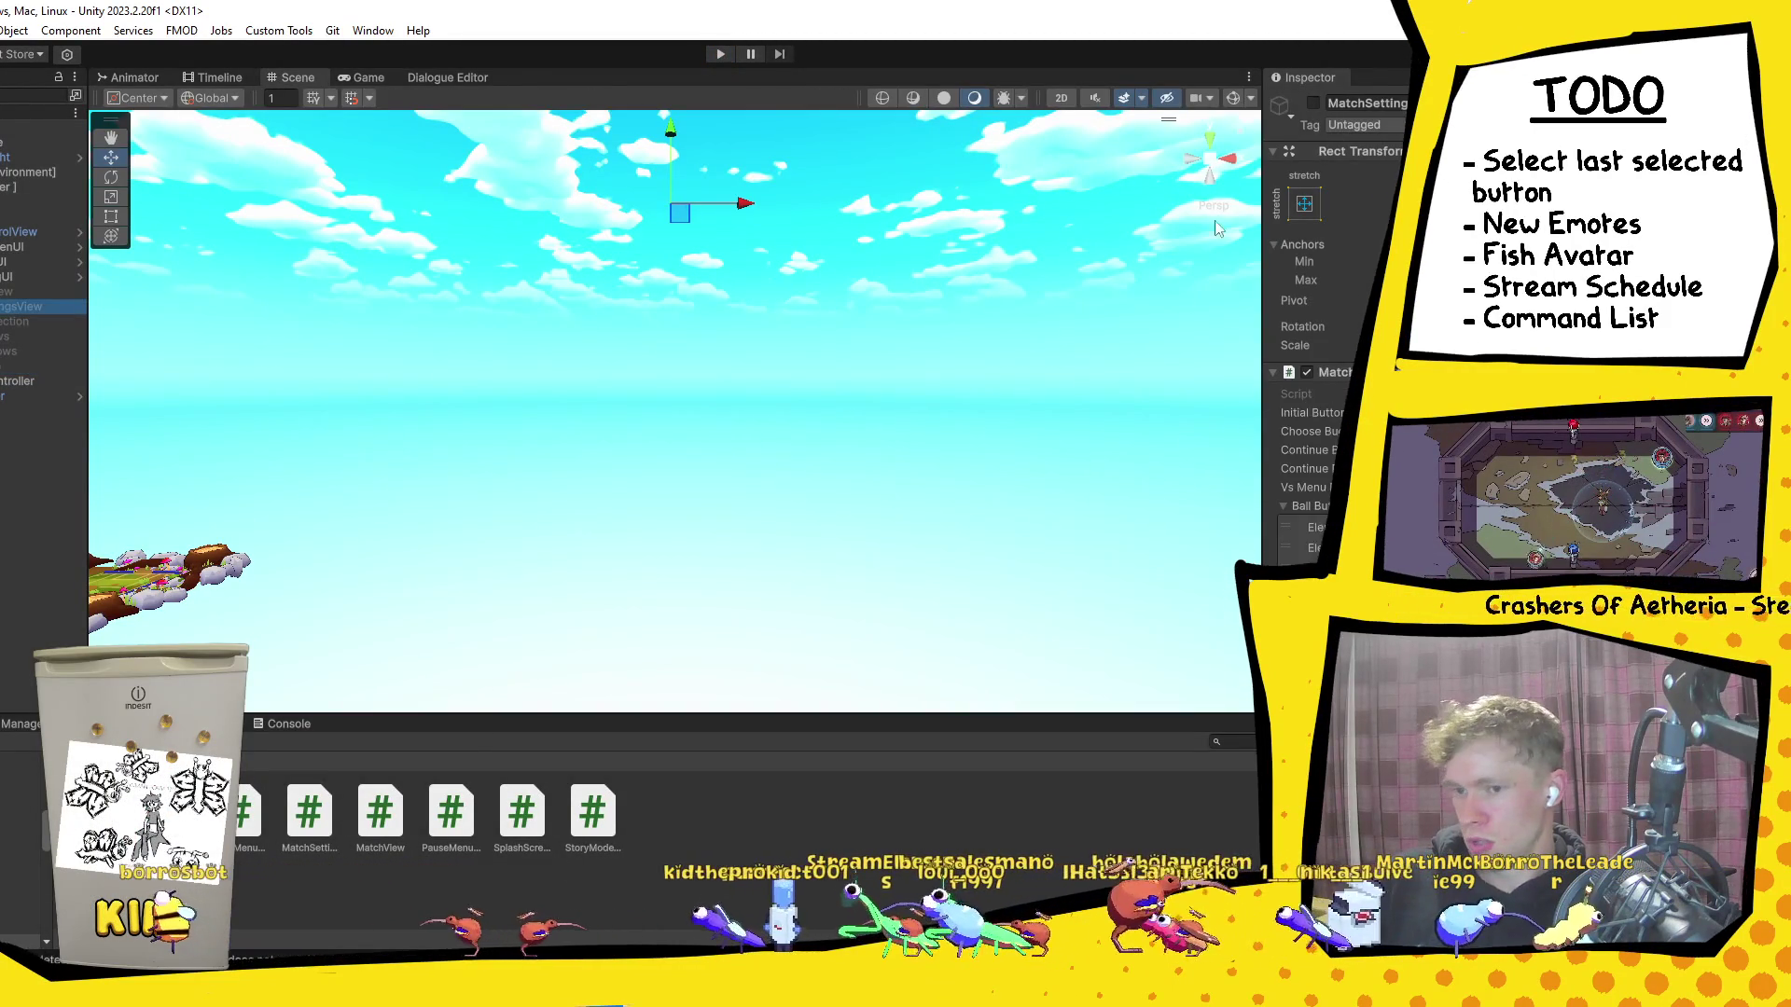
{"action": "left_click", "coordinate": [1314, 103]}
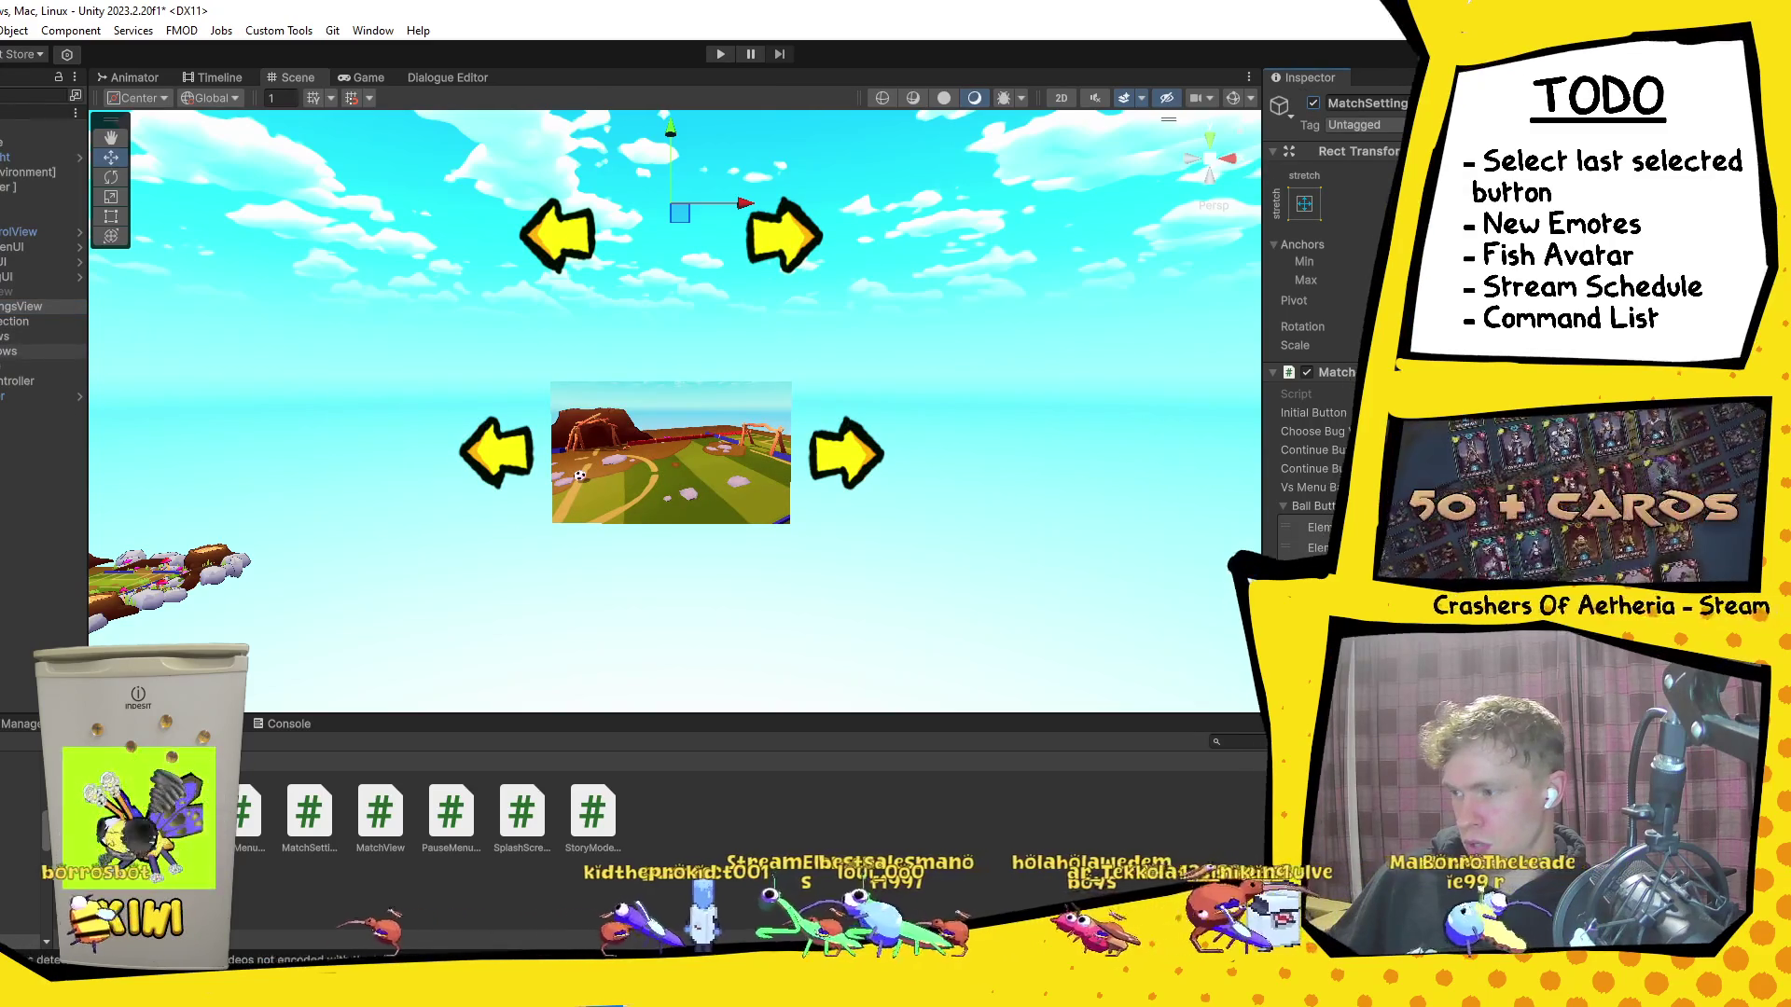
{"action": "left_click", "coordinate": [37, 365]}
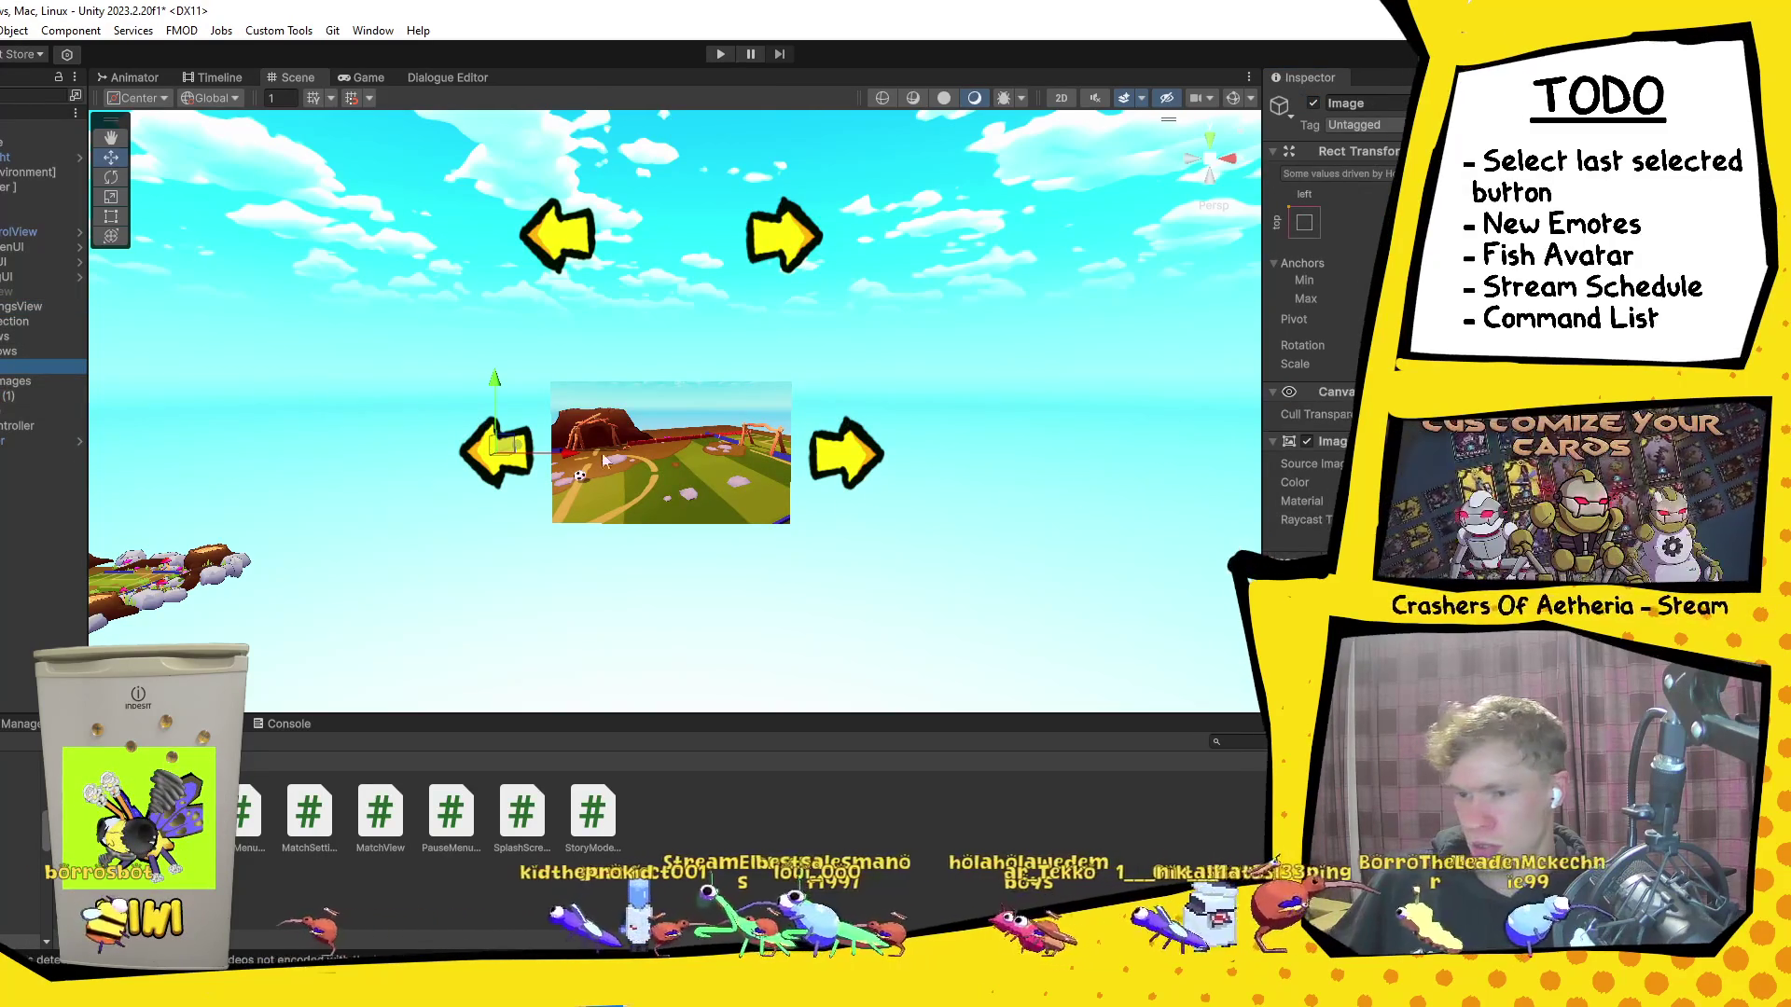
{"action": "left_click", "coordinate": [28, 395]}
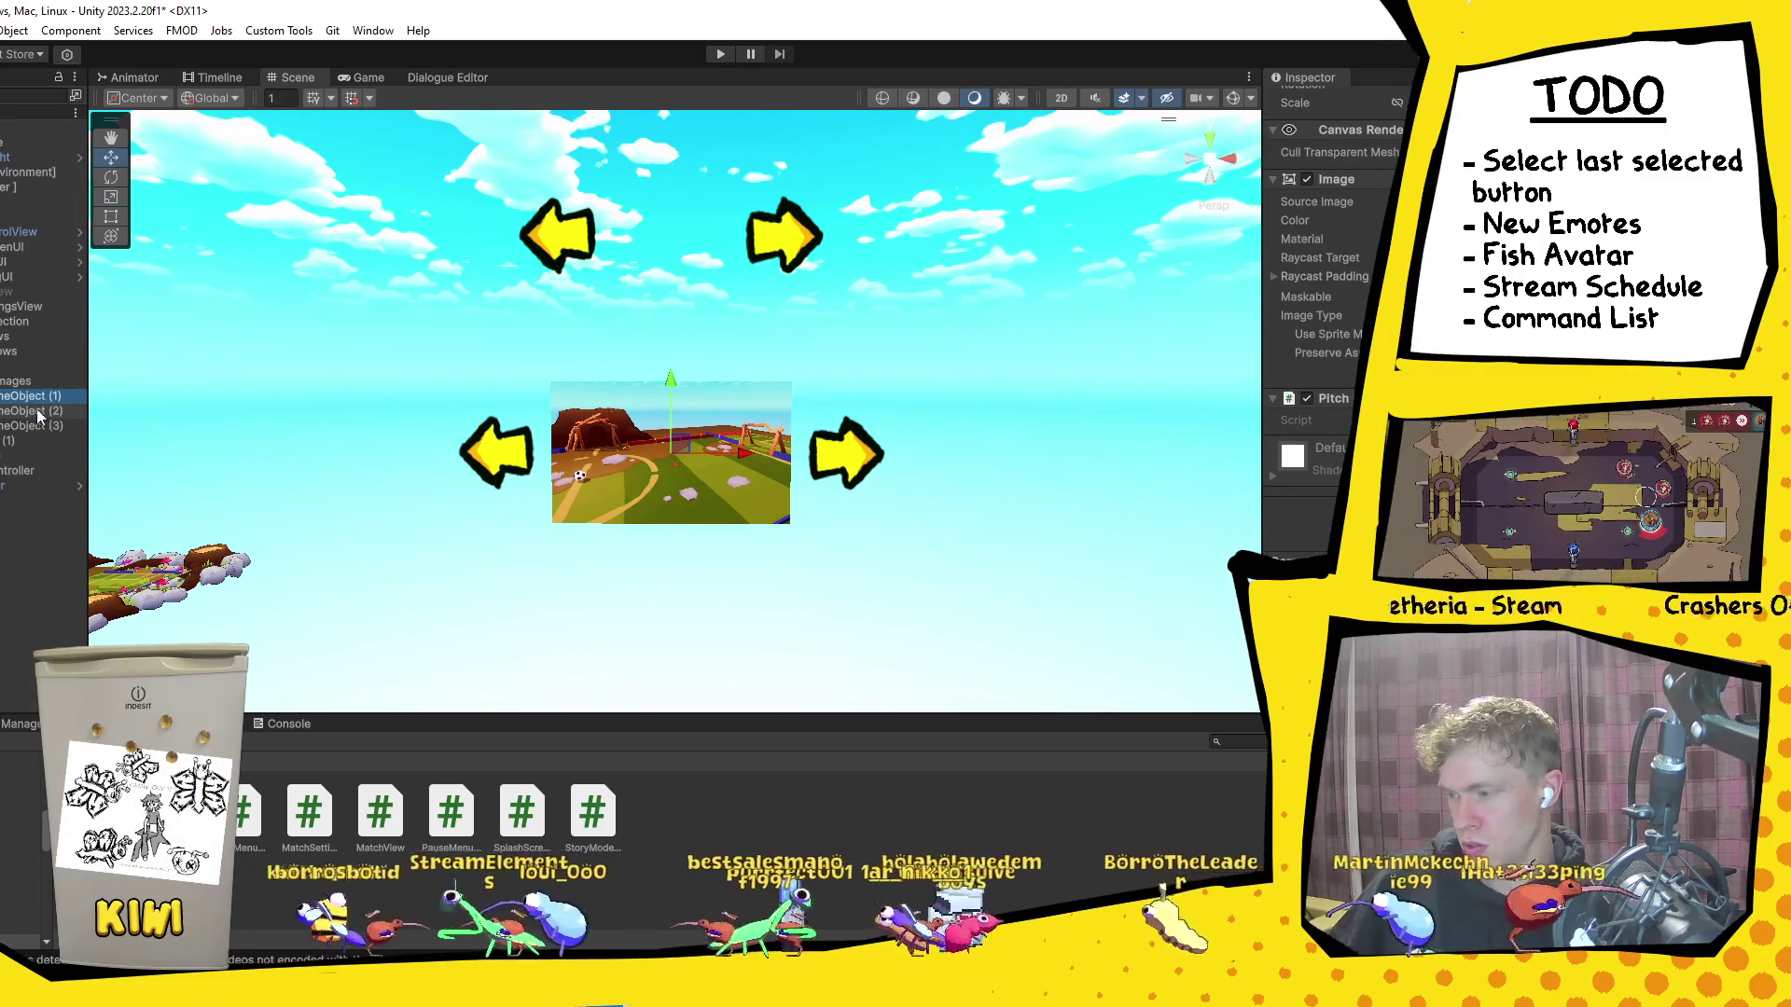
{"action": "scroll", "coordinate": [1309, 144], "scroll_direction": "up", "scroll_amount": 5}
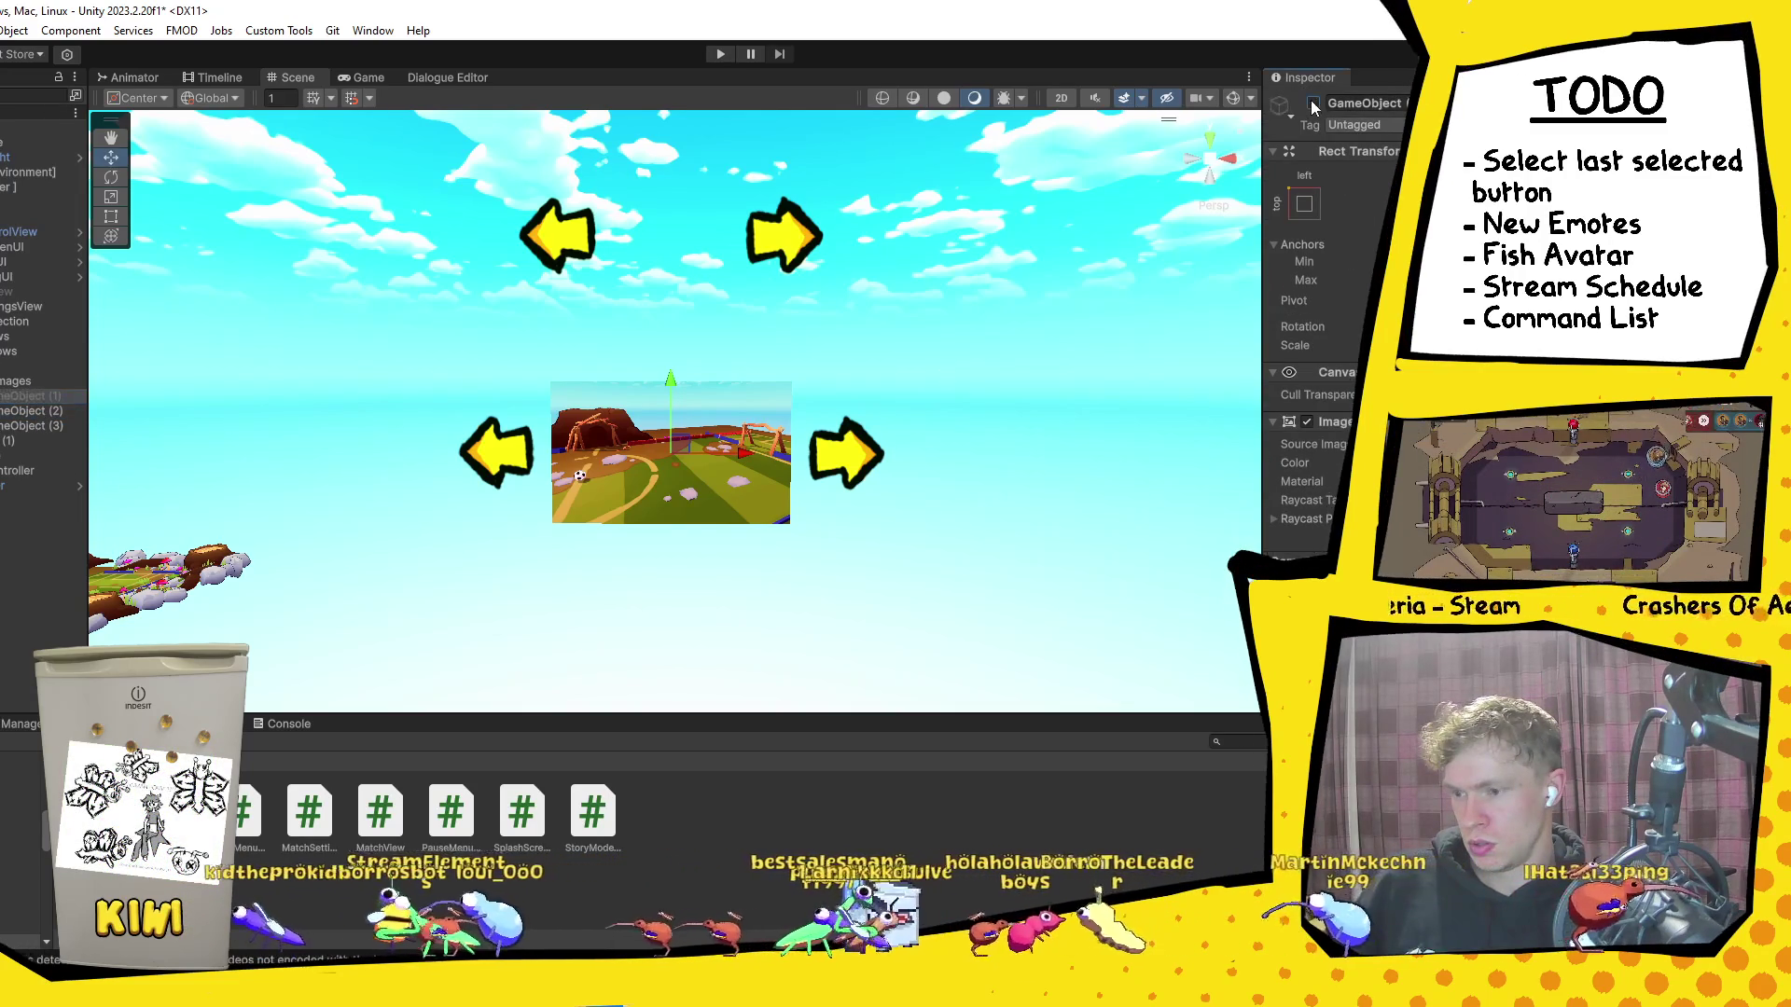
{"action": "left_click", "coordinate": [1314, 105]}
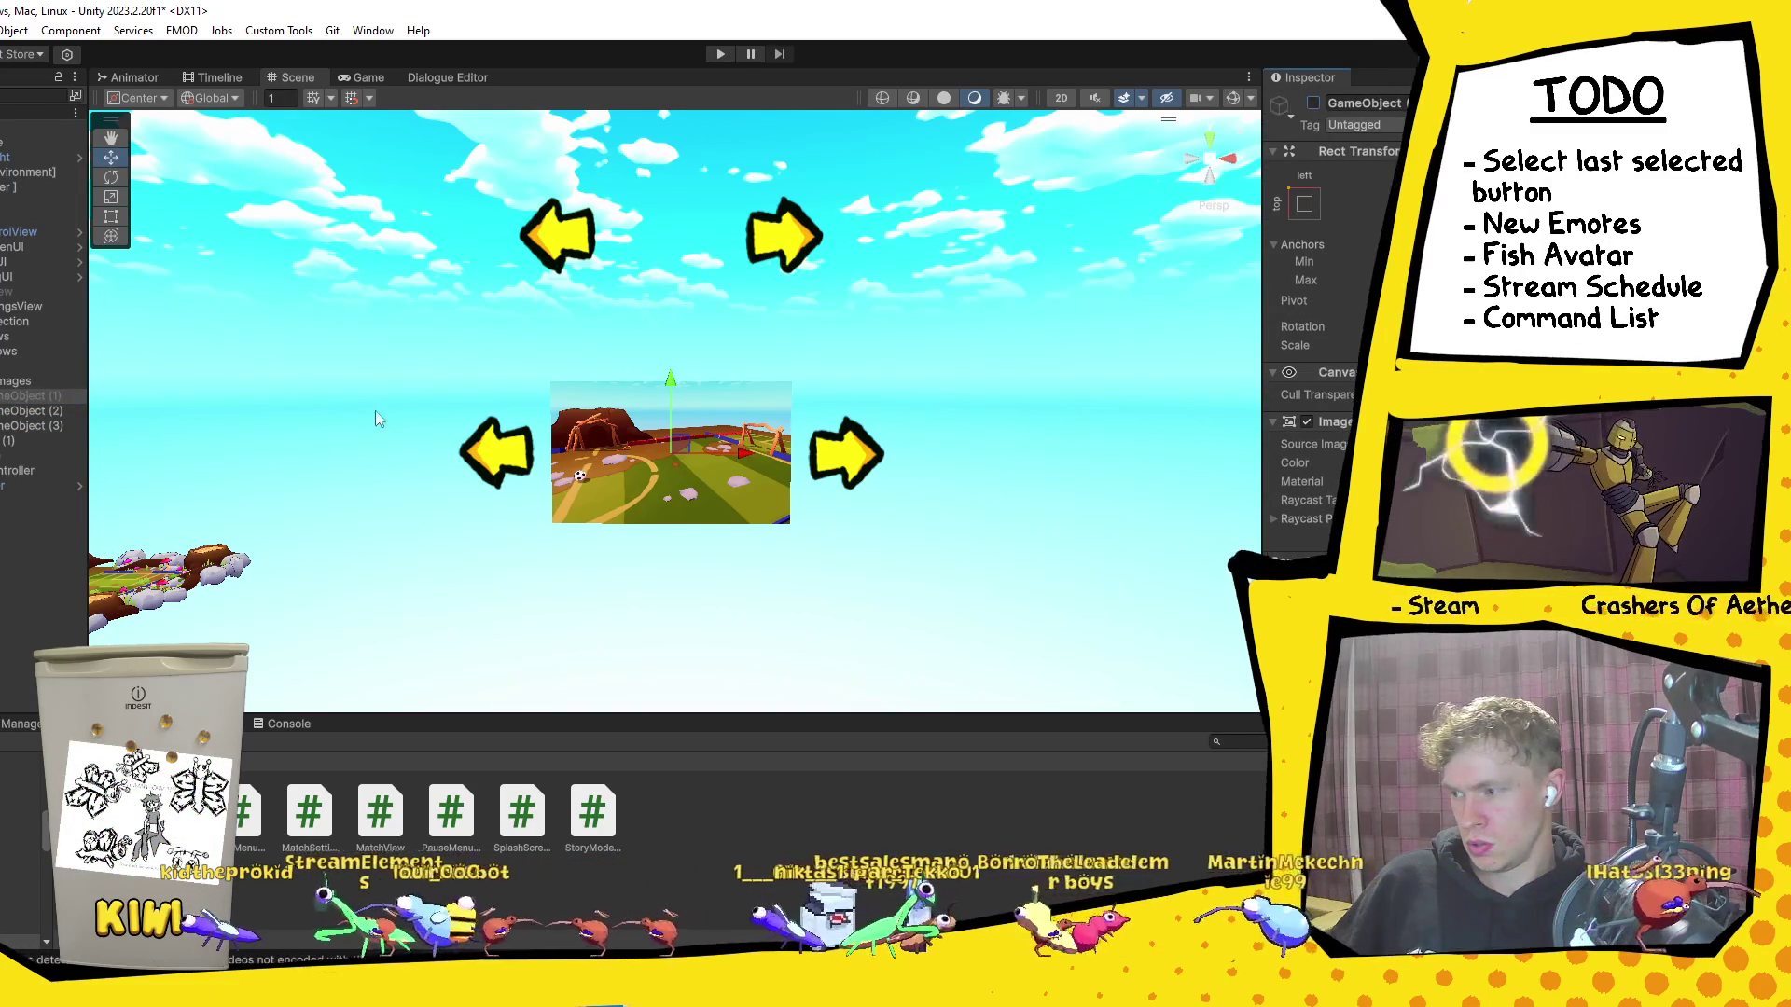
Step: Deactivate pitch images GameObject (3) and (2), collapse them, and hide MatchSettingsView again
{"action": "left_click", "coordinate": [54, 425]}
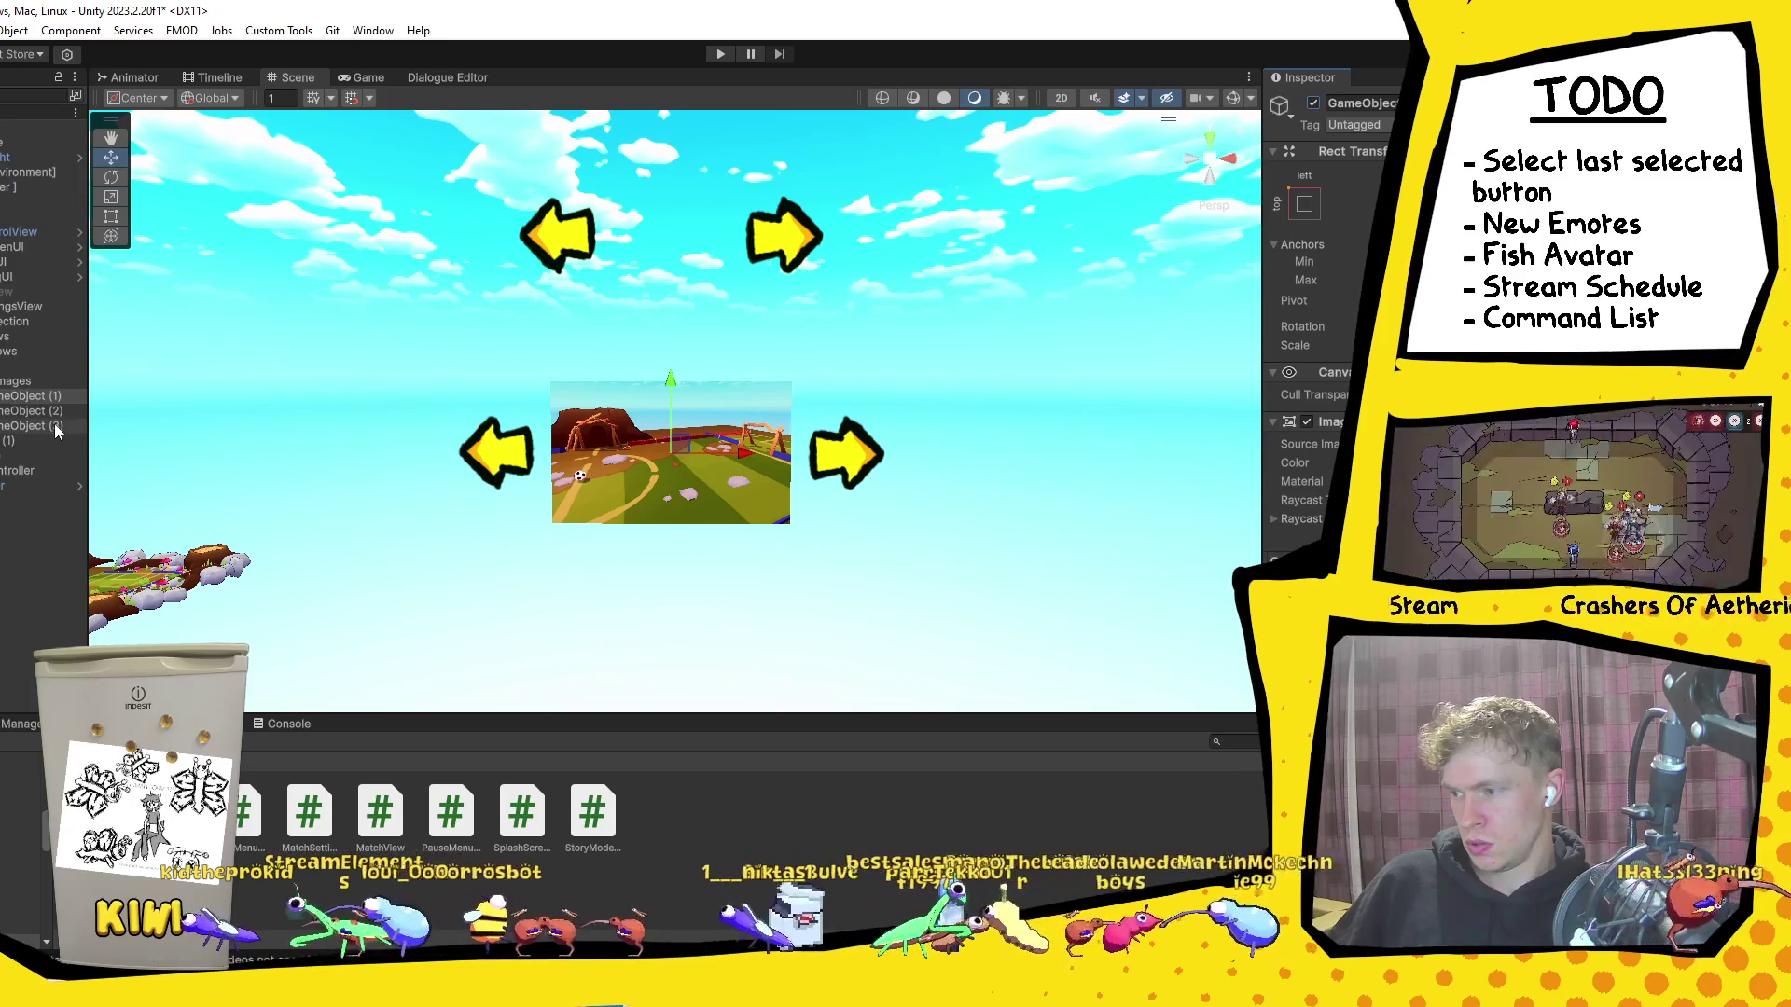
{"action": "left_click", "coordinate": [1315, 102]}
{"action": "key", "text": "Up"}
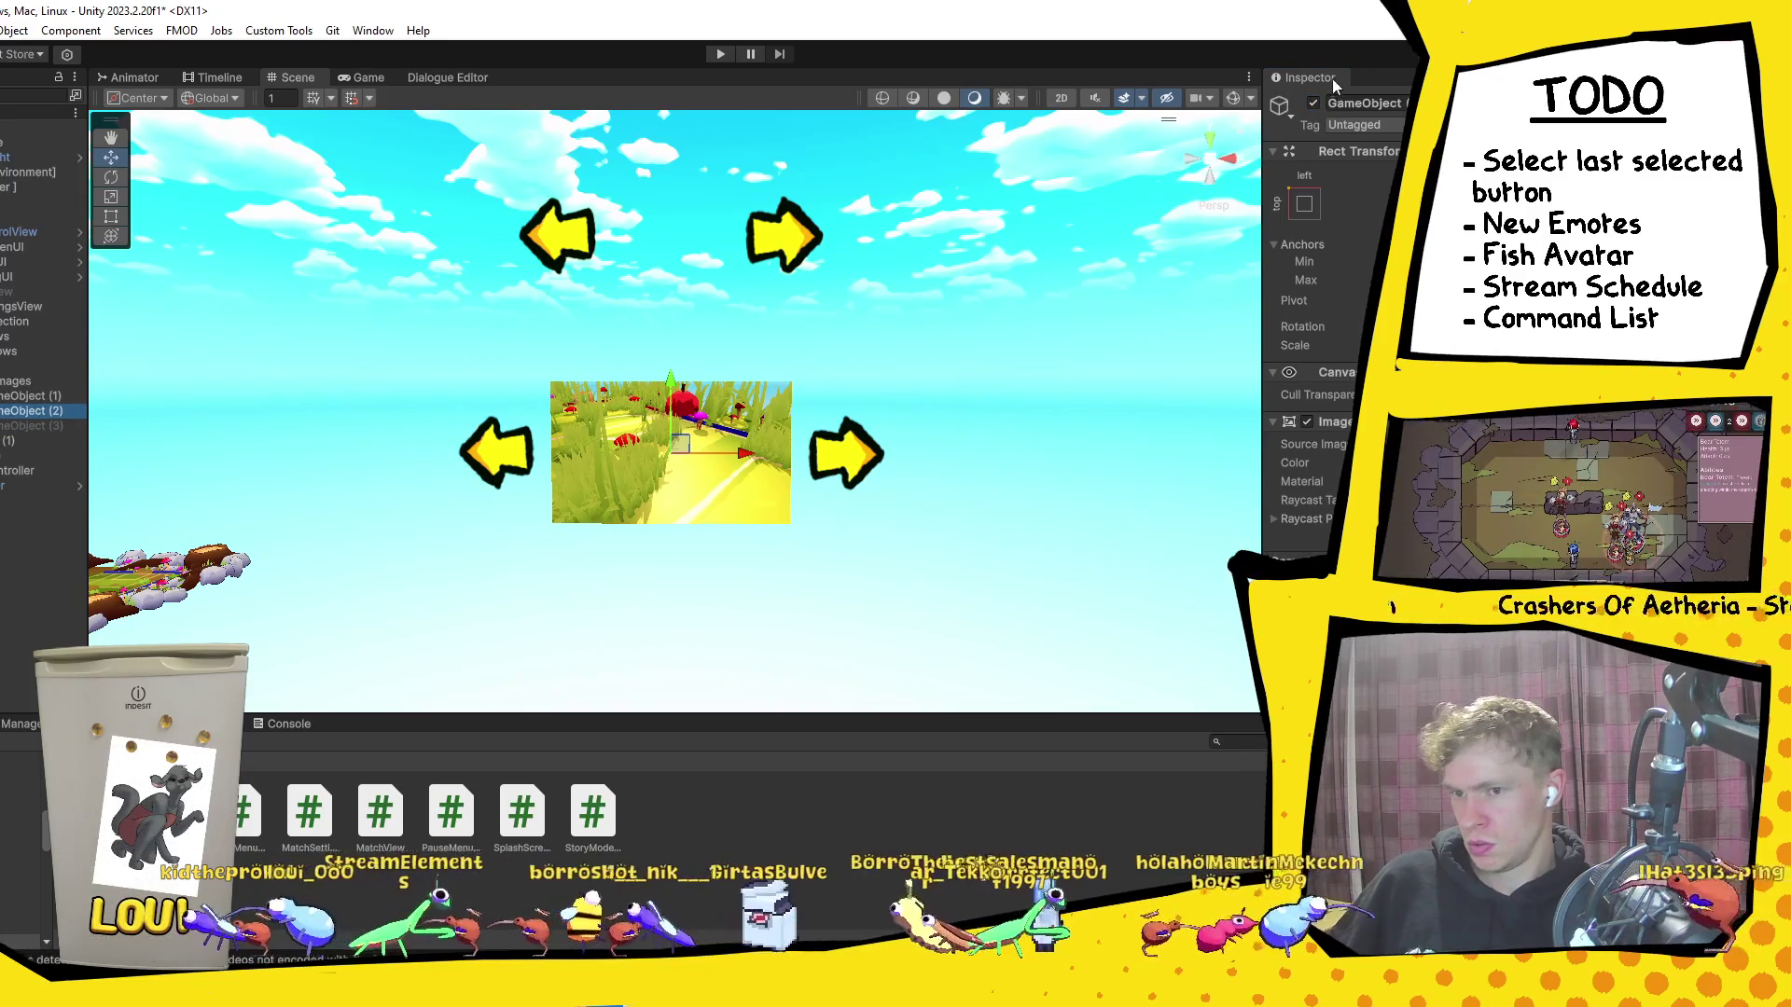
{"action": "left_click", "coordinate": [1313, 103]}
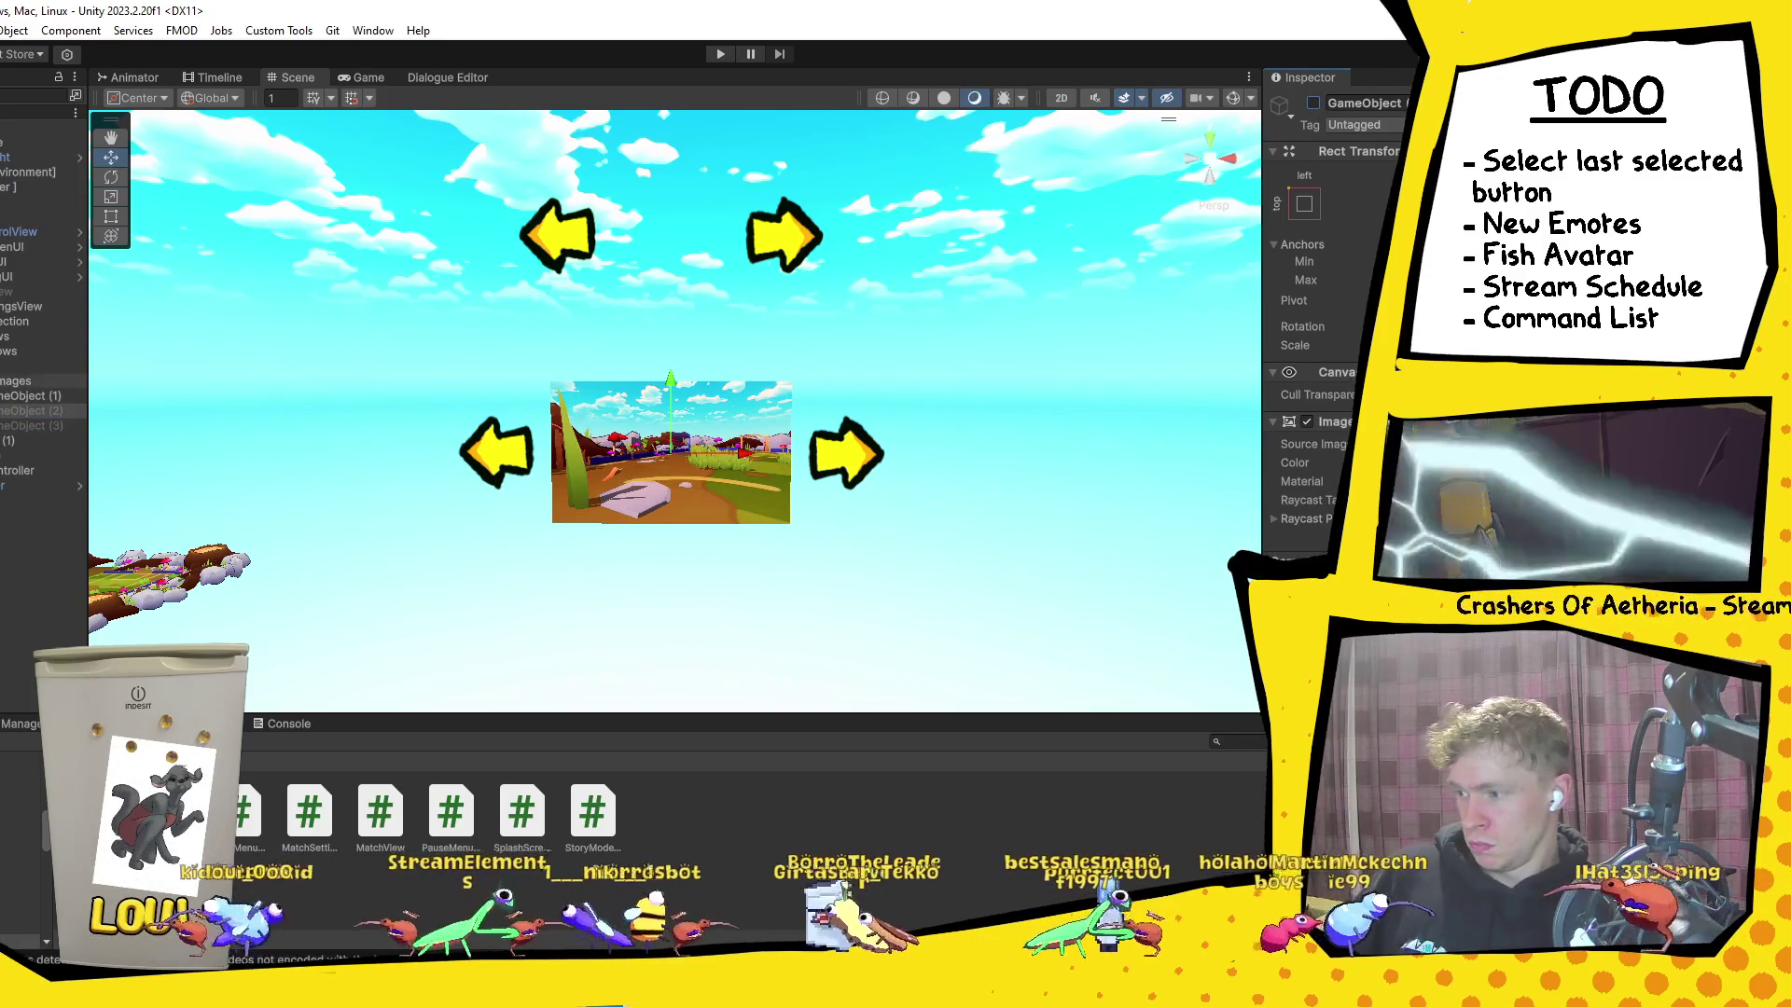
{"action": "left_click", "coordinate": [320, 374]}
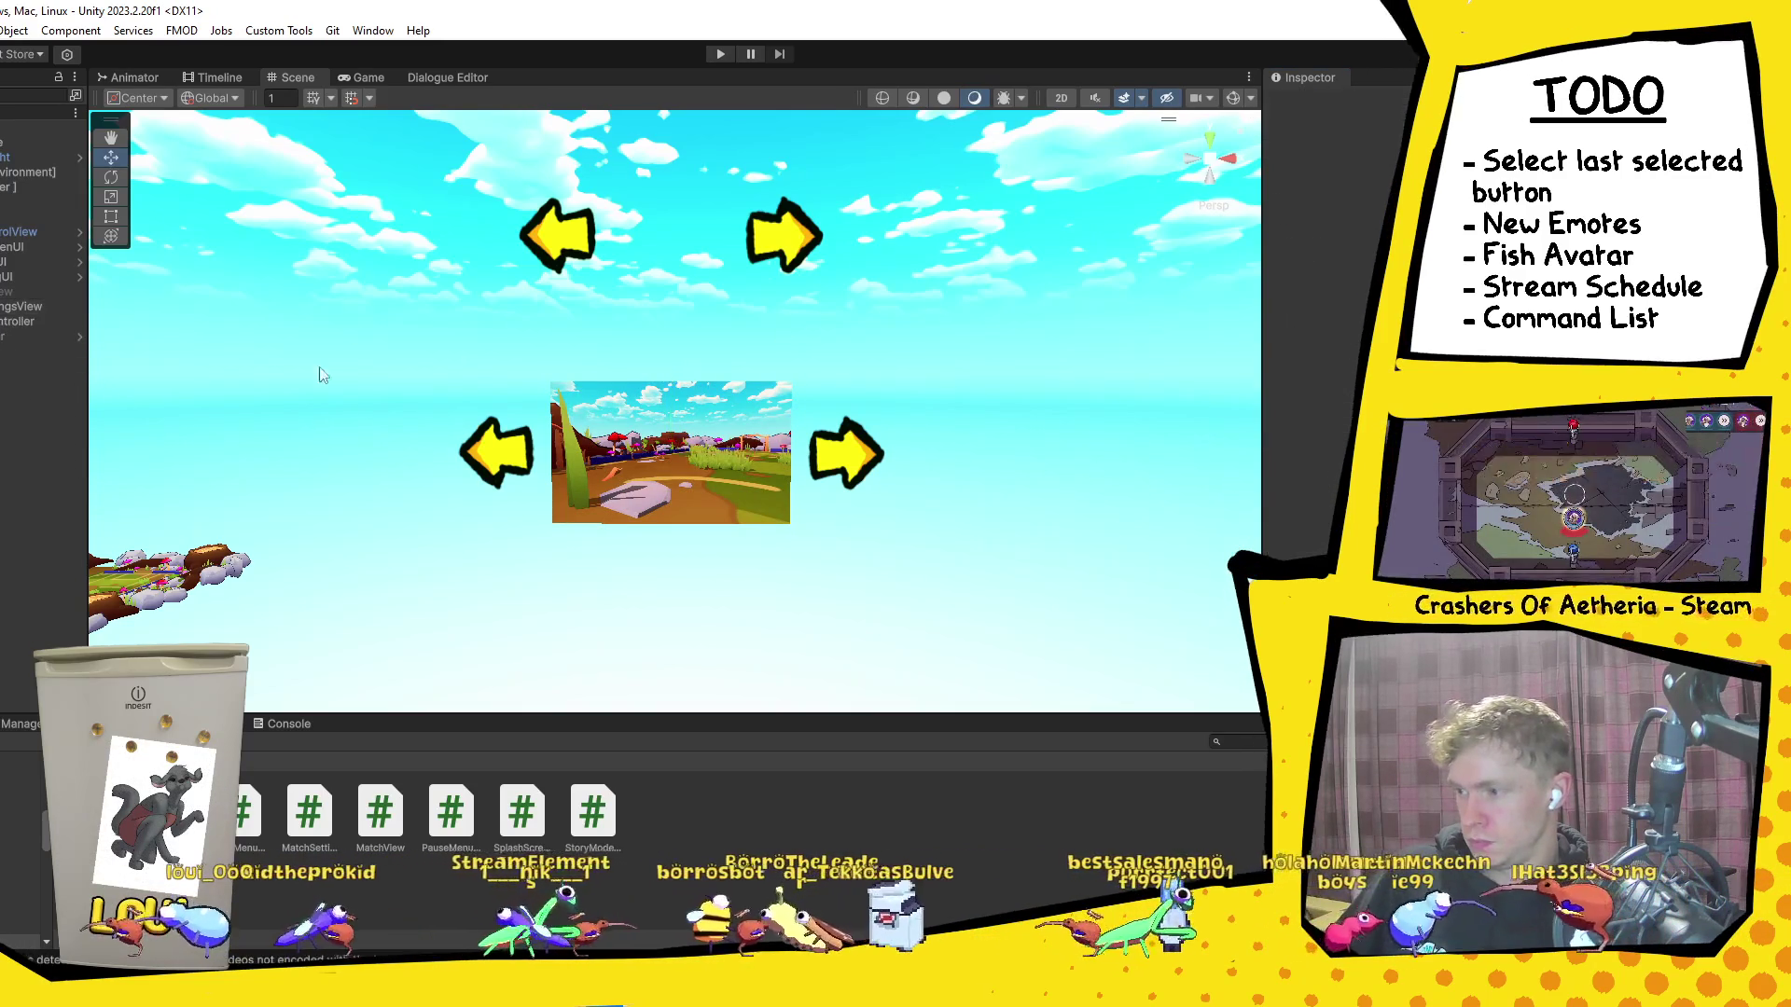
{"action": "left_click", "coordinate": [28, 306]}
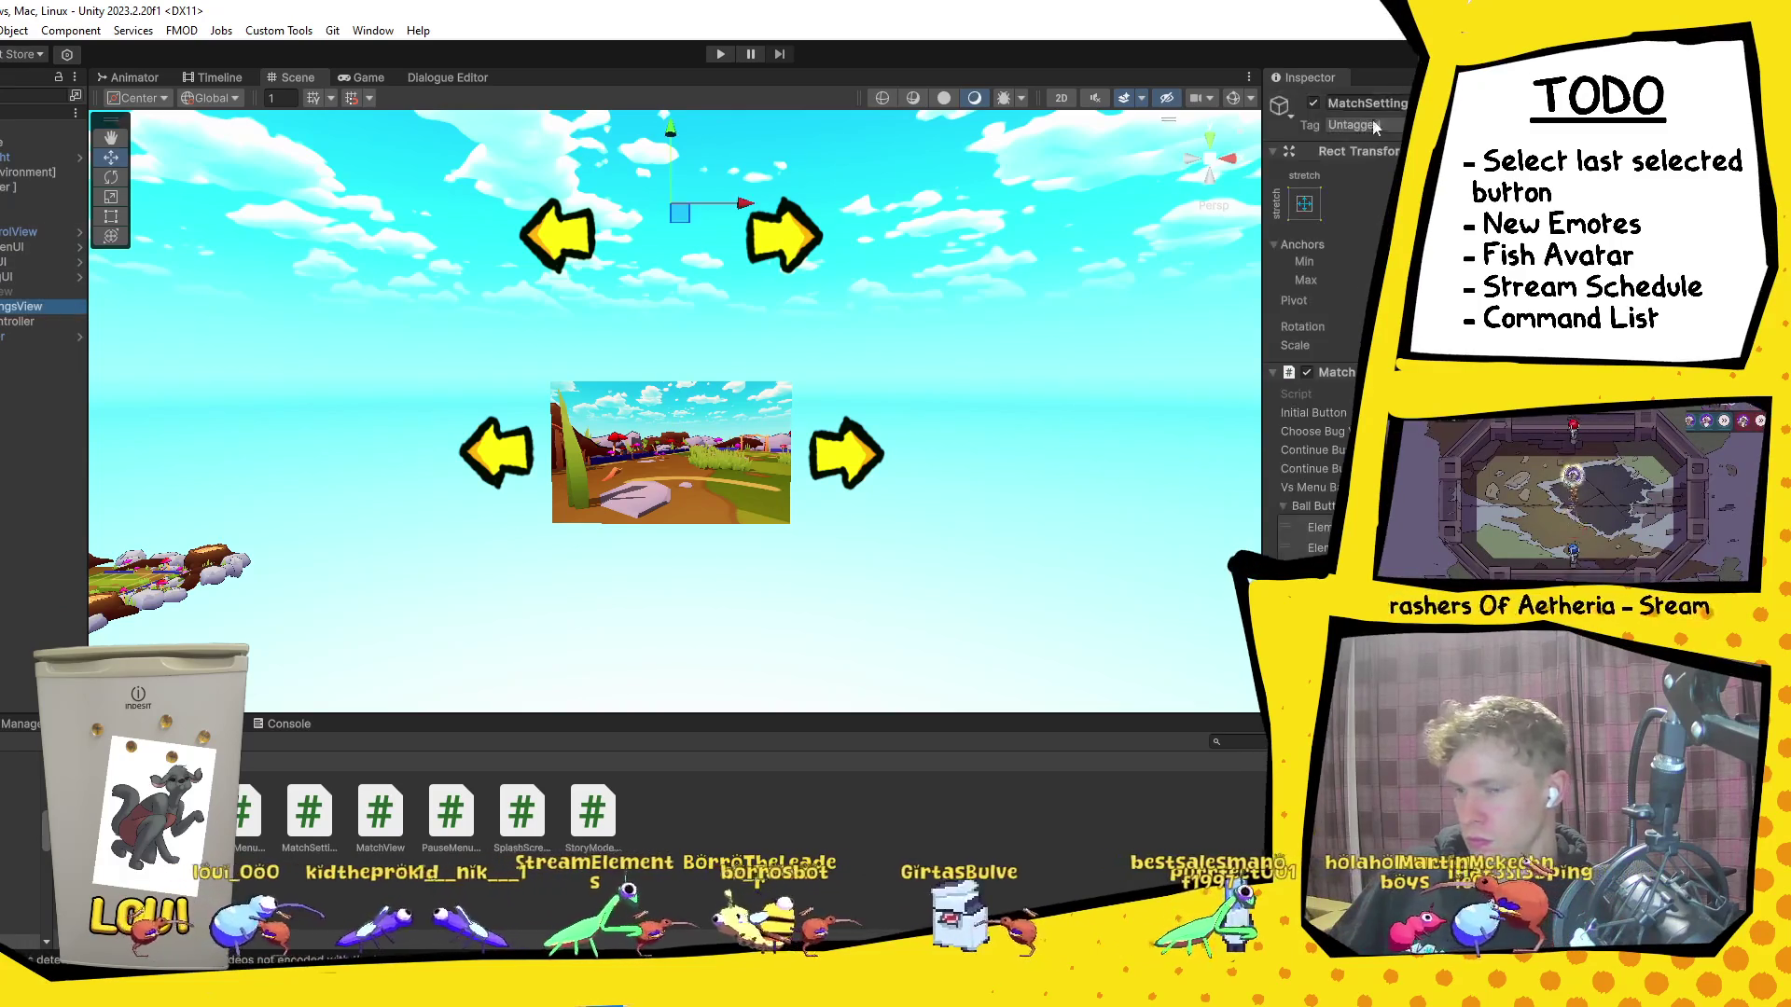
{"action": "left_click", "coordinate": [1314, 103]}
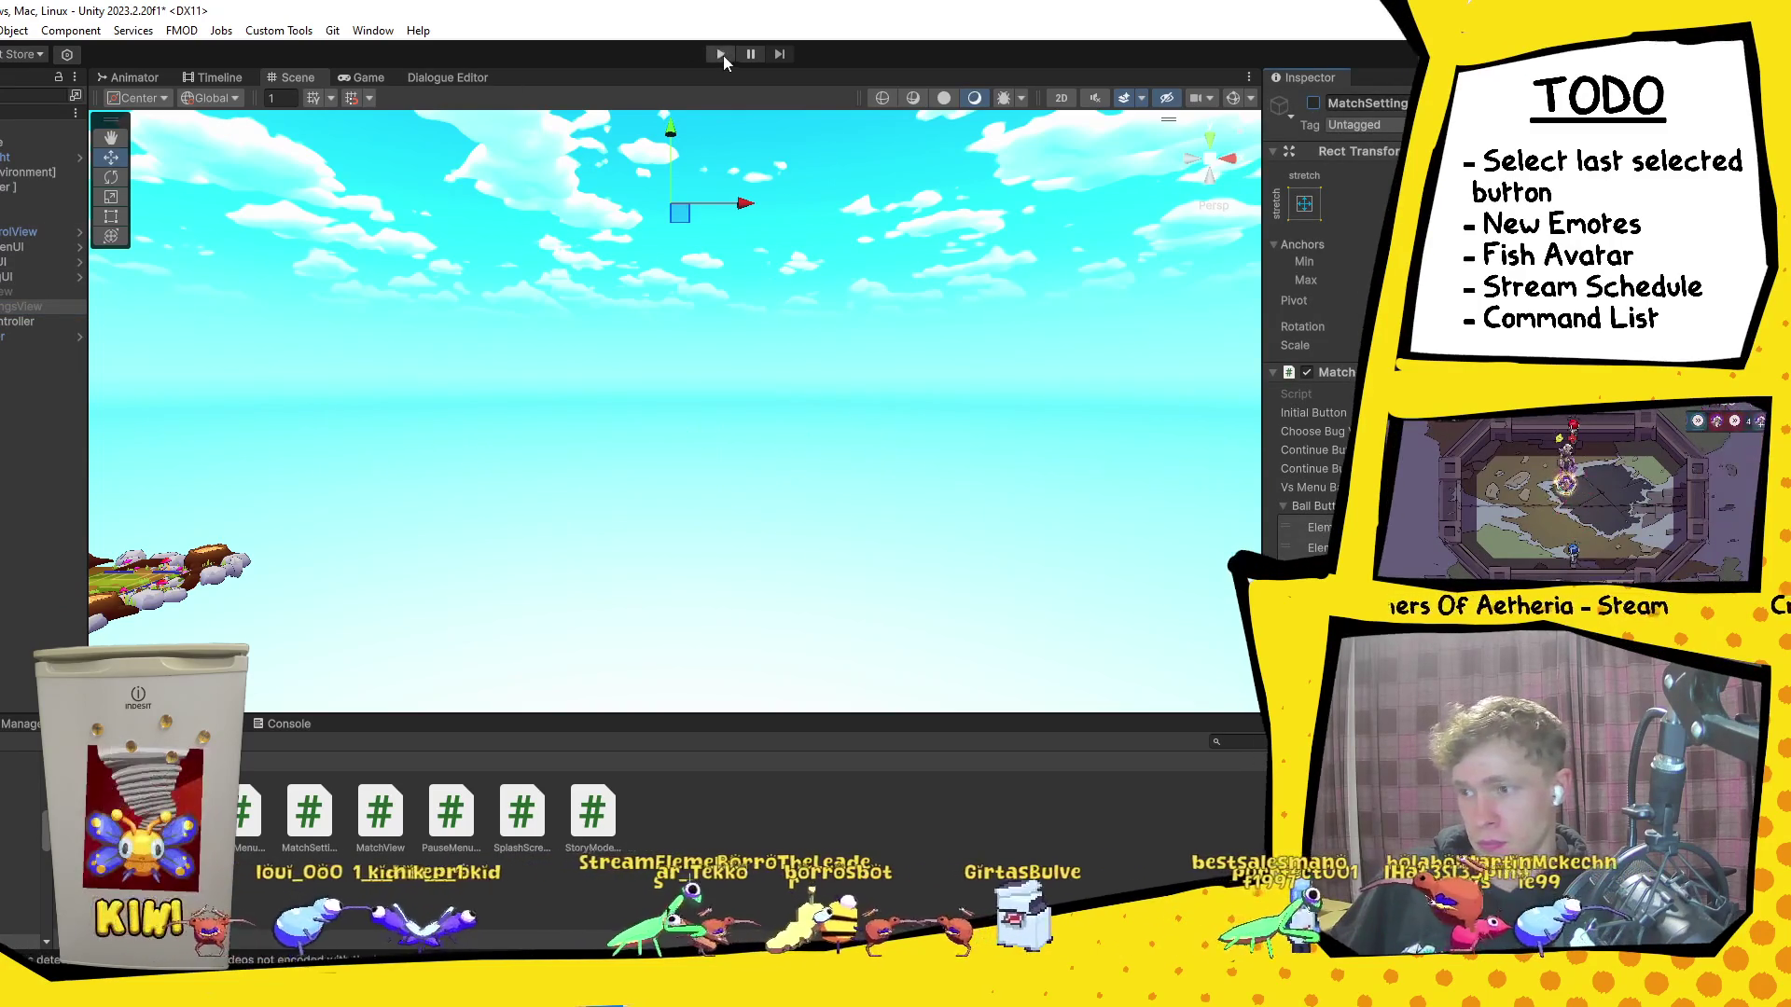
Step: Run the game, choose VS, ready player one, and cycle pitch and centre-ball options with the d-pad
{"action": "left_click", "coordinate": [721, 54]}
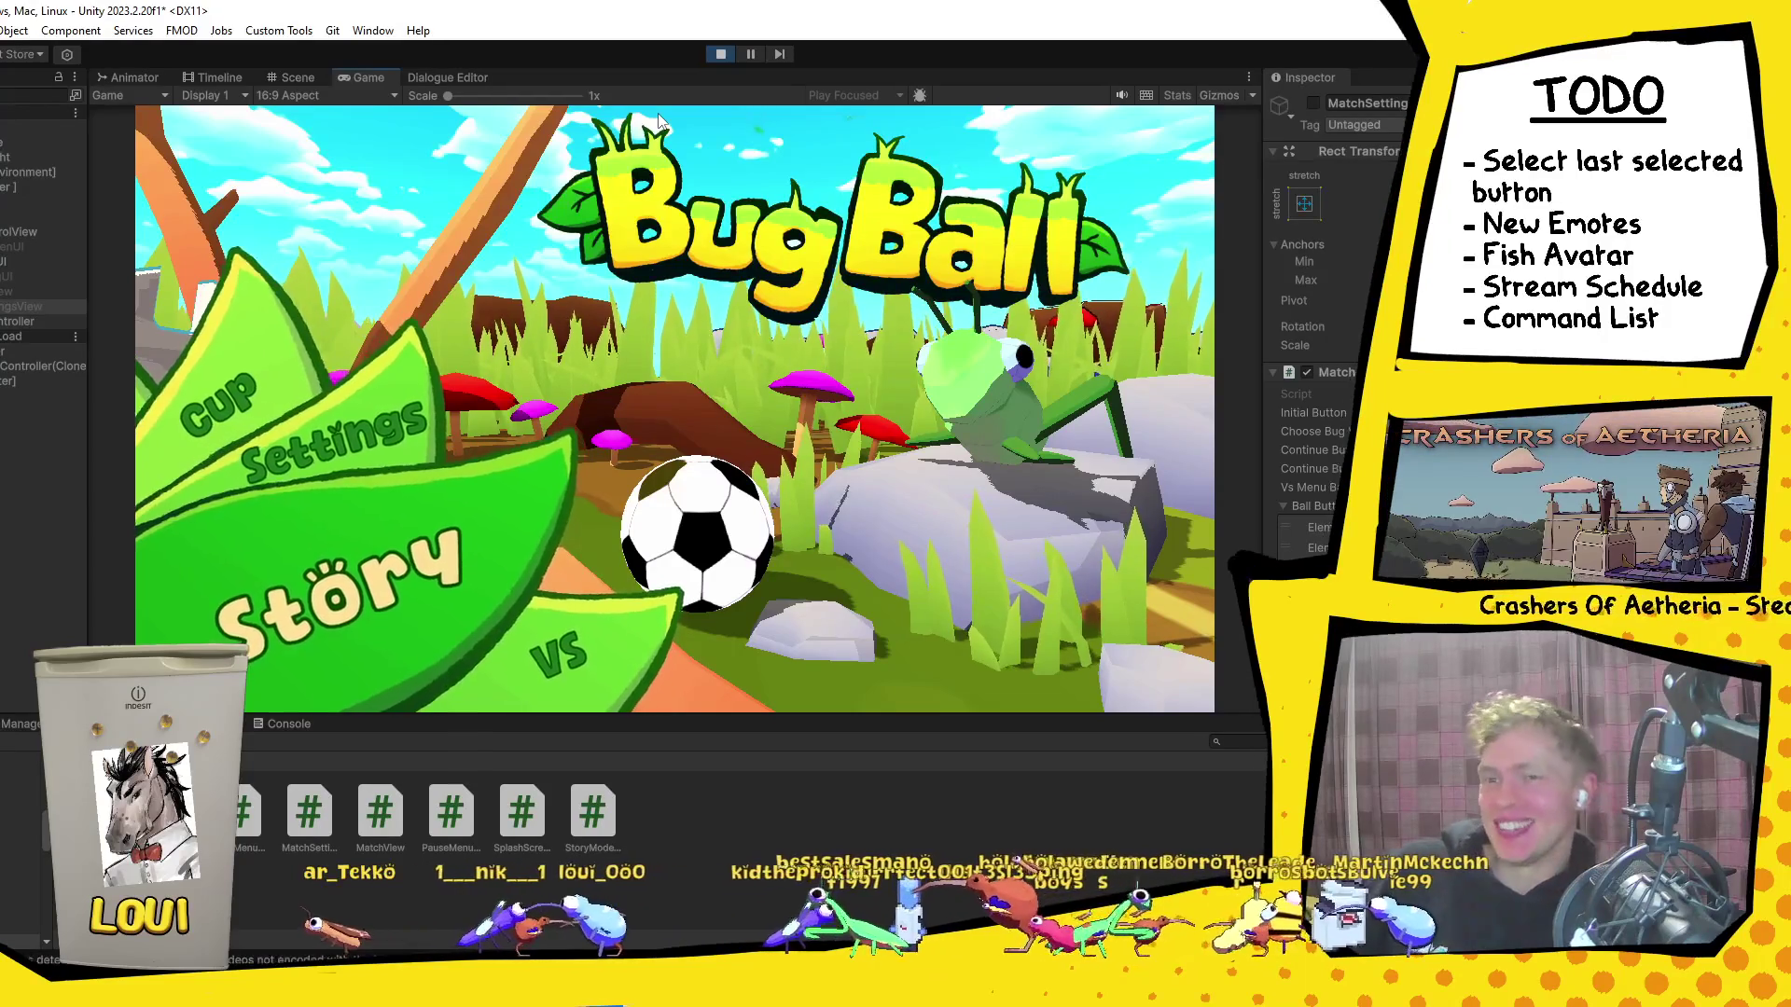
{"action": "key", "text": "Down"}
{"action": "key", "text": "Return"}
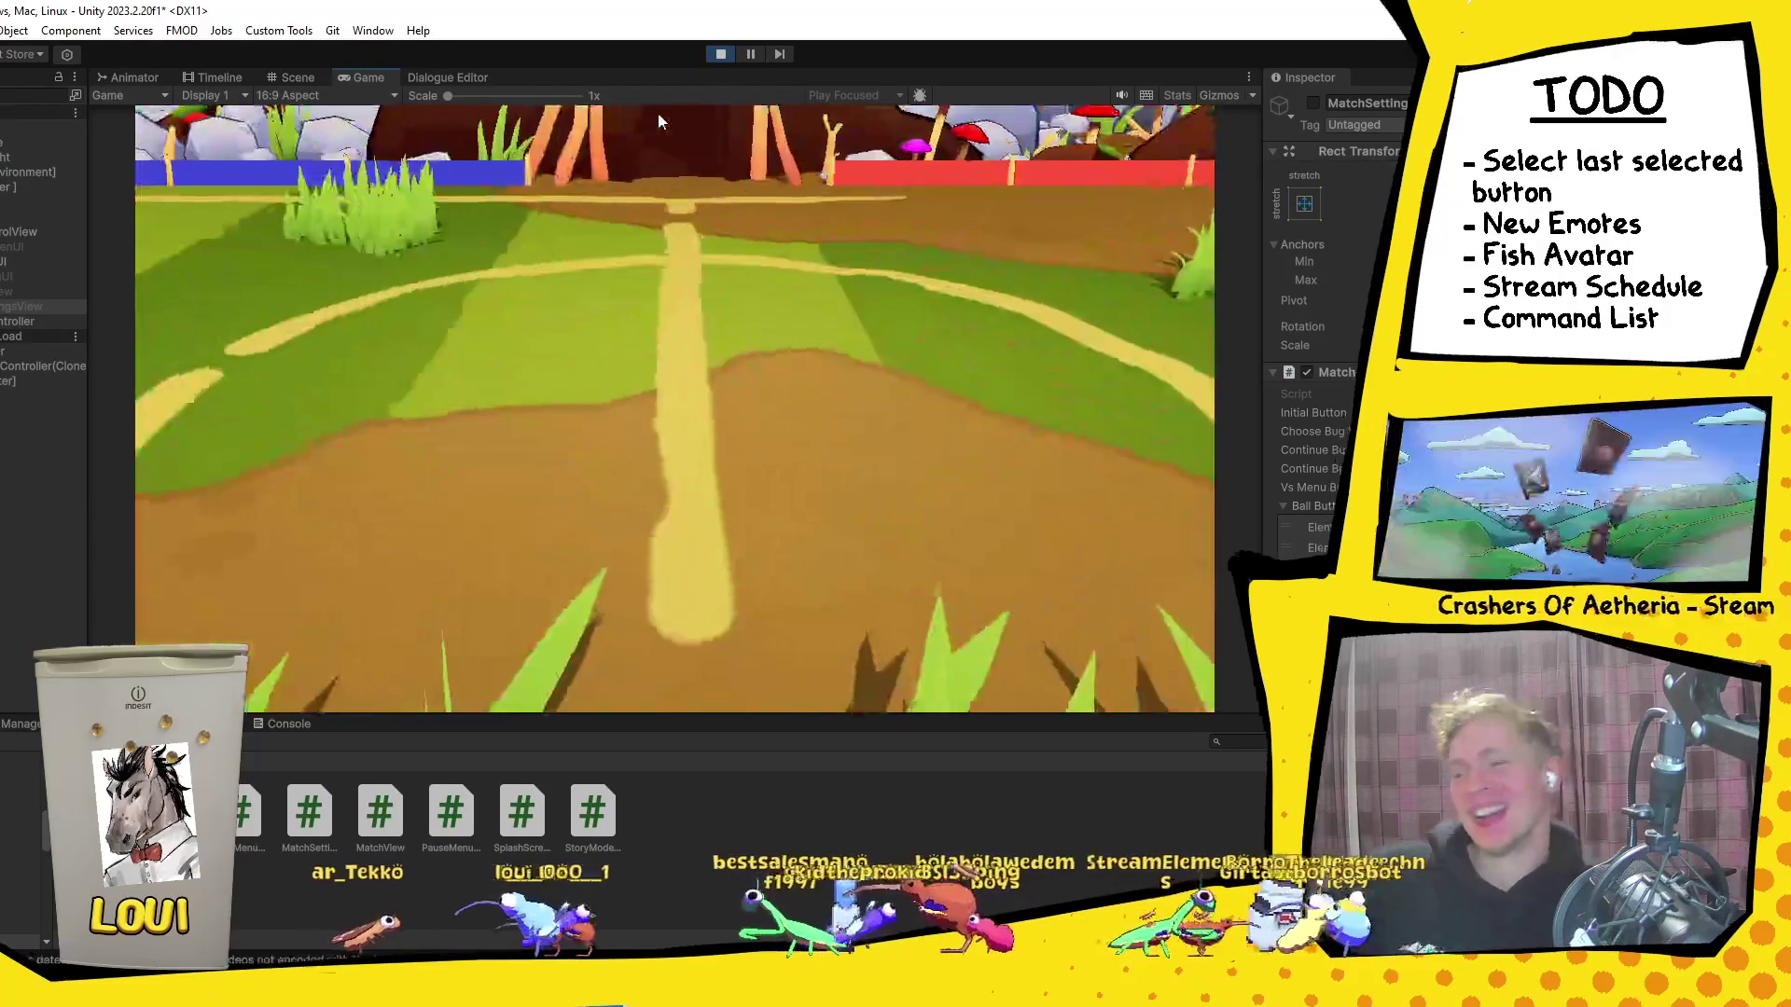
{"action": "key", "text": "Return"}
{"action": "key", "text": "Left"}
{"action": "key", "text": "Left"}
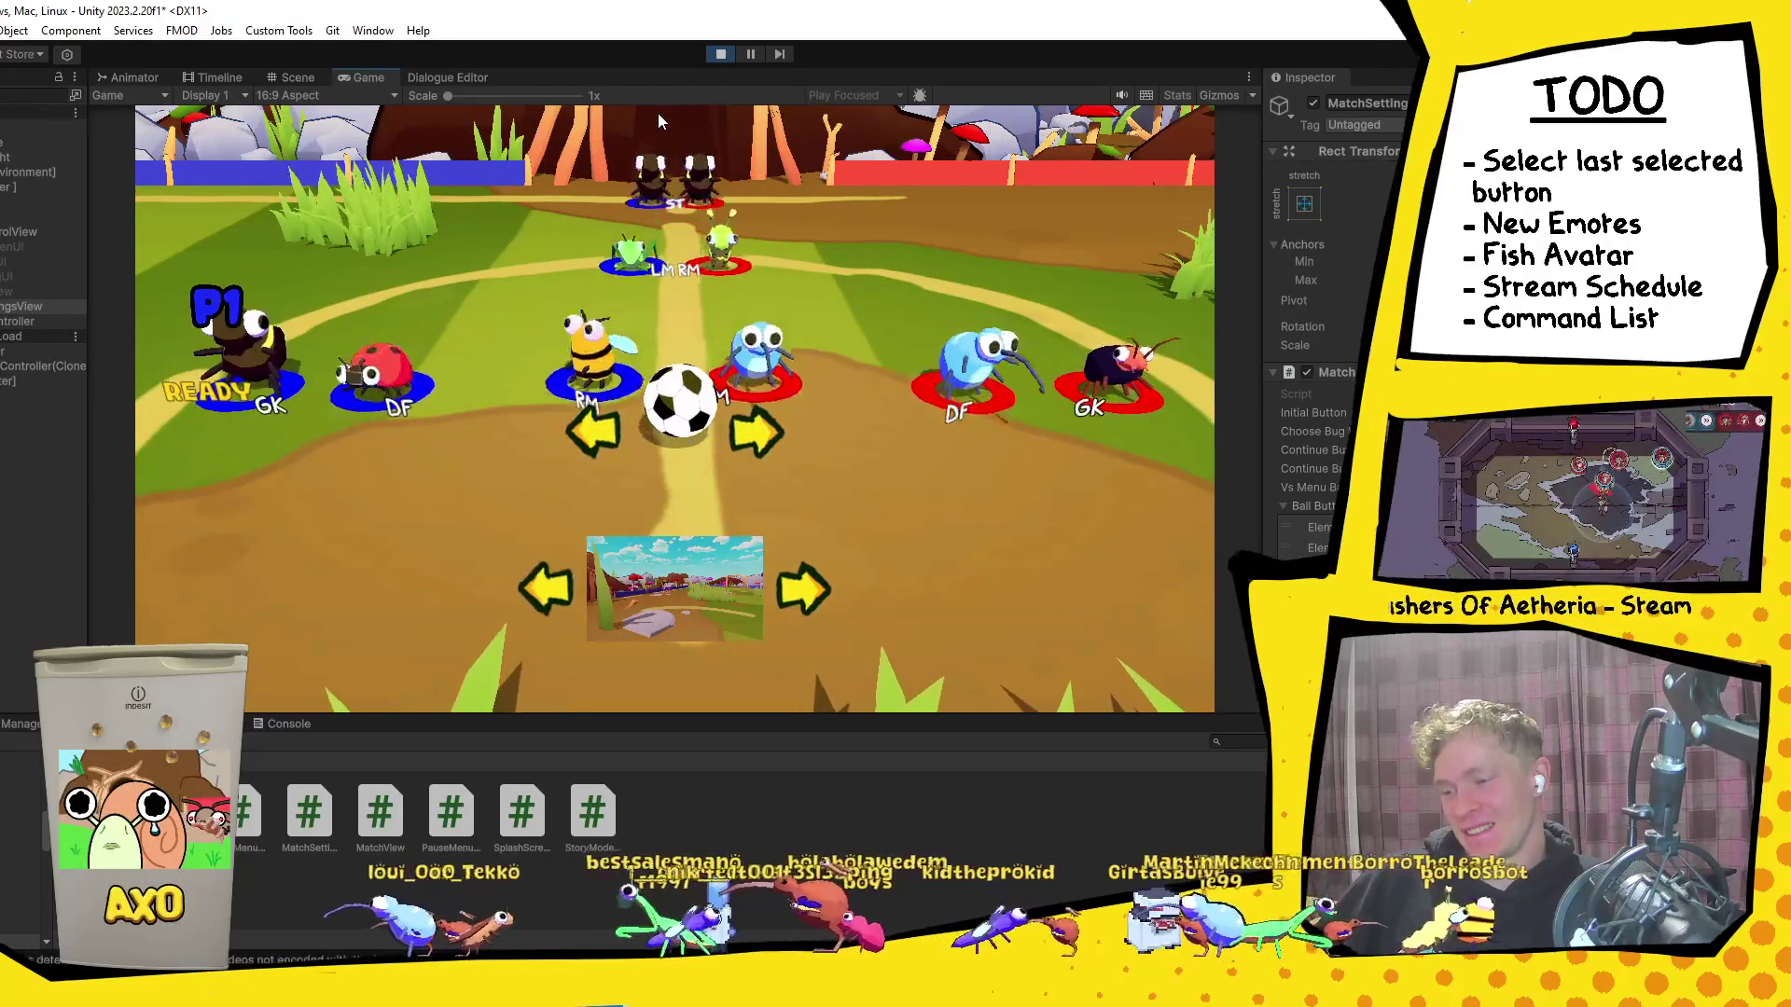
{"action": "key", "text": "Right"}
{"action": "key", "text": "Right"}
{"action": "key", "text": "Right"}
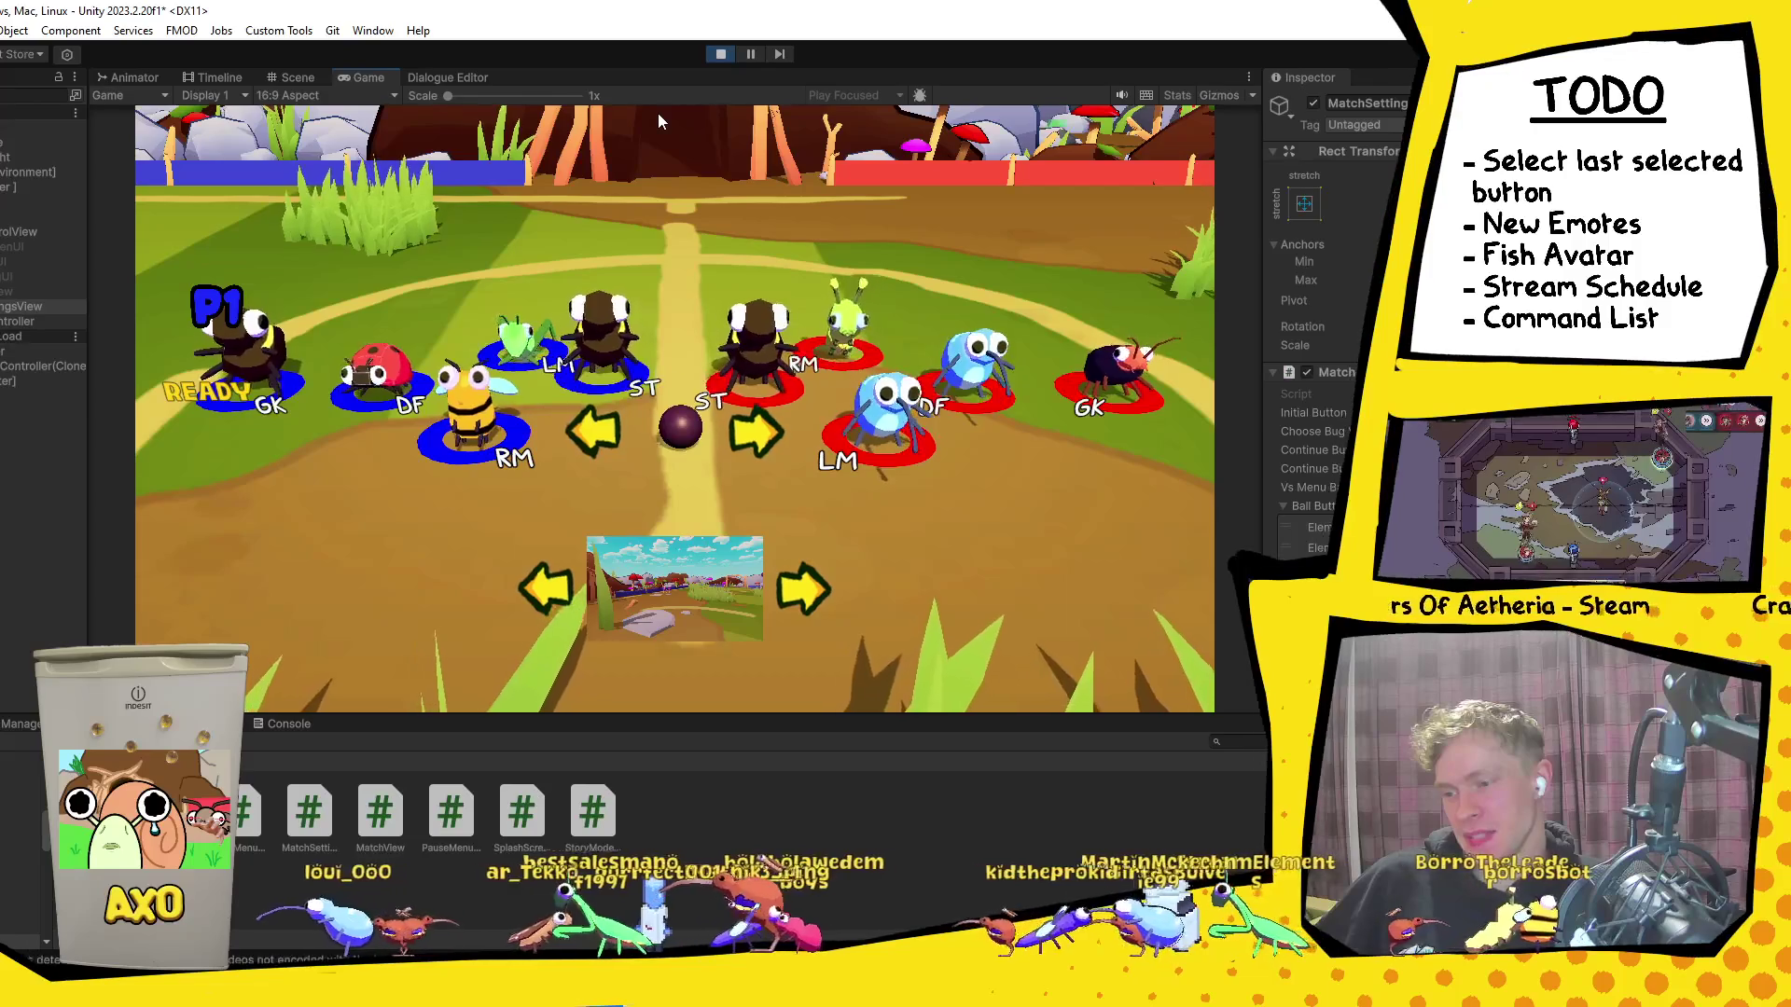
{"action": "key", "text": "Right"}
{"action": "key", "text": "Right"}
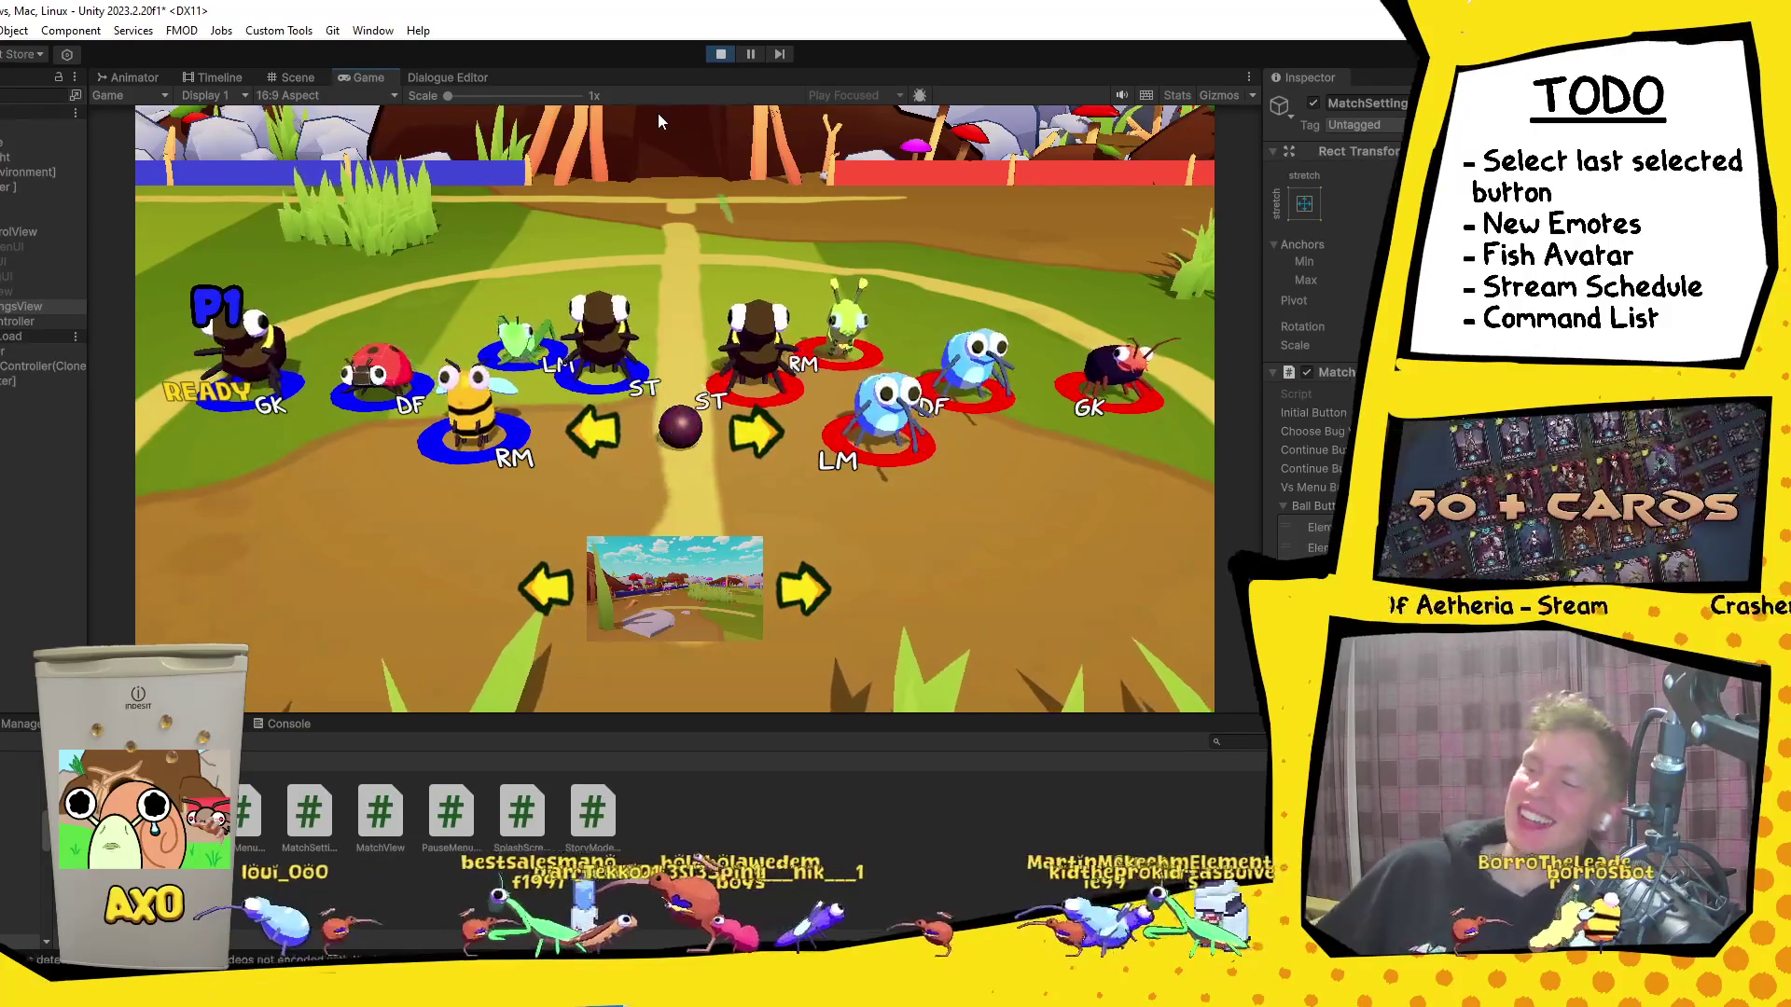
{"action": "left_click", "coordinate": [737, 53]}
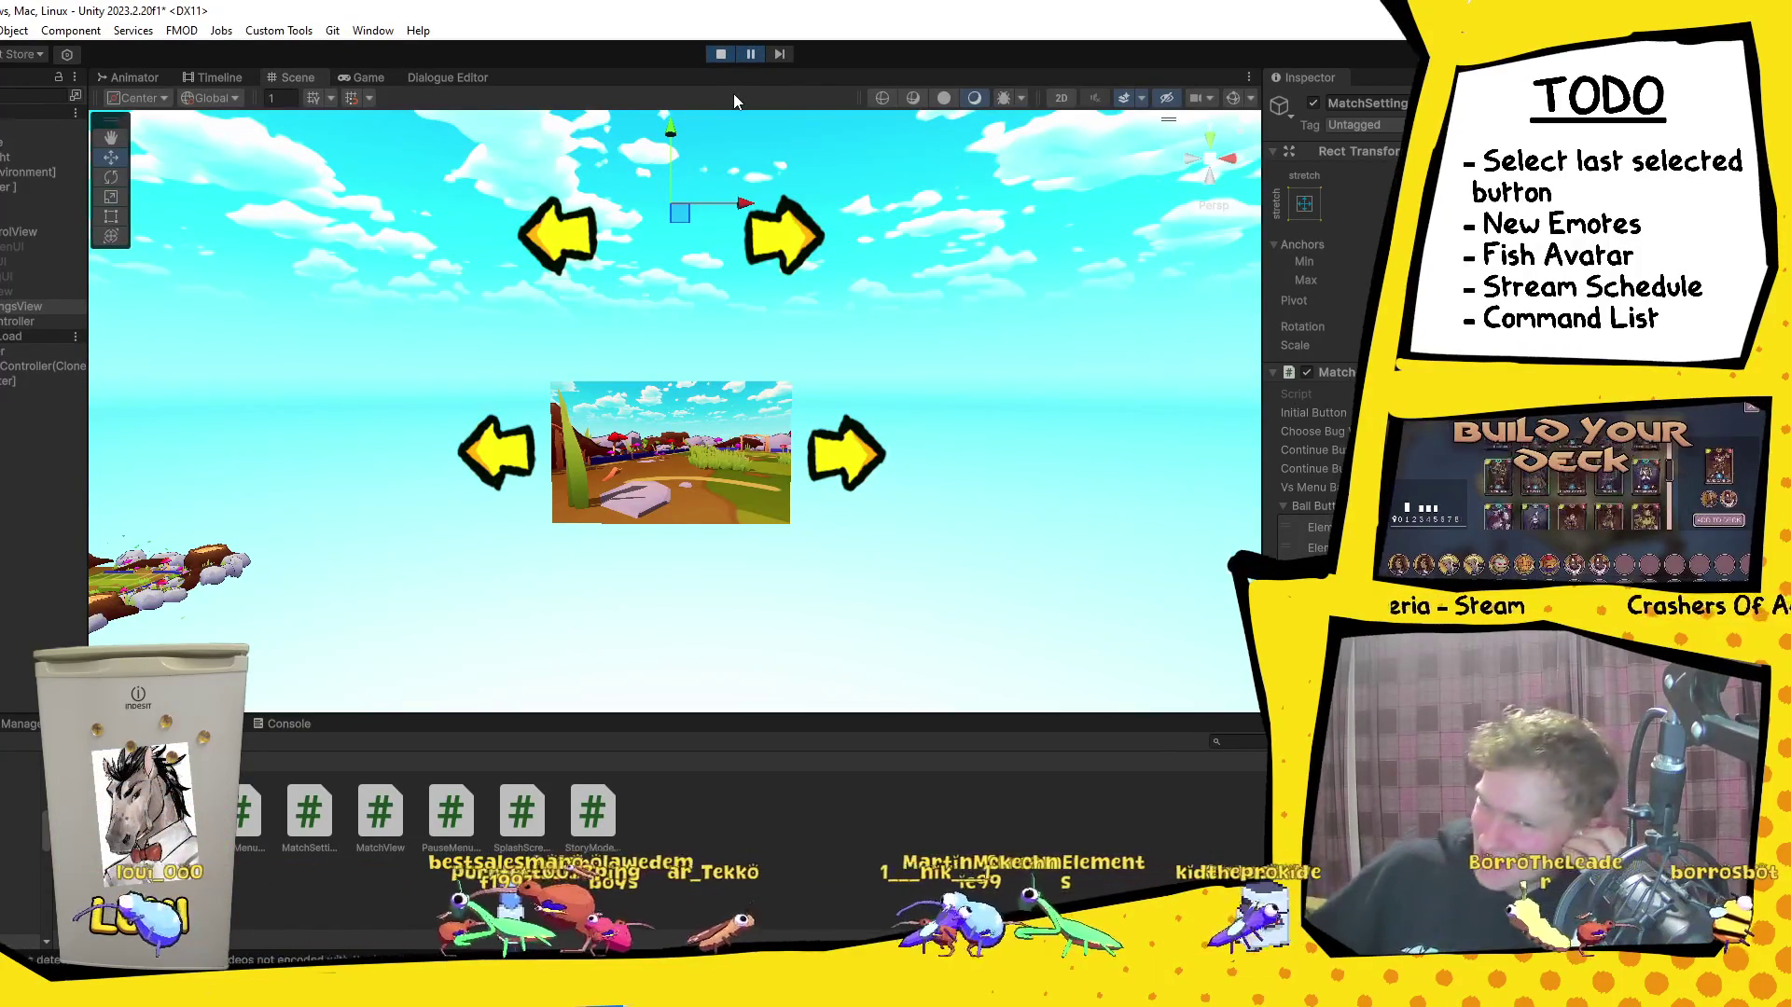
Step: Stop the play-mode test, returning to the Scene view with the selector arrows and pitch preview
{"action": "left_click", "coordinate": [720, 53]}
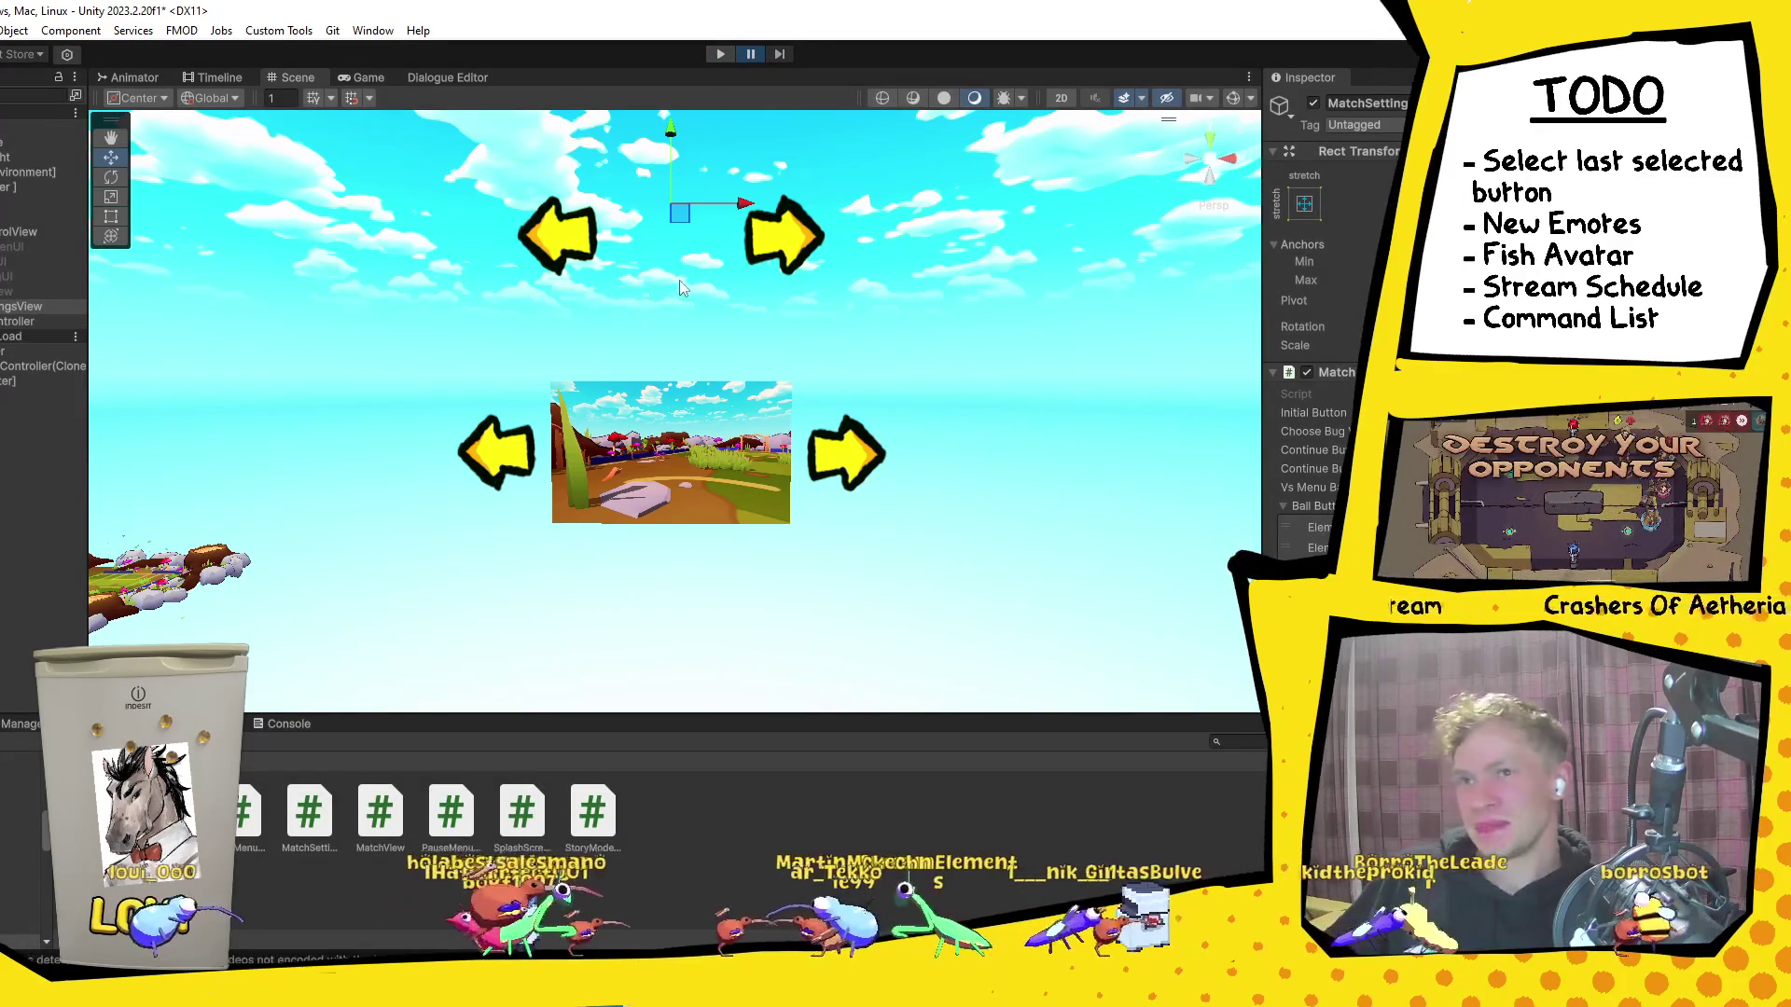
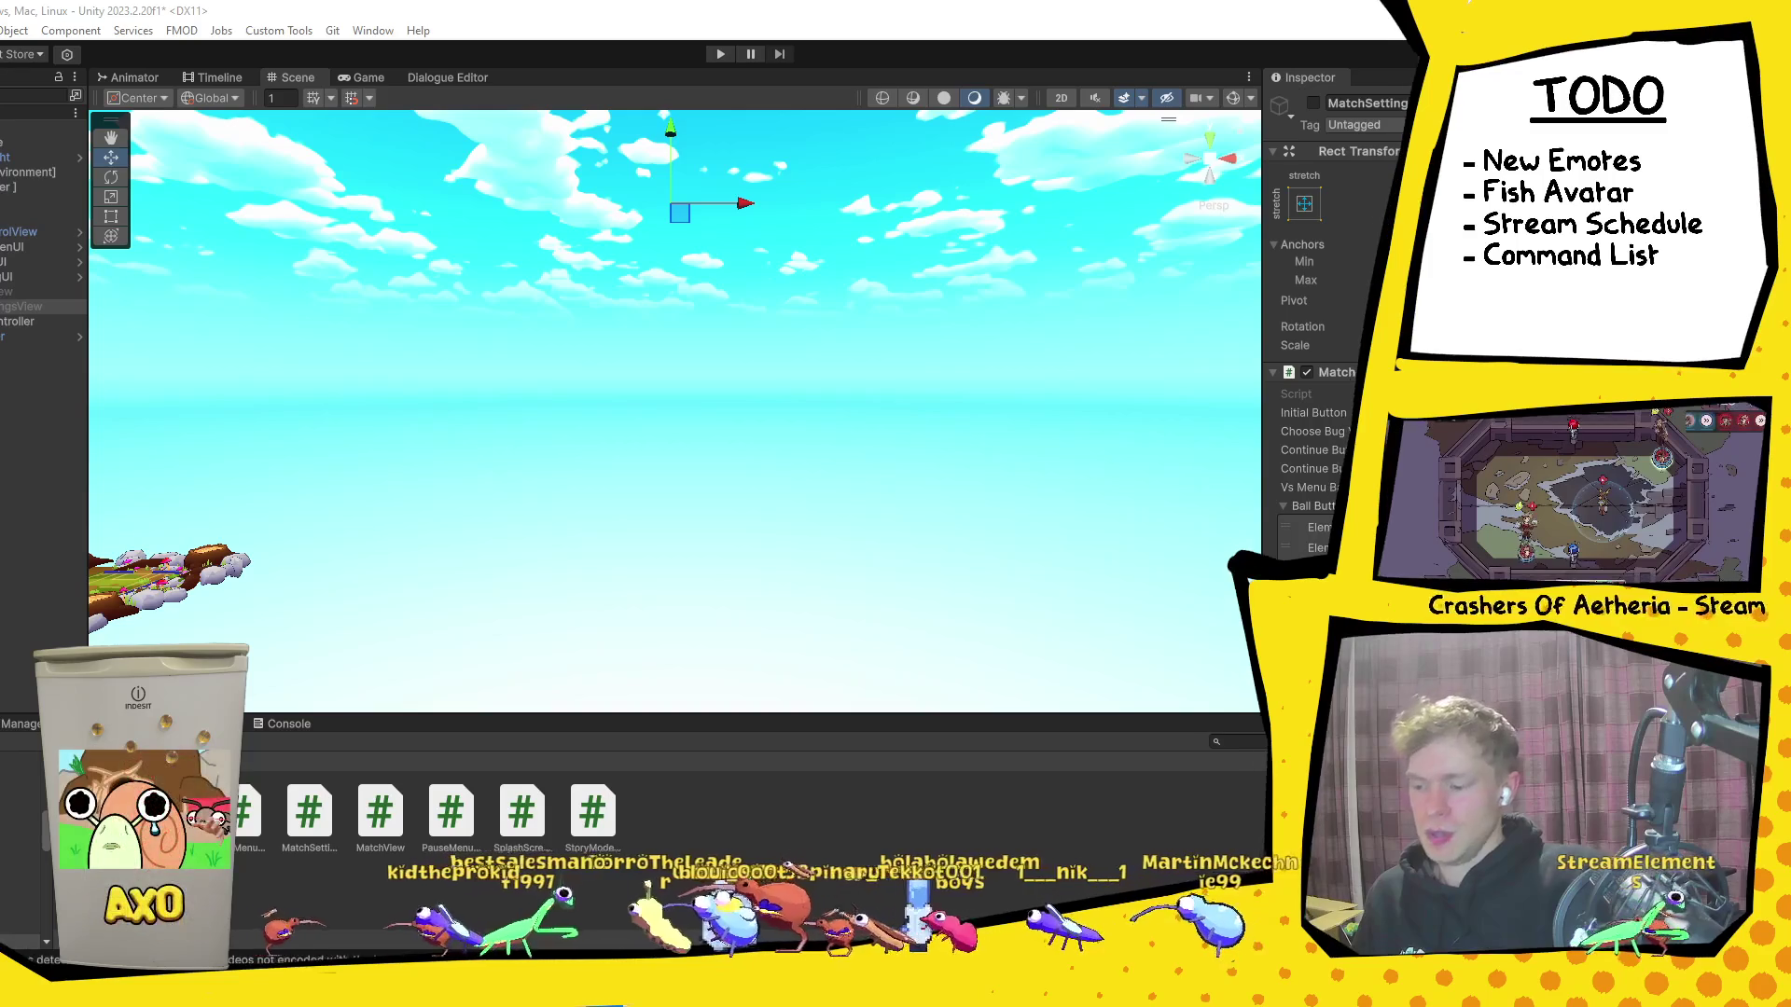
Step: Switch from the Unity editor to the Borro Town #fan-art channel in Discord
{"action": "key", "text": "alt+Tab"}
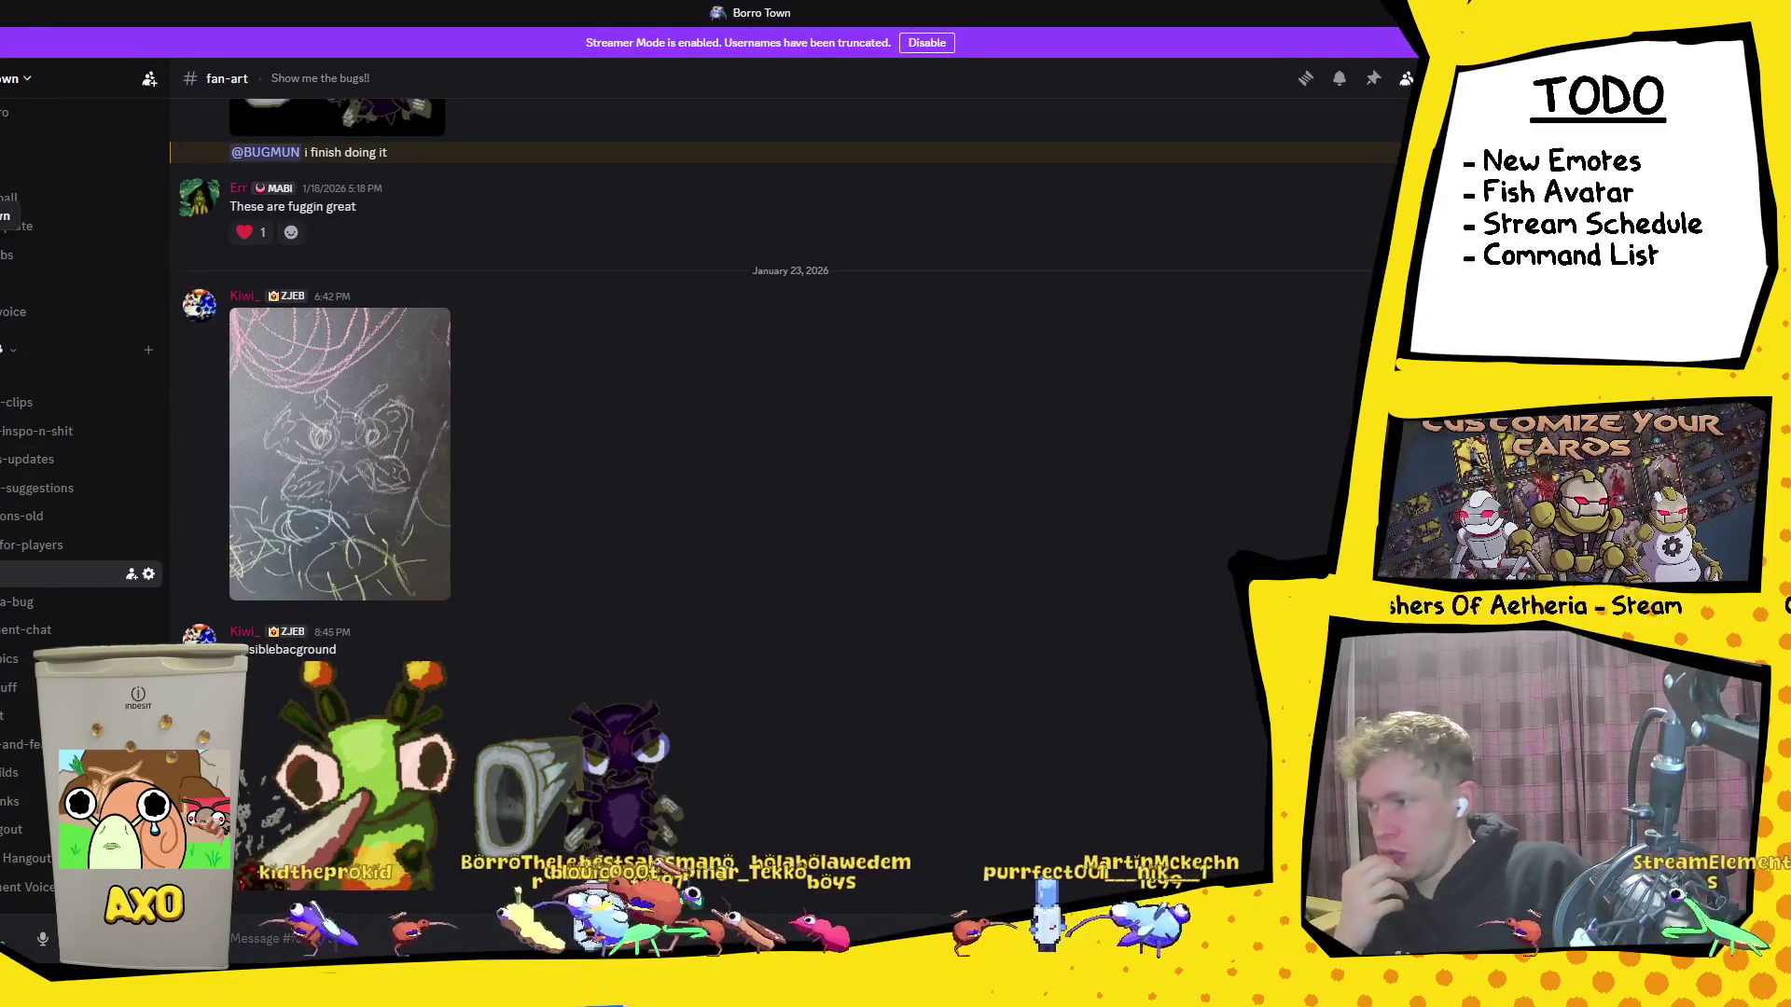
Step: Check the Borro Town server's Emoji settings page, then close it
{"action": "right_click", "coordinate": [7, 441]}
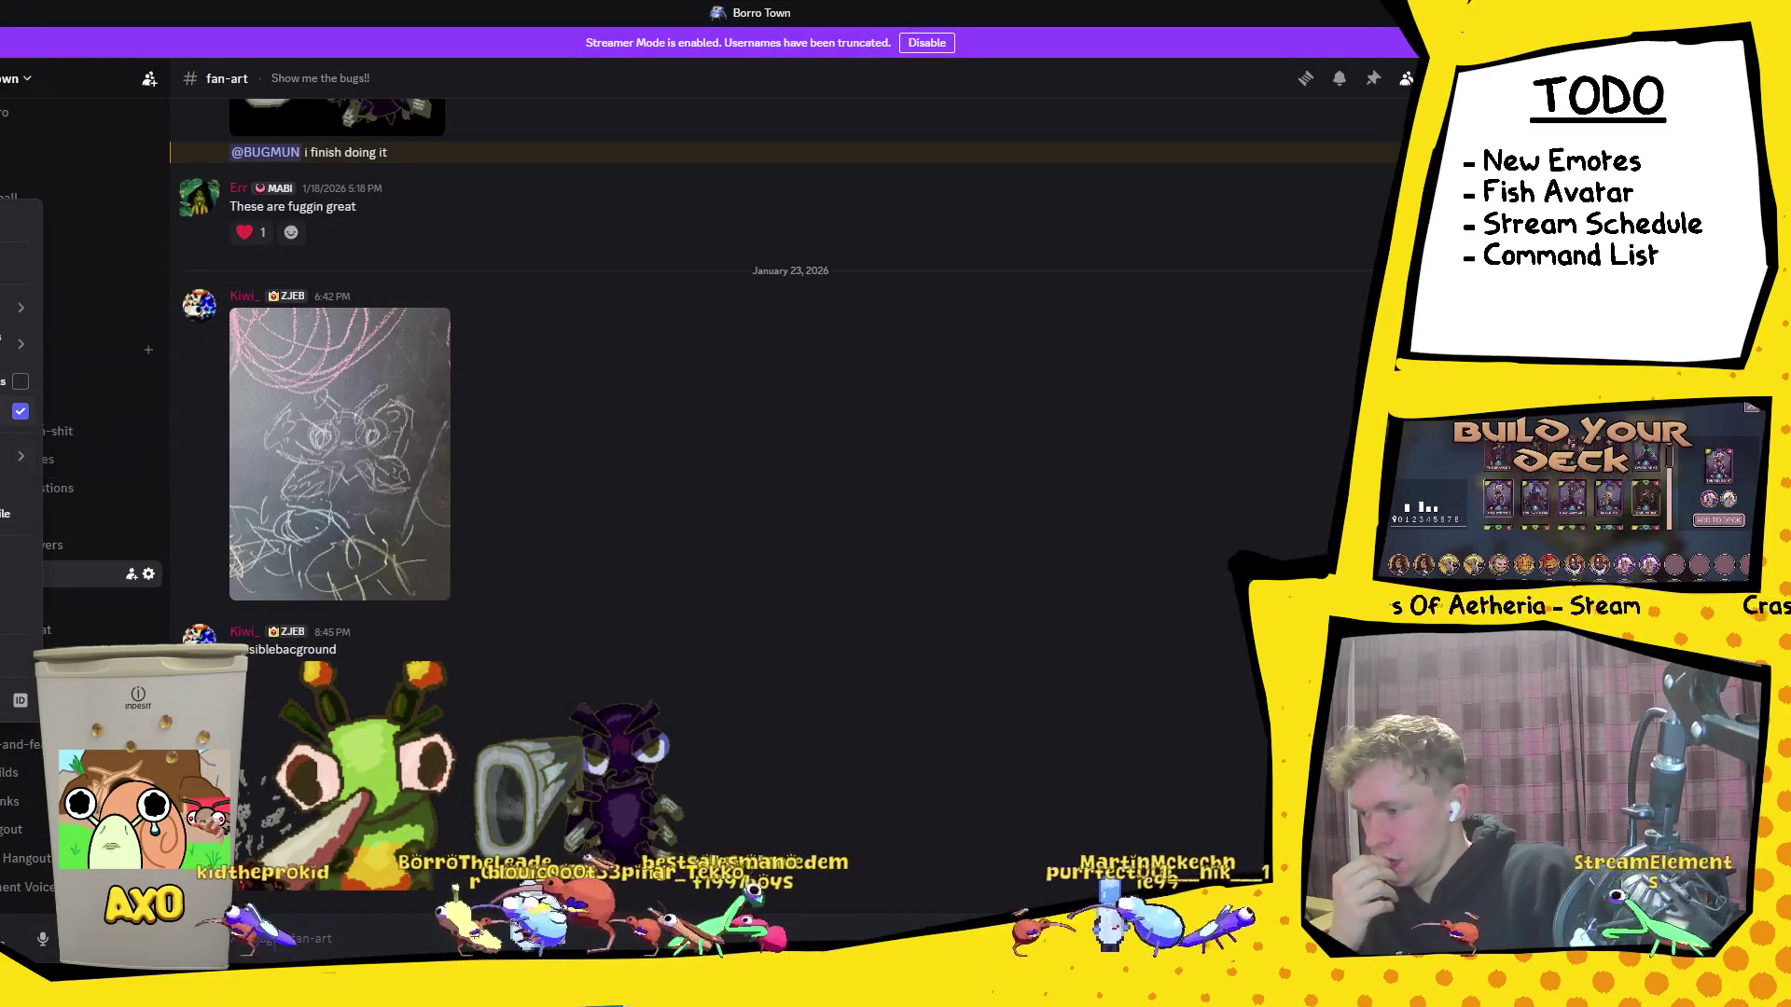
{"action": "mouse_move", "coordinate": [42, 467]}
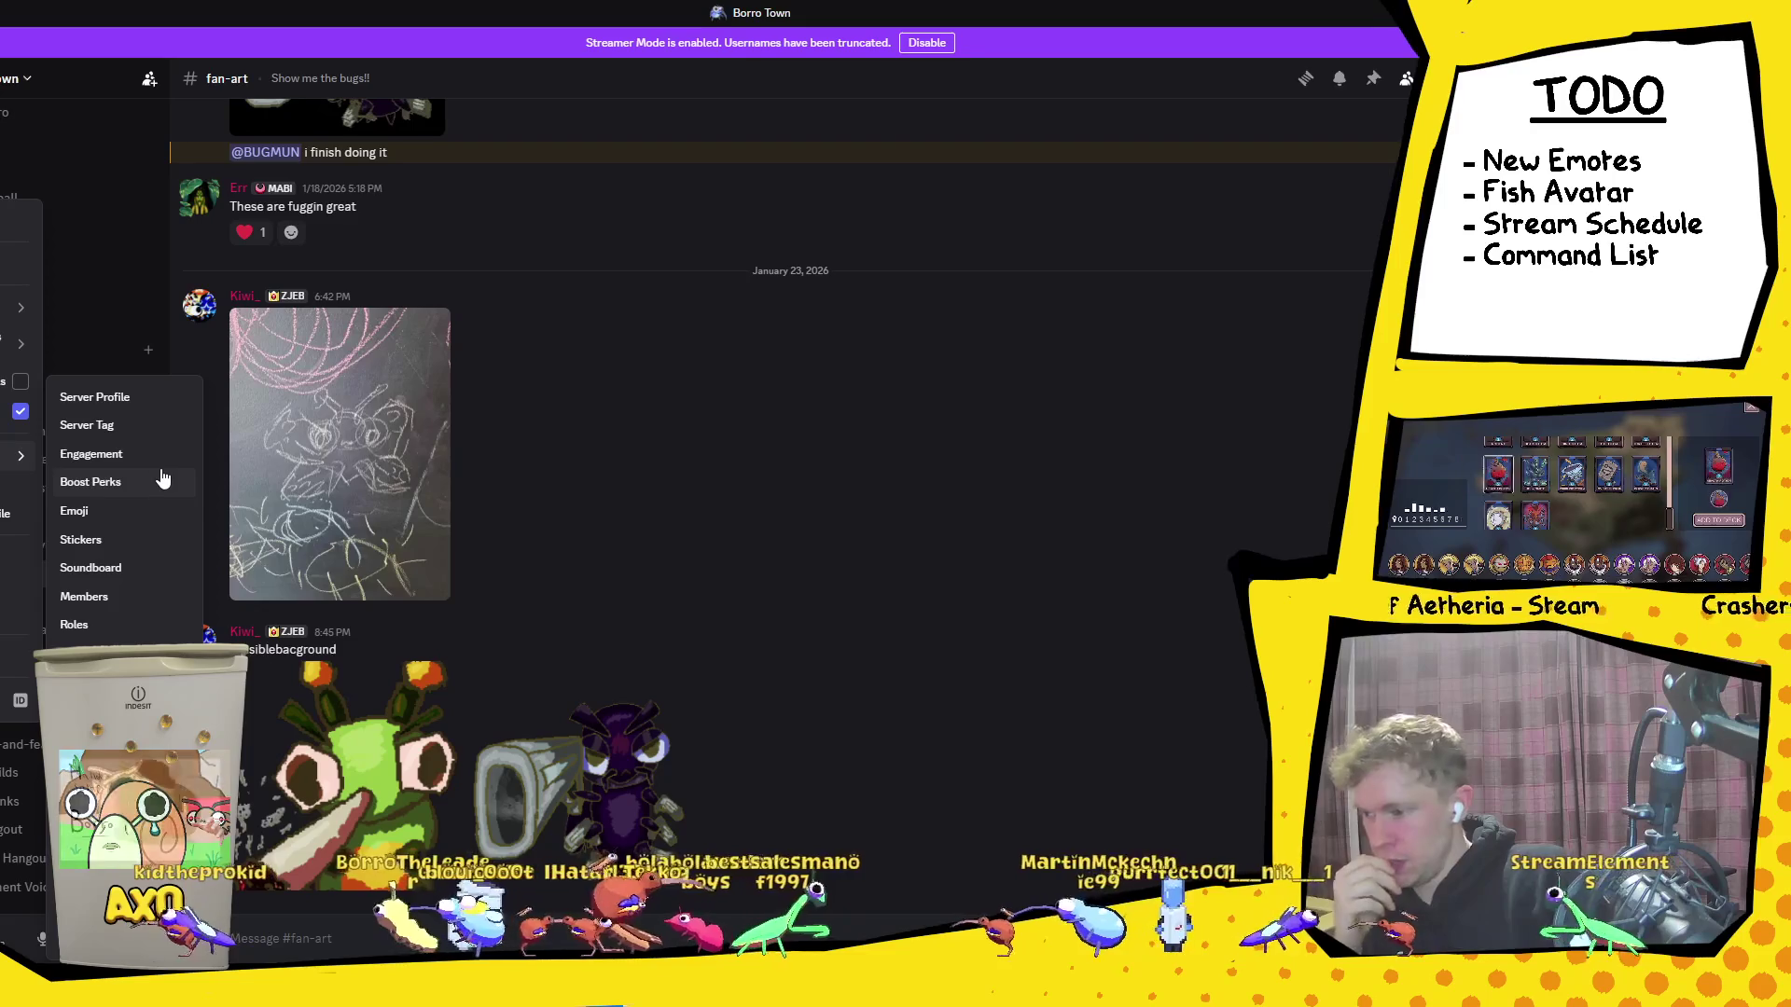
{"action": "left_click", "coordinate": [127, 511]}
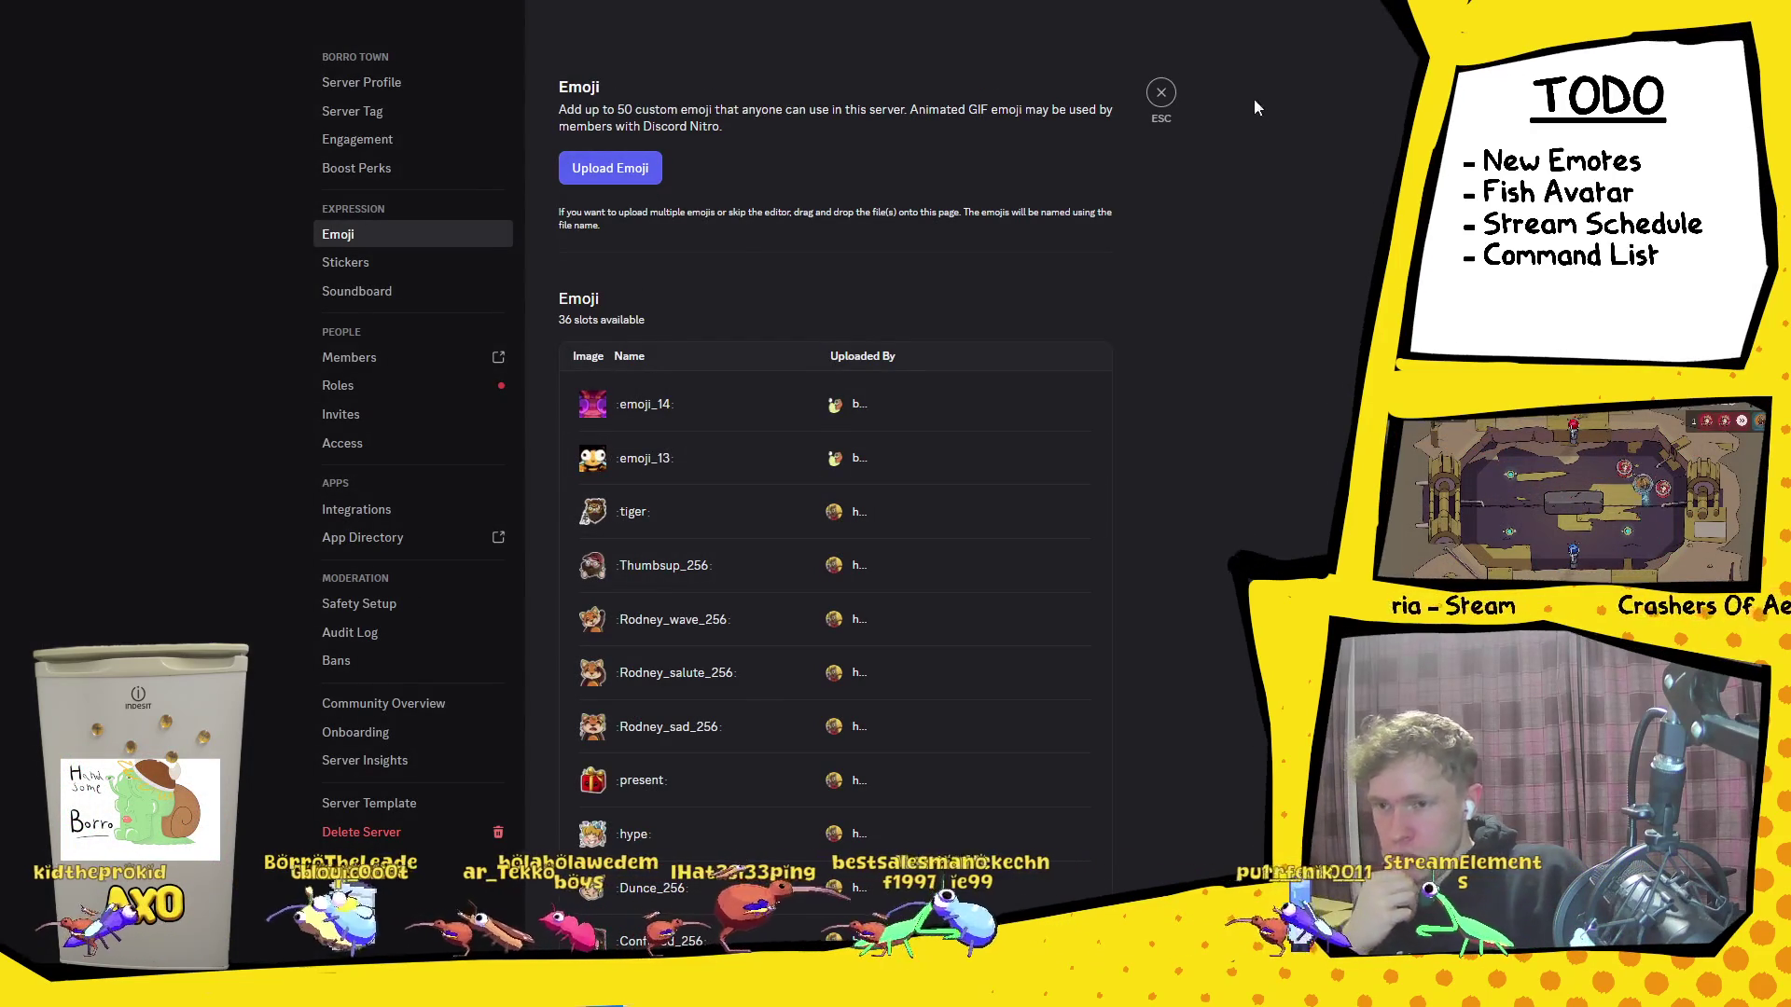
{"action": "left_click", "coordinate": [1161, 92]}
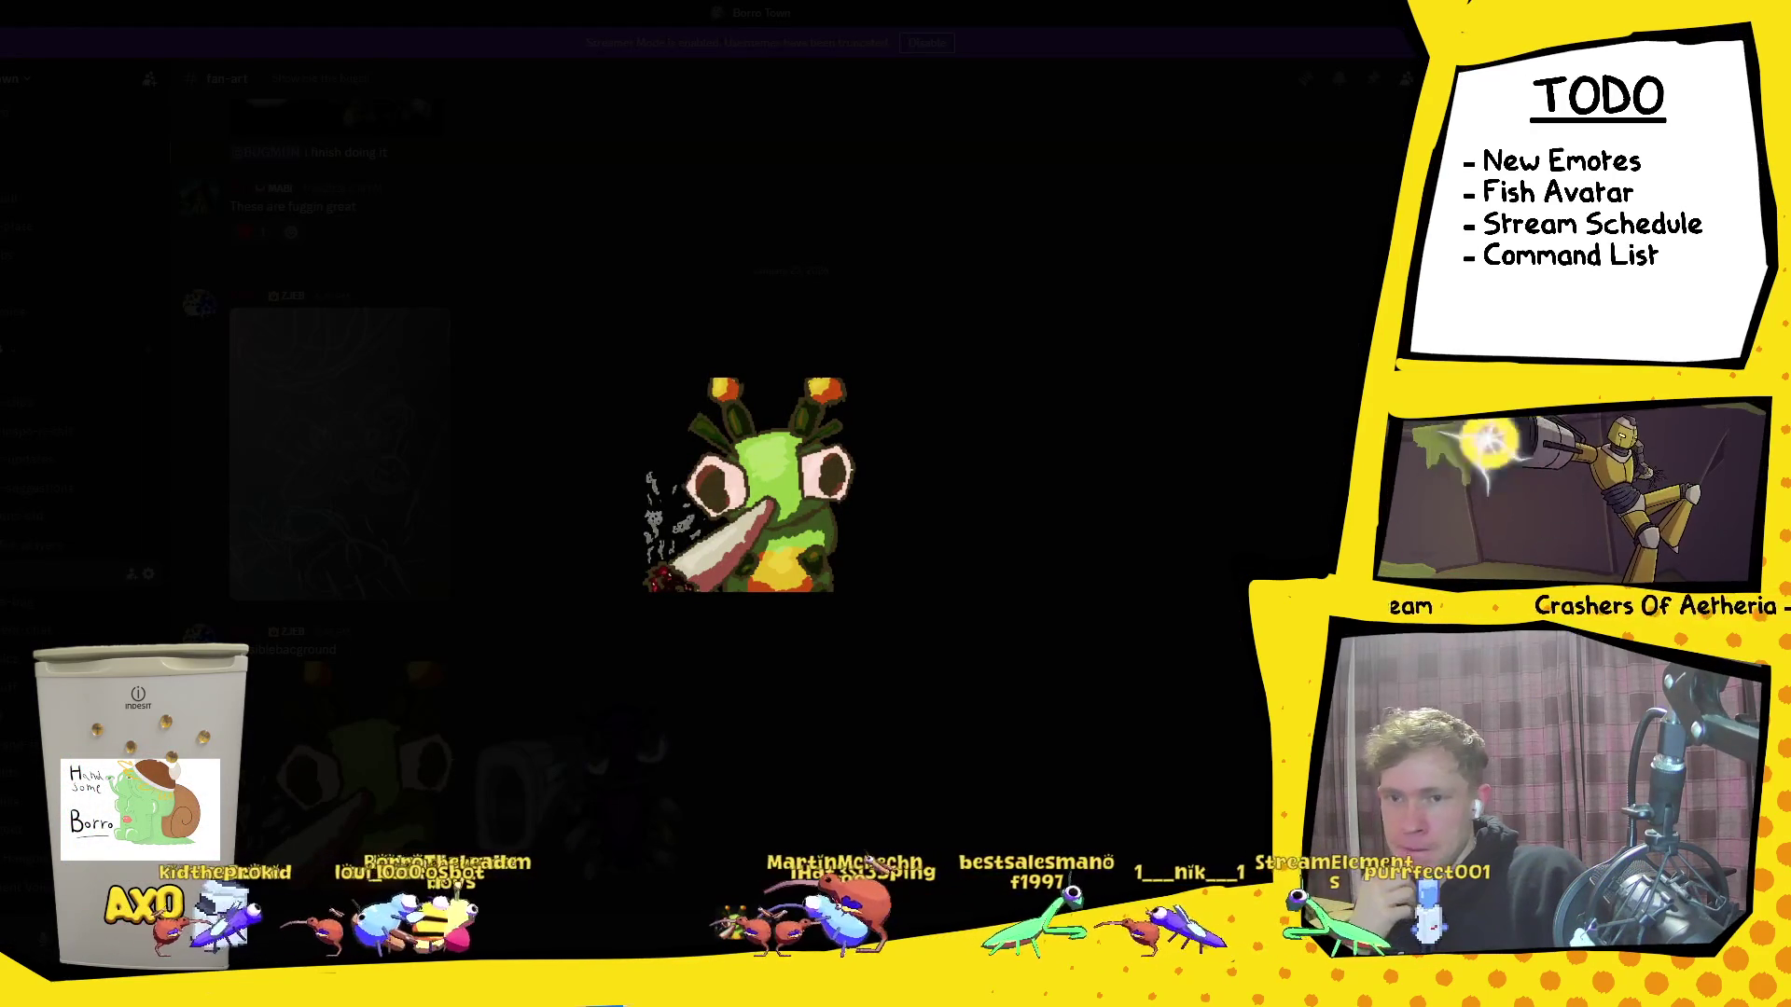
Step: Save the caterpillar fan-art as Cigaro-Caterpillaro.png in the Twitch Emotes folder
{"action": "key", "text": "ctrl+s"}
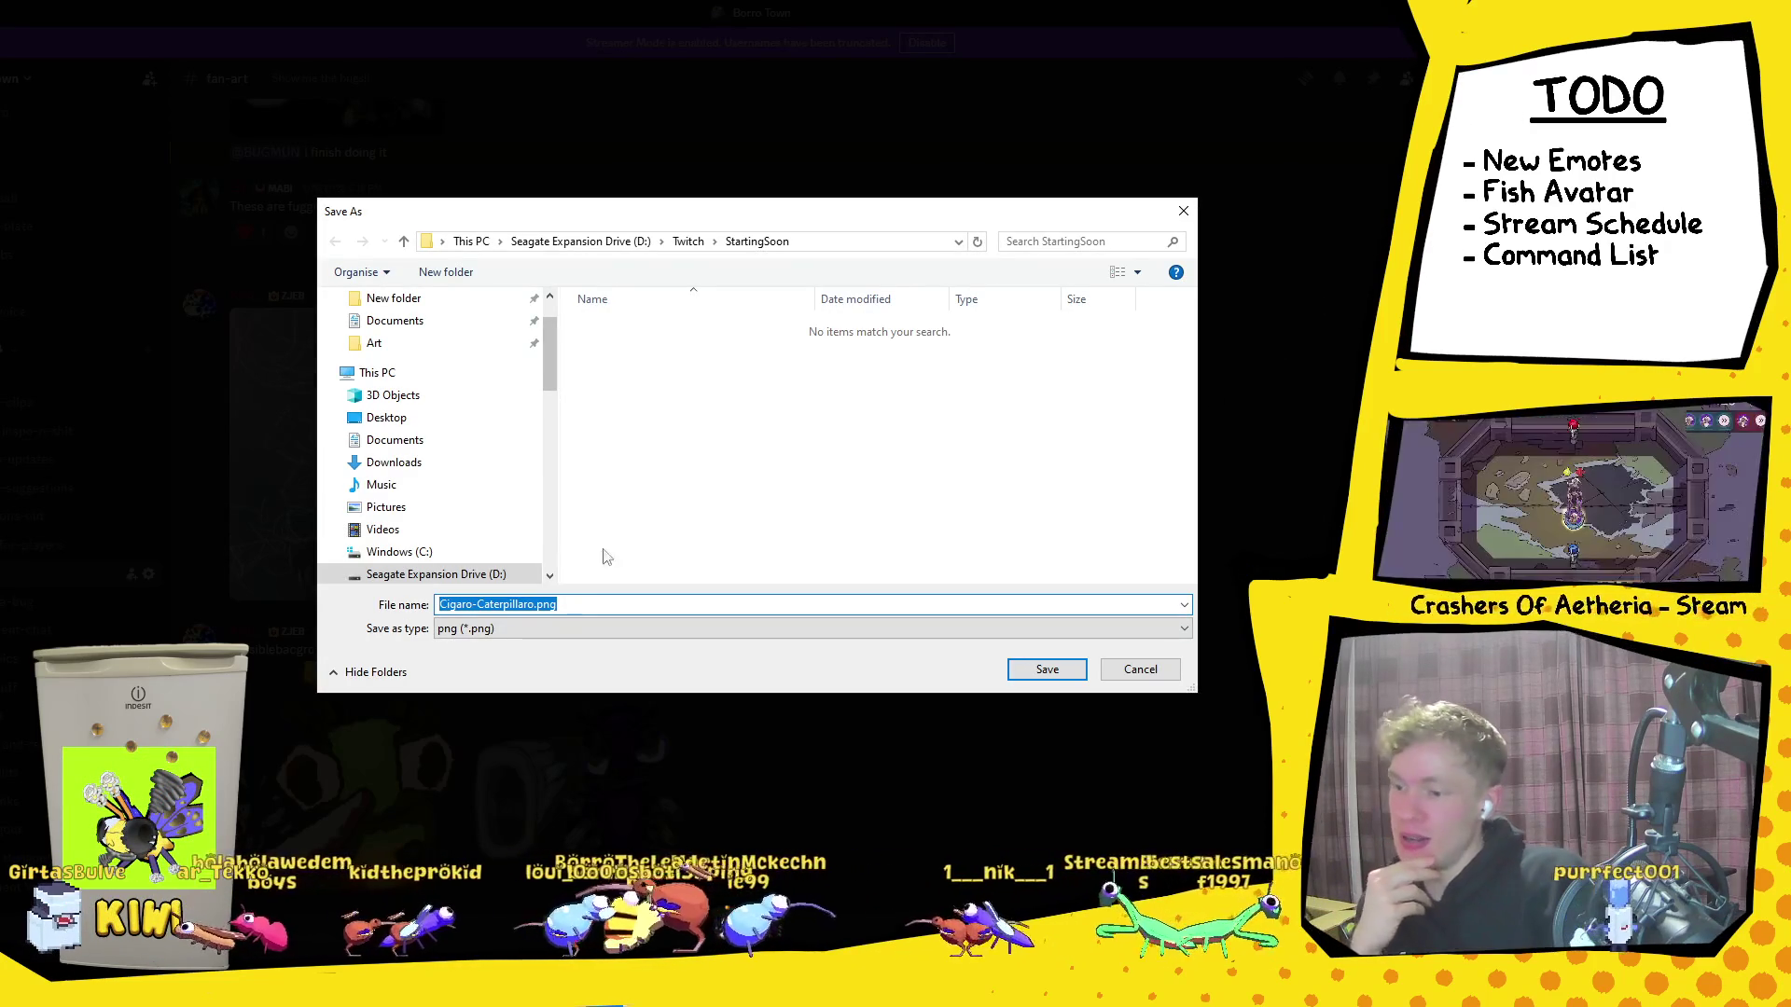
{"action": "left_click", "coordinate": [688, 242]}
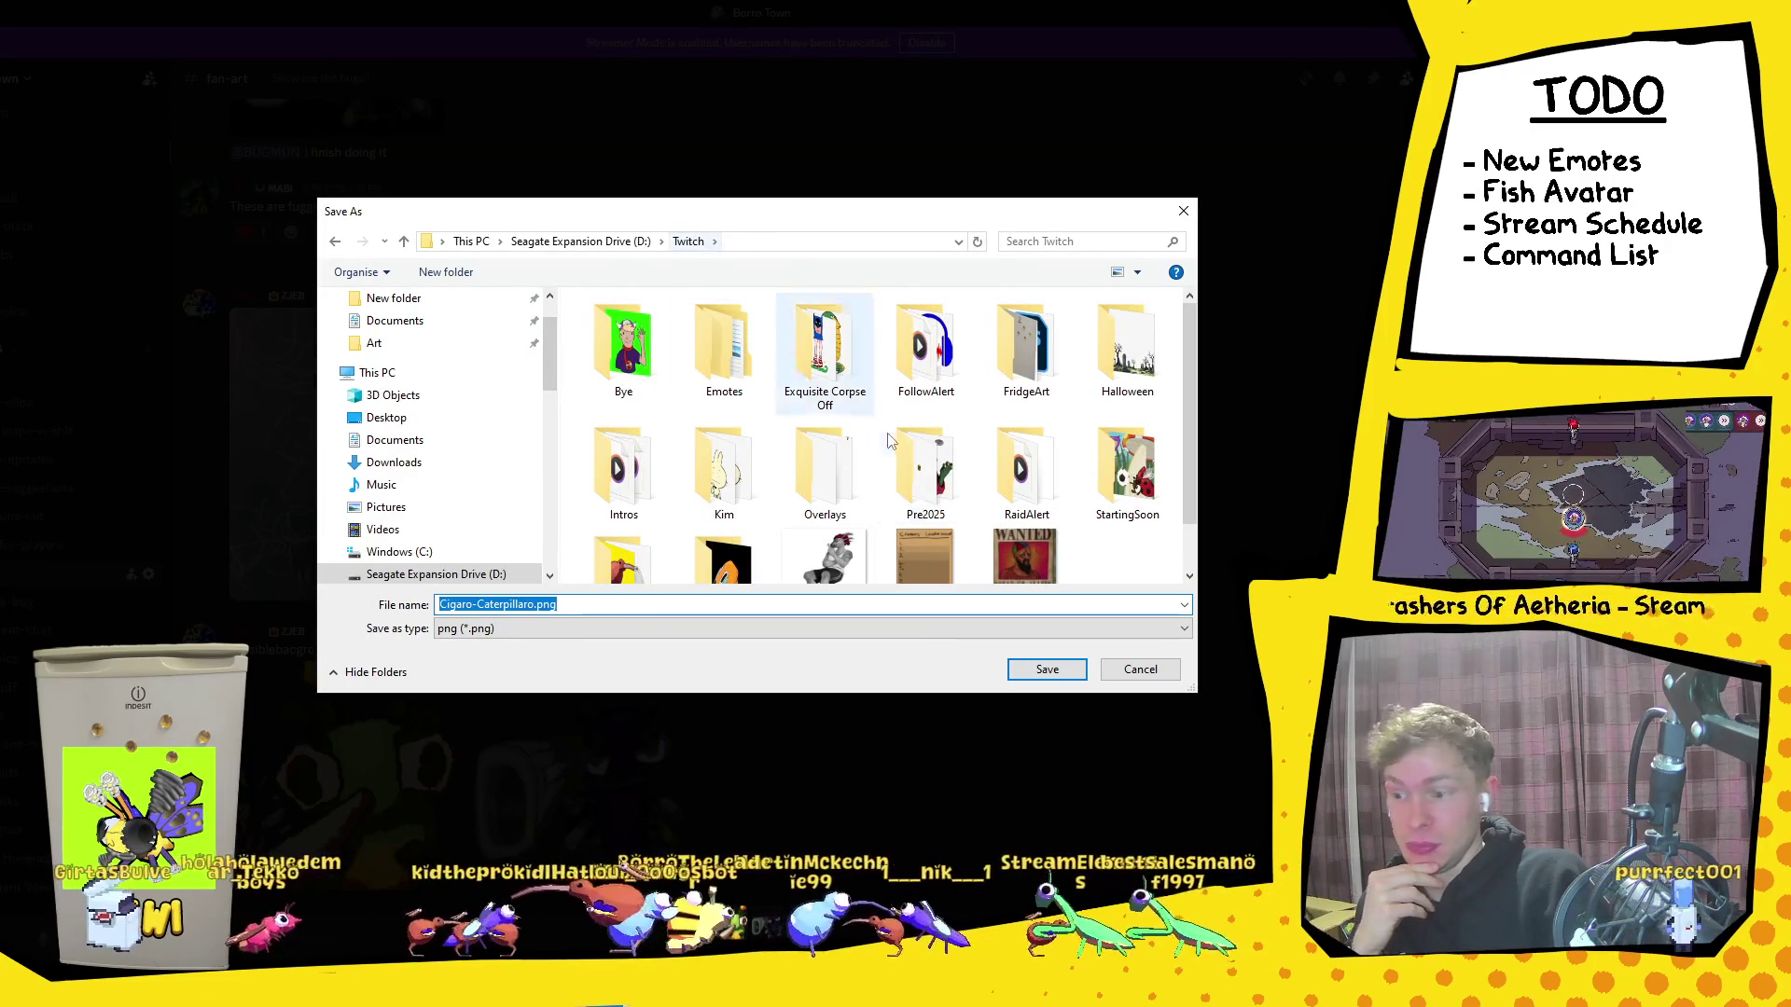
{"action": "double_click", "coordinate": [756, 334]}
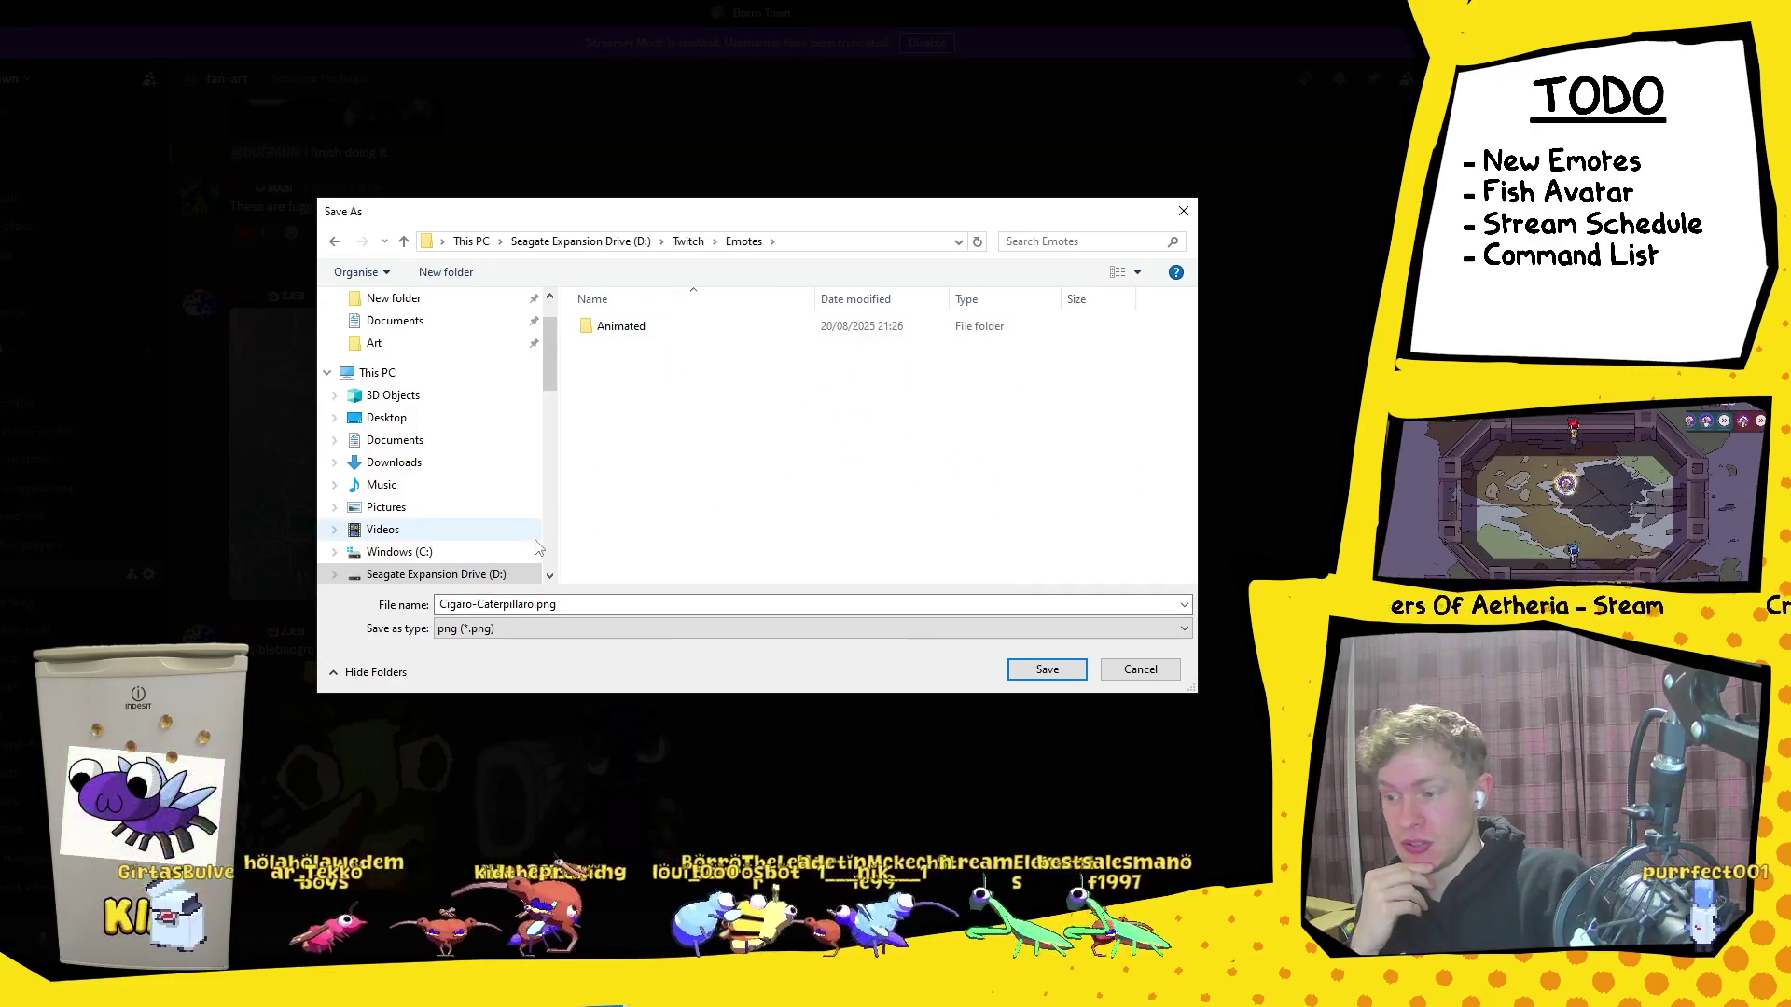
{"action": "left_click", "coordinate": [1031, 680]}
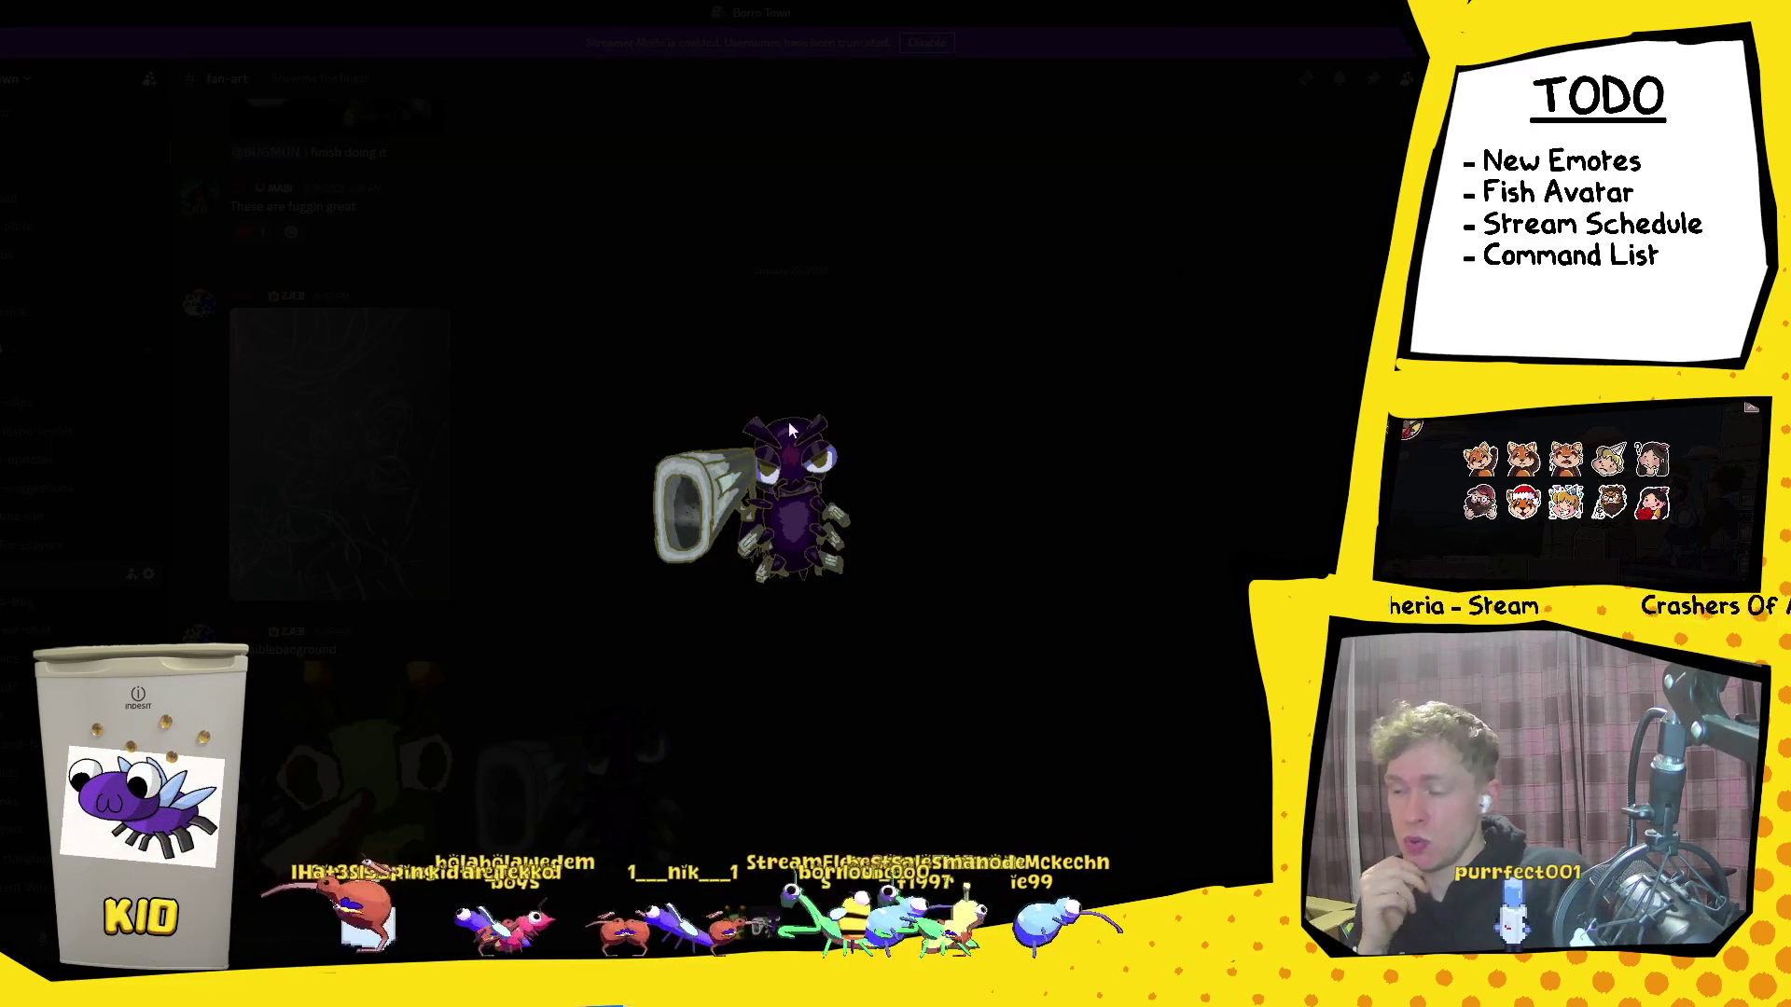
Step: Save the gun-bug fan-art as Gun-Bug_Gun-Power.png in Emotes, then return to Unity
{"action": "key", "text": "ctrl+shift+s"}
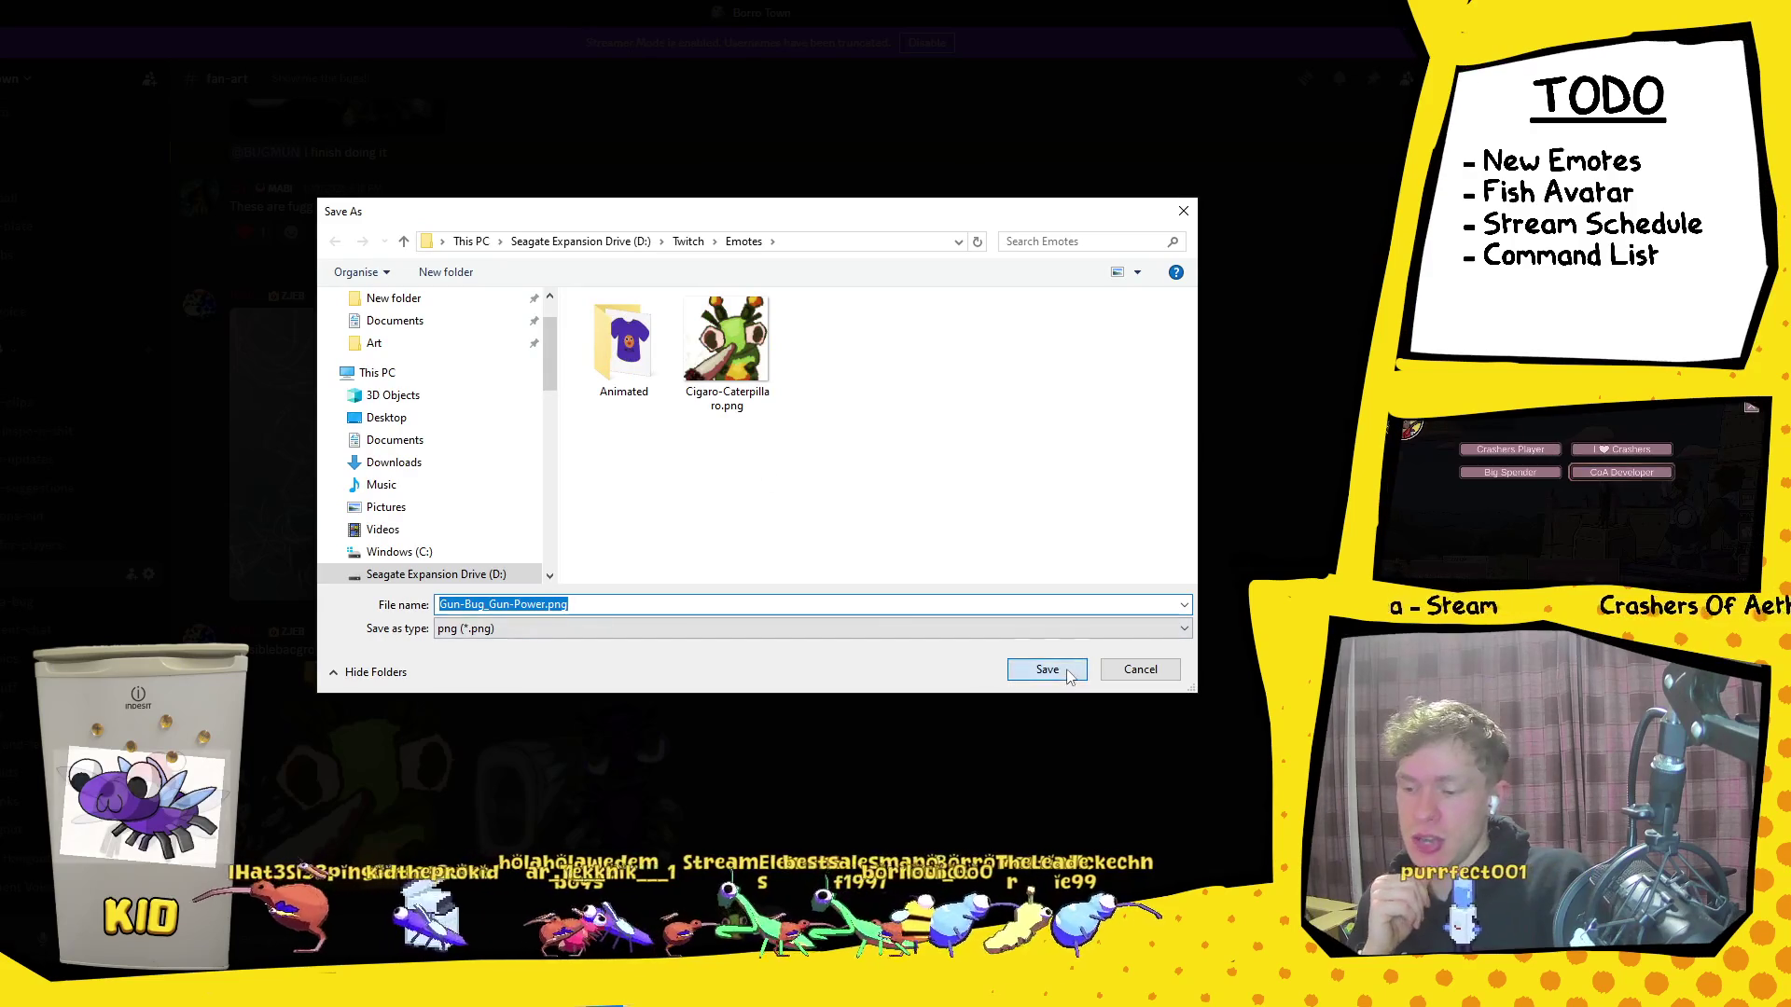
{"action": "left_click", "coordinate": [1046, 670]}
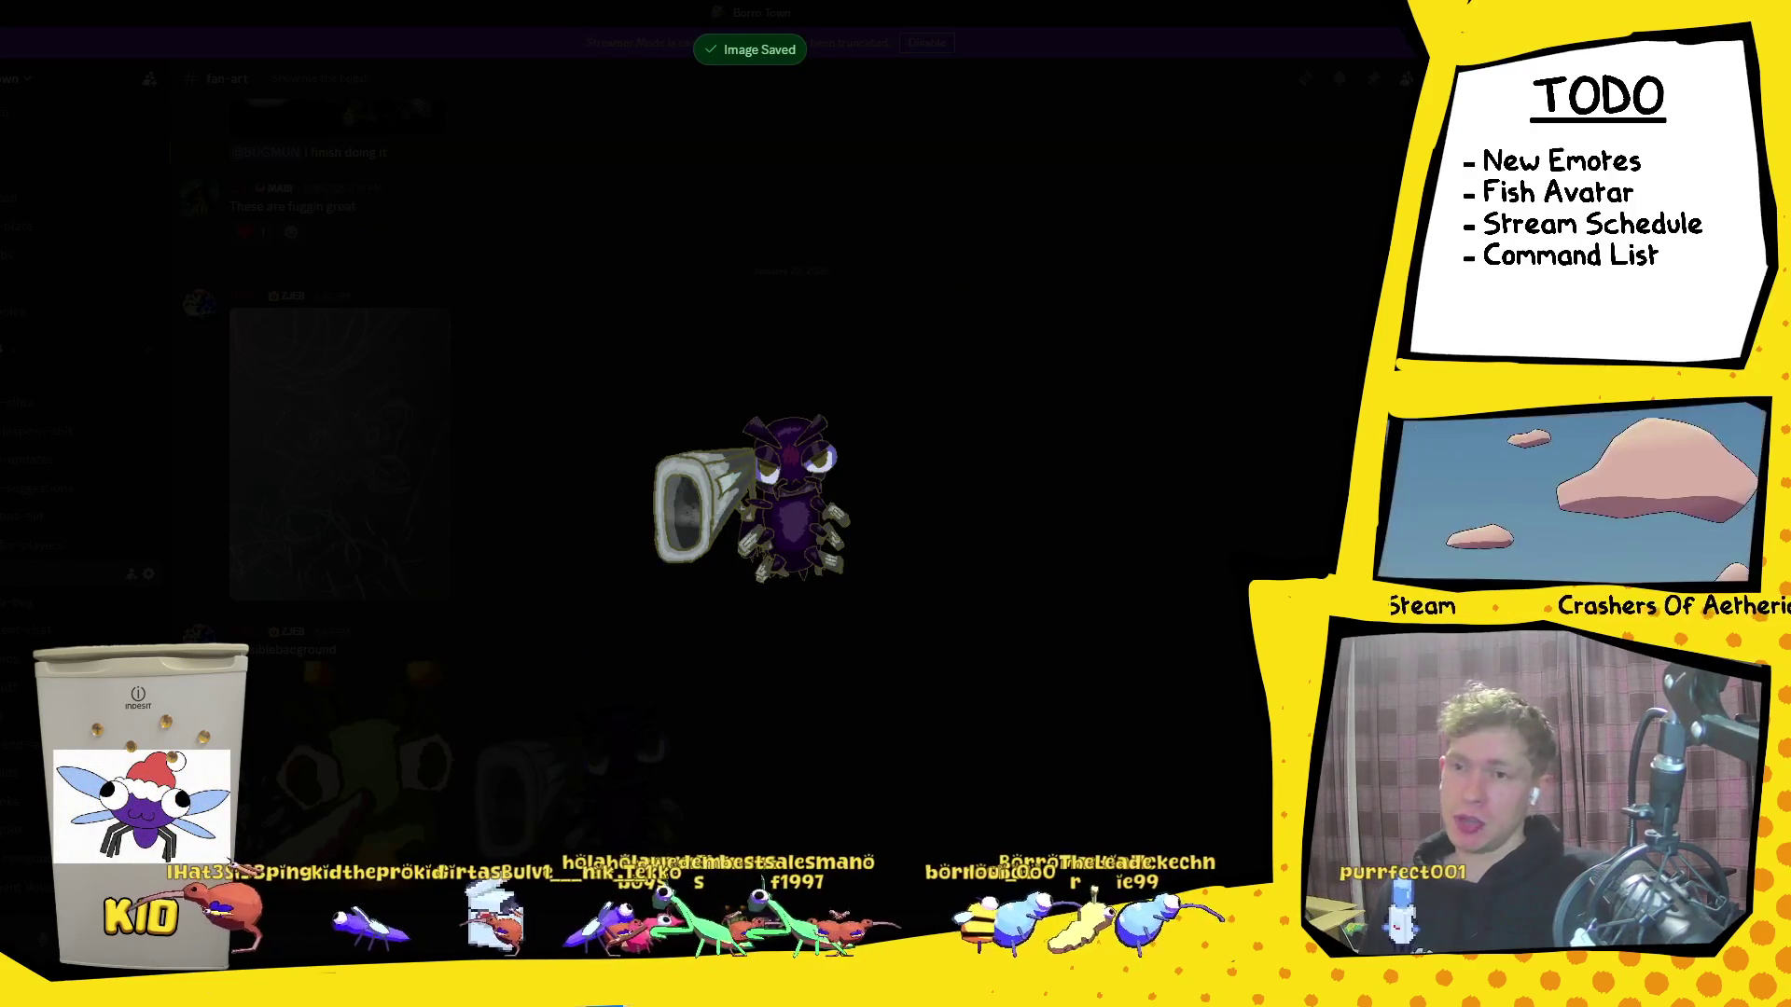
{"action": "left_click", "coordinate": [1007, 797]}
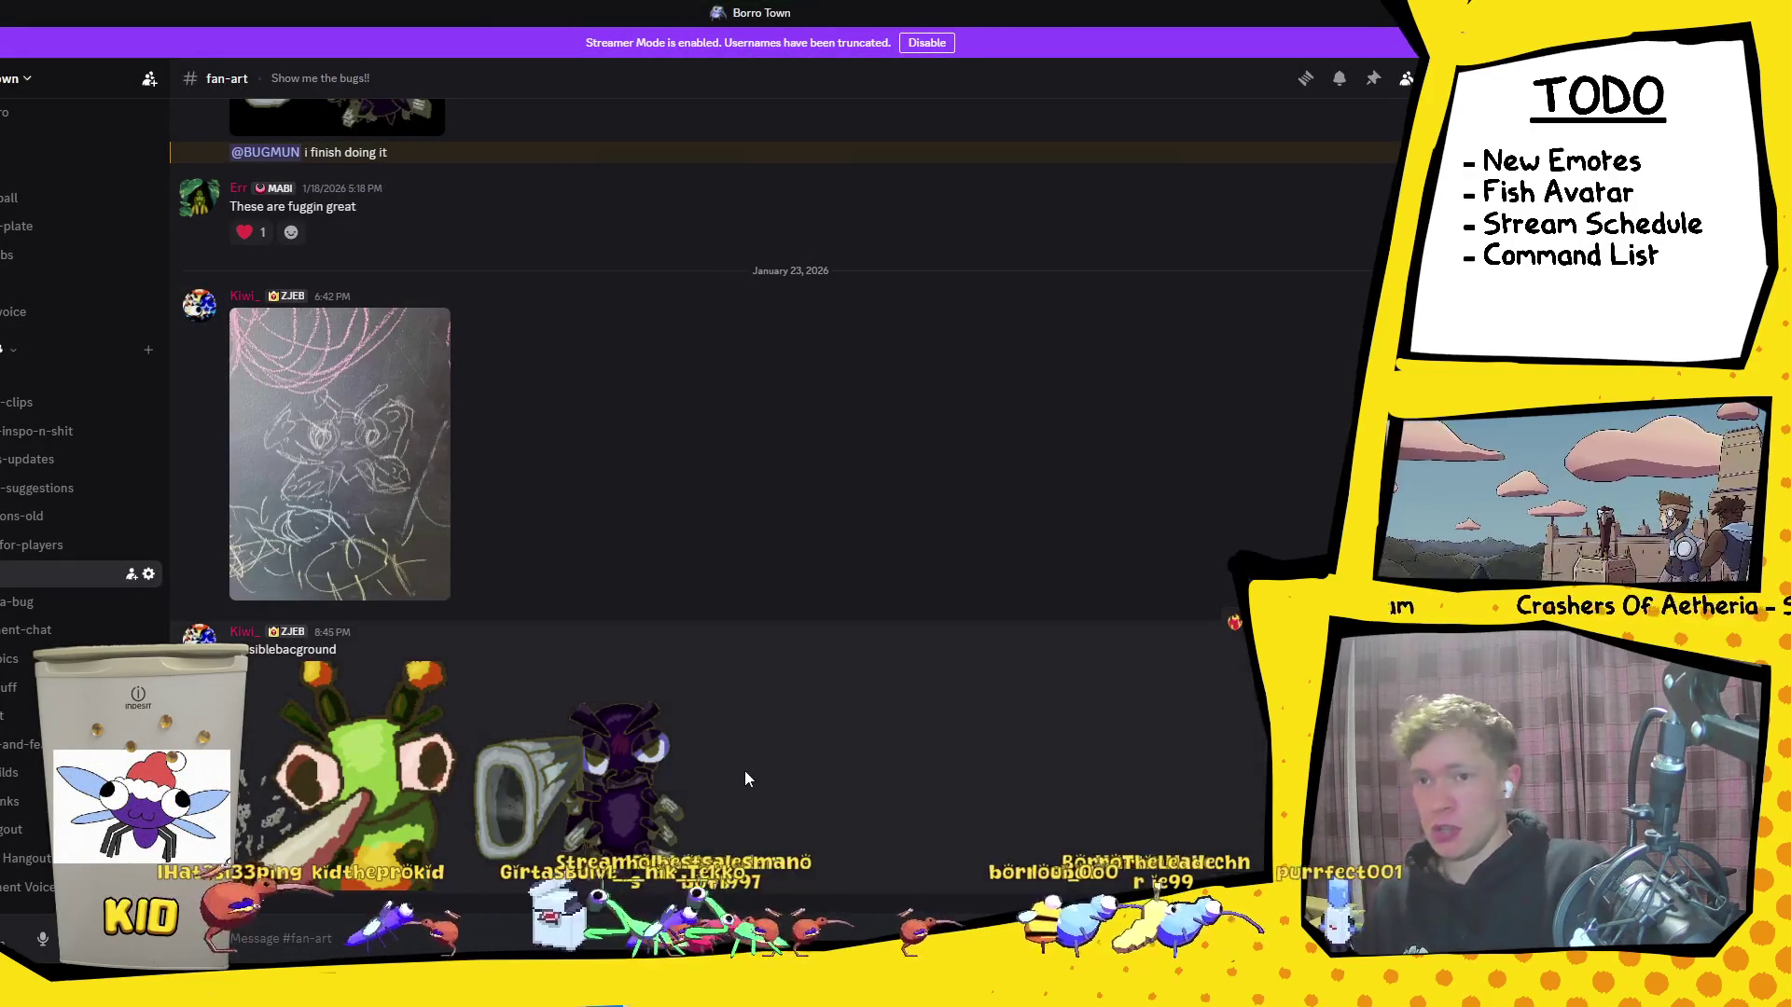
{"action": "key", "text": "alt+Tab"}
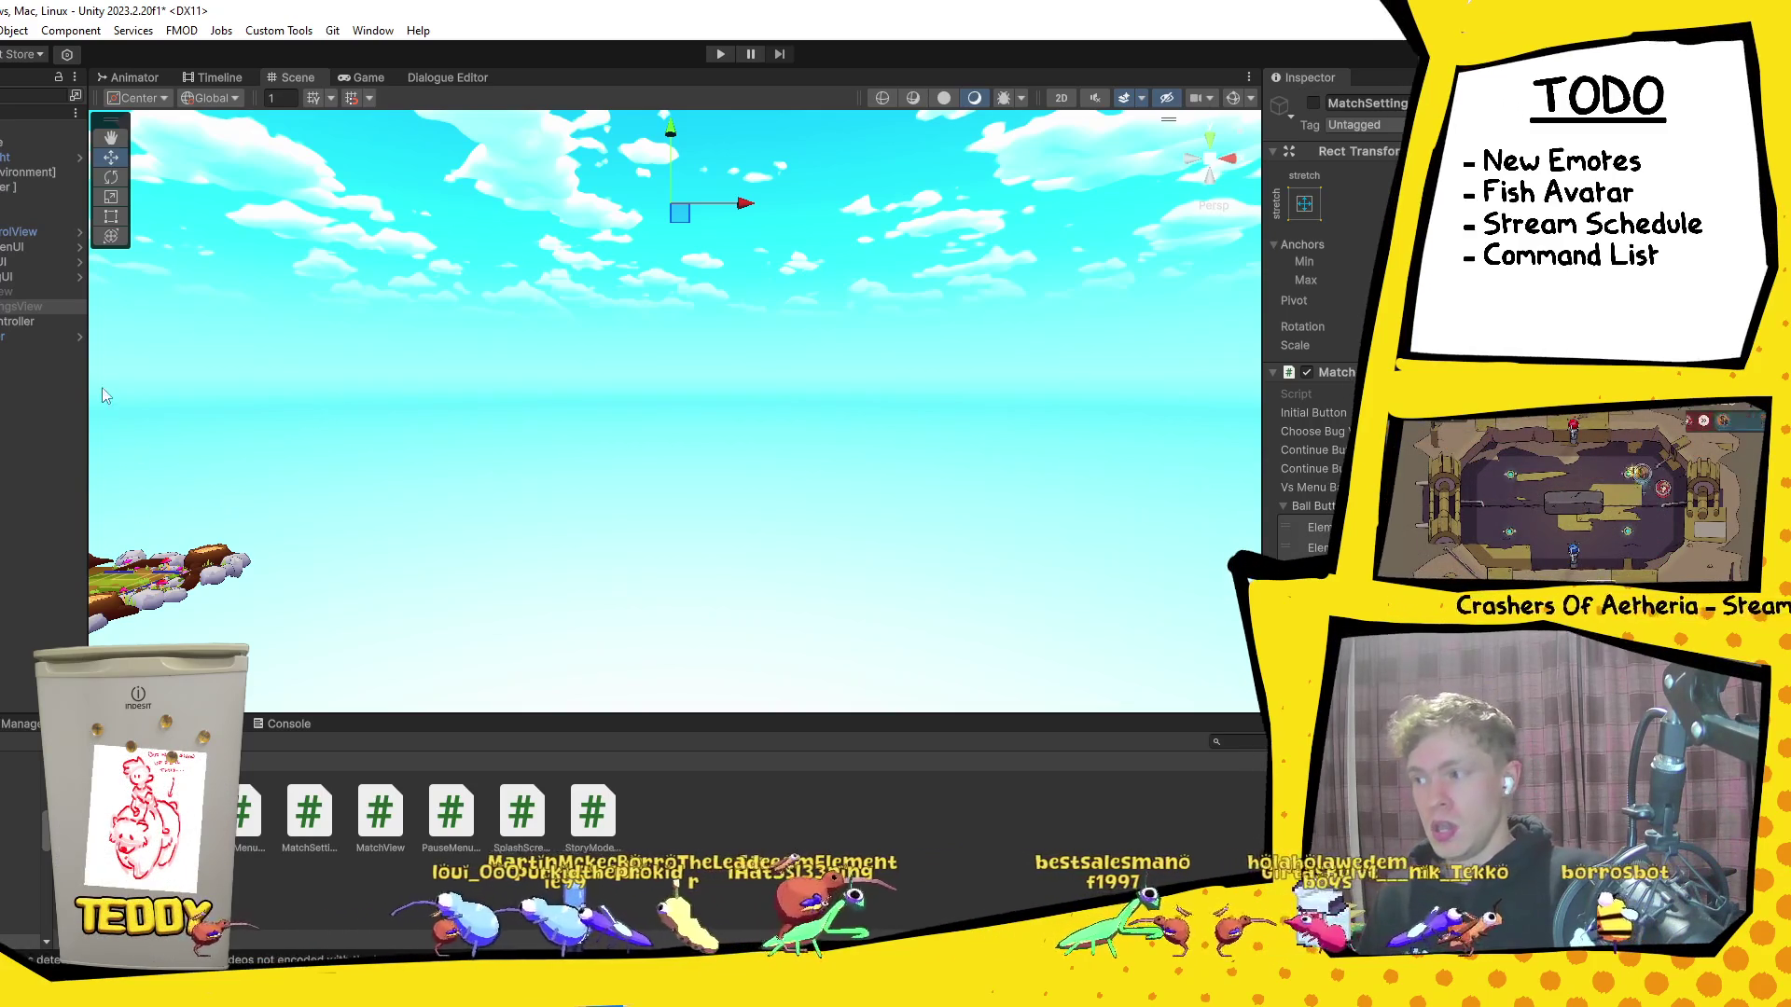
Step: Clear the Hierarchy selection so nothing is inspected, then switch to Visual Studio
{"action": "left_click", "coordinate": [39, 451]}
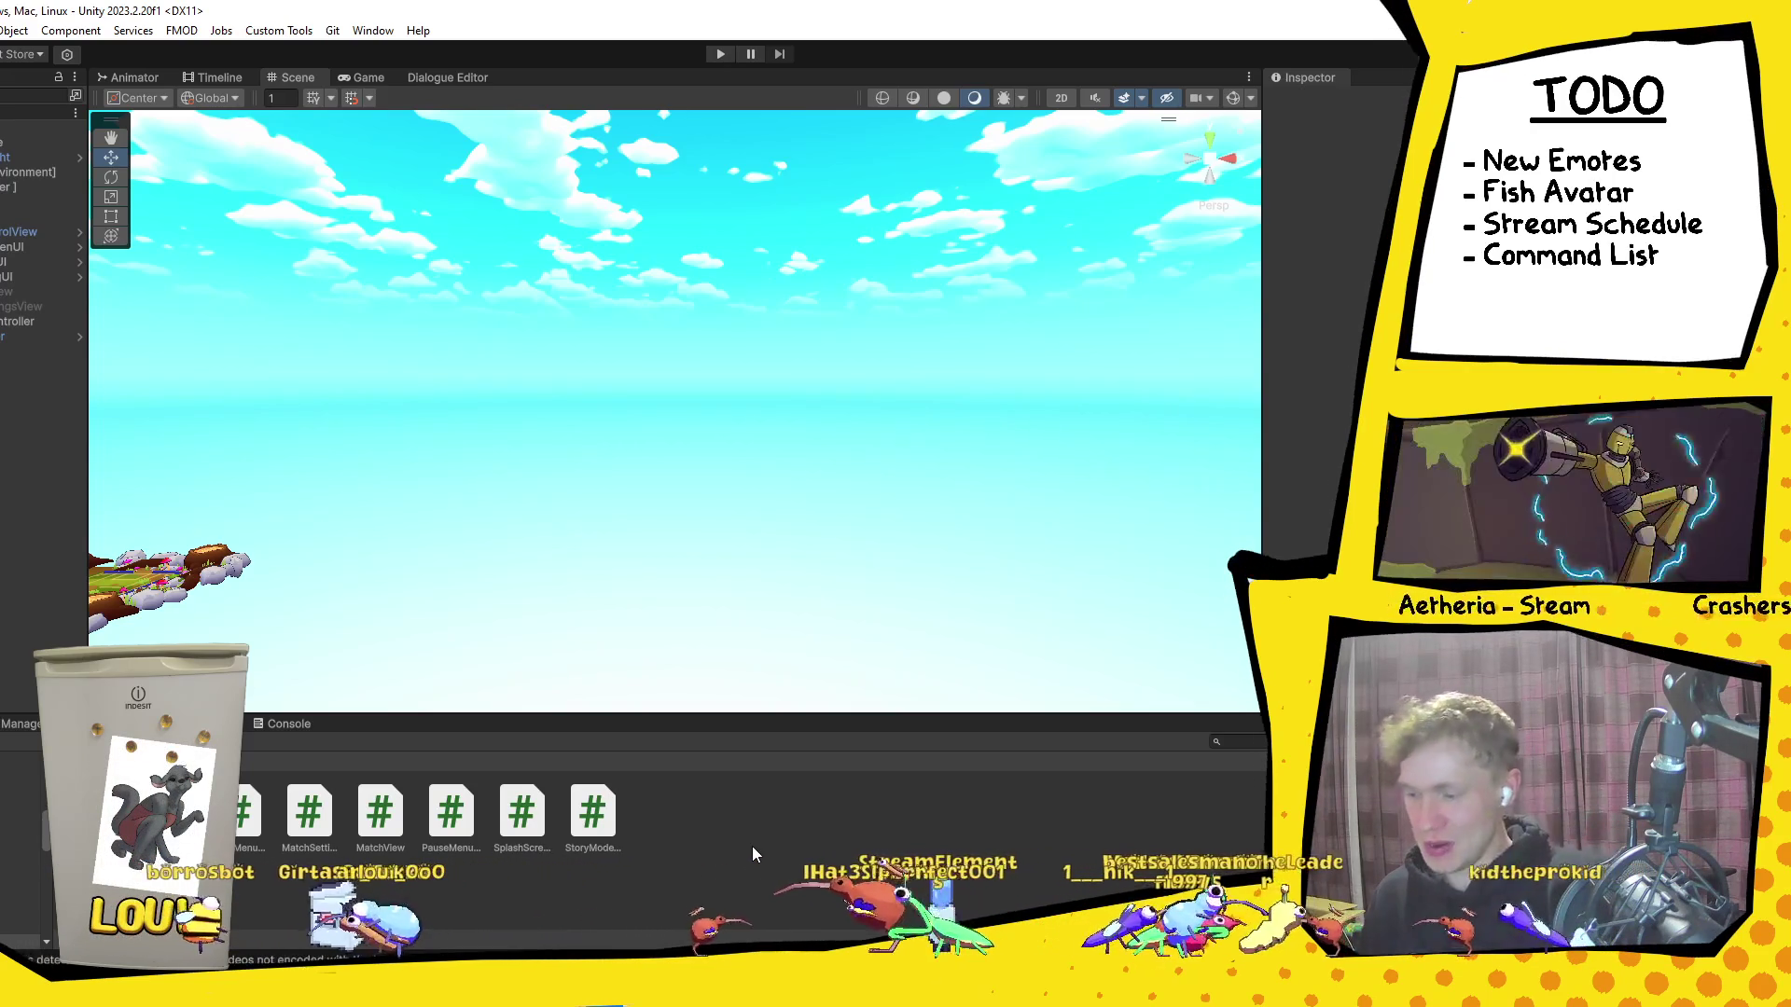
{"action": "key", "text": "alt+Tab"}
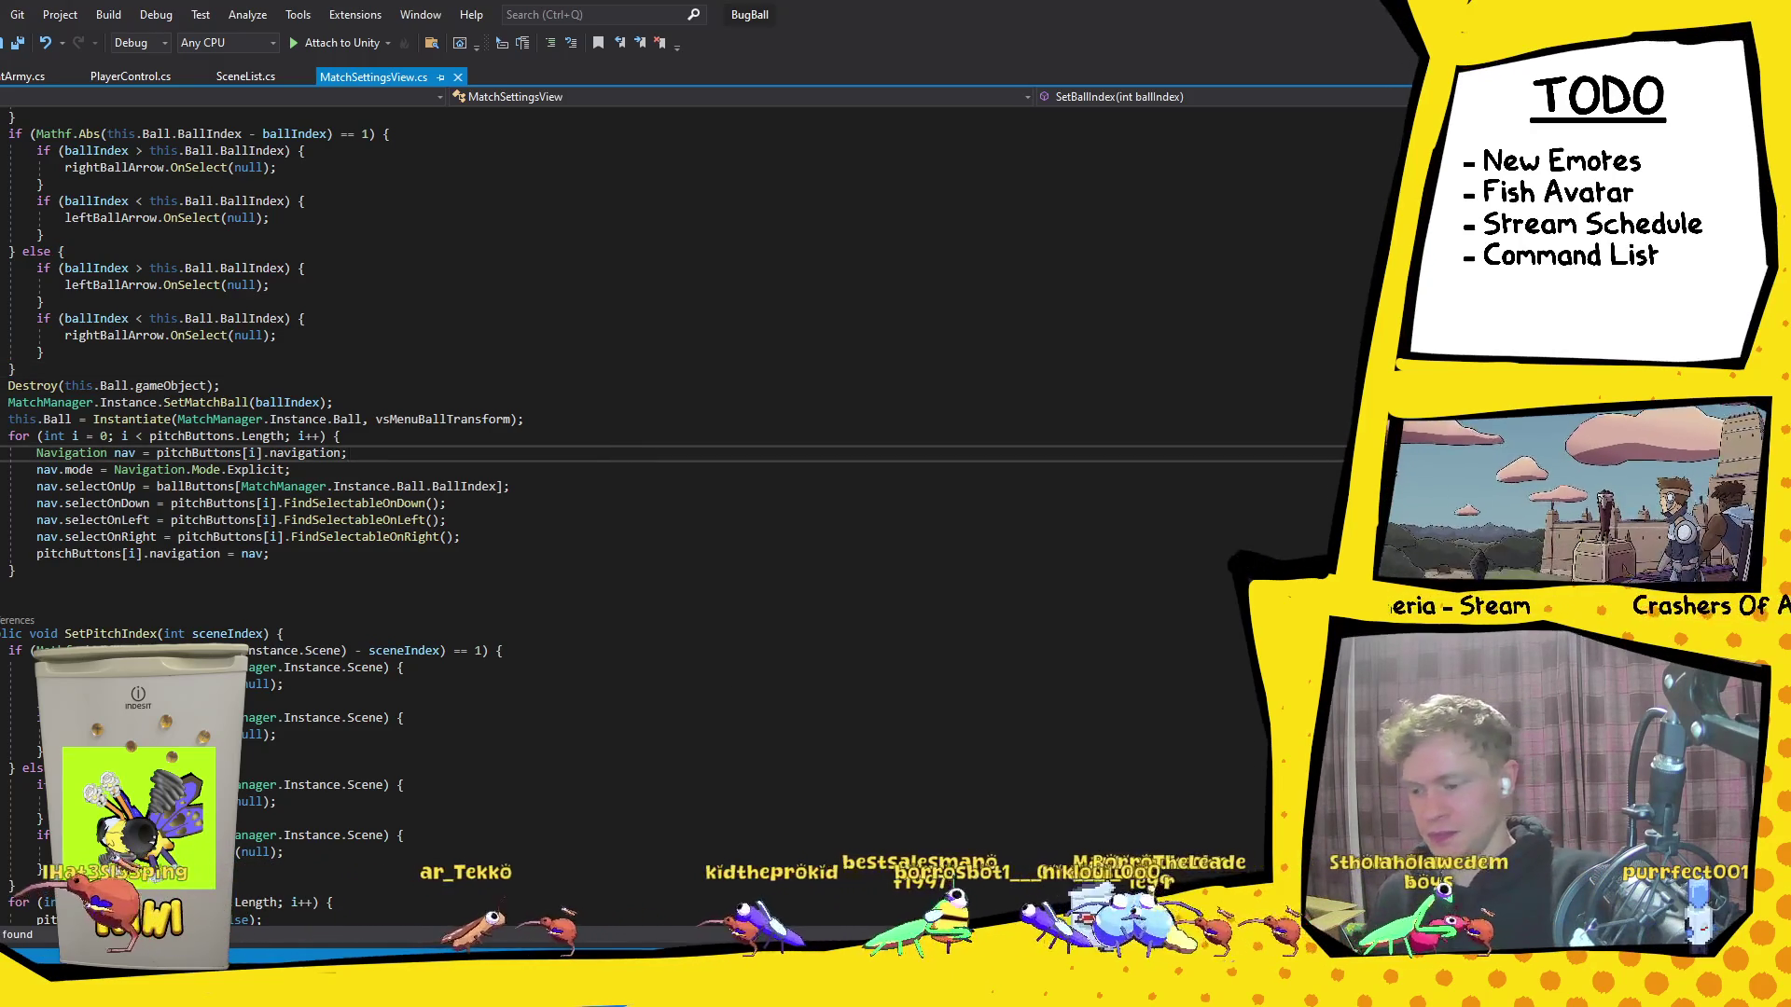
Step: Go back from MatchSettingsView.cs in Visual Studio to the Unity editor
{"action": "key", "text": "alt+Tab"}
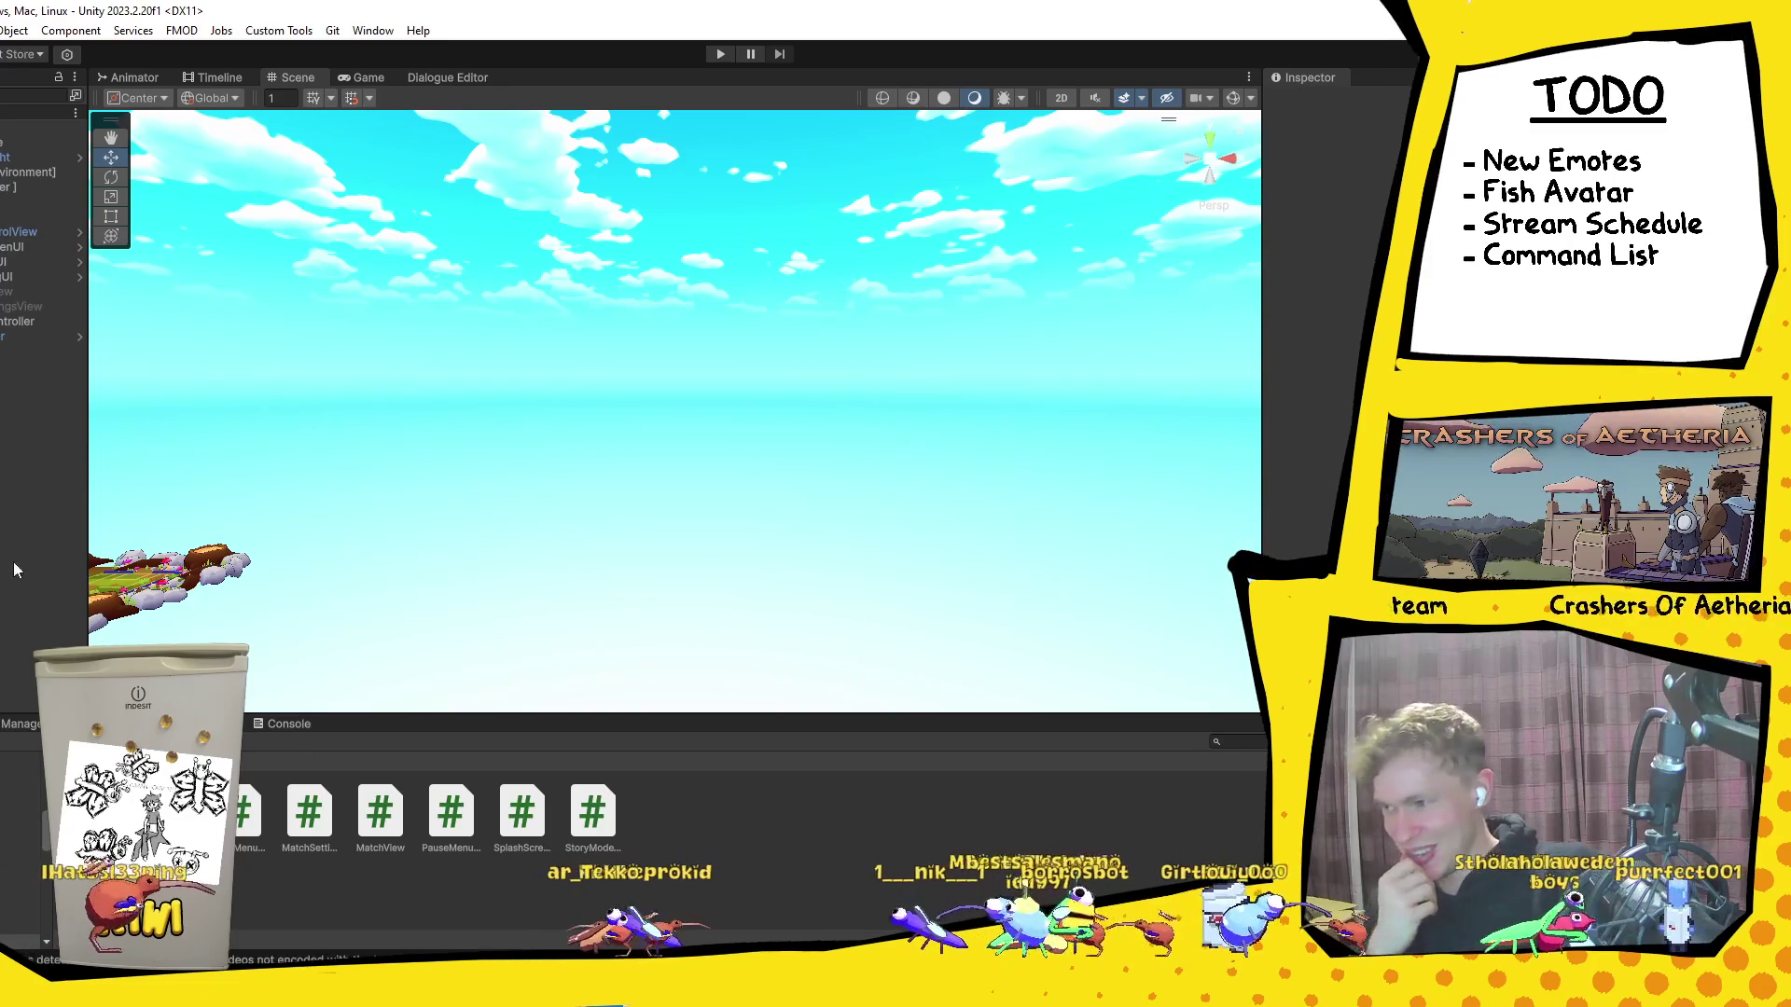
Step: Fold up the expanded object in the Unity Hierarchy to hide its children
{"action": "left_click", "coordinate": [2, 217]}
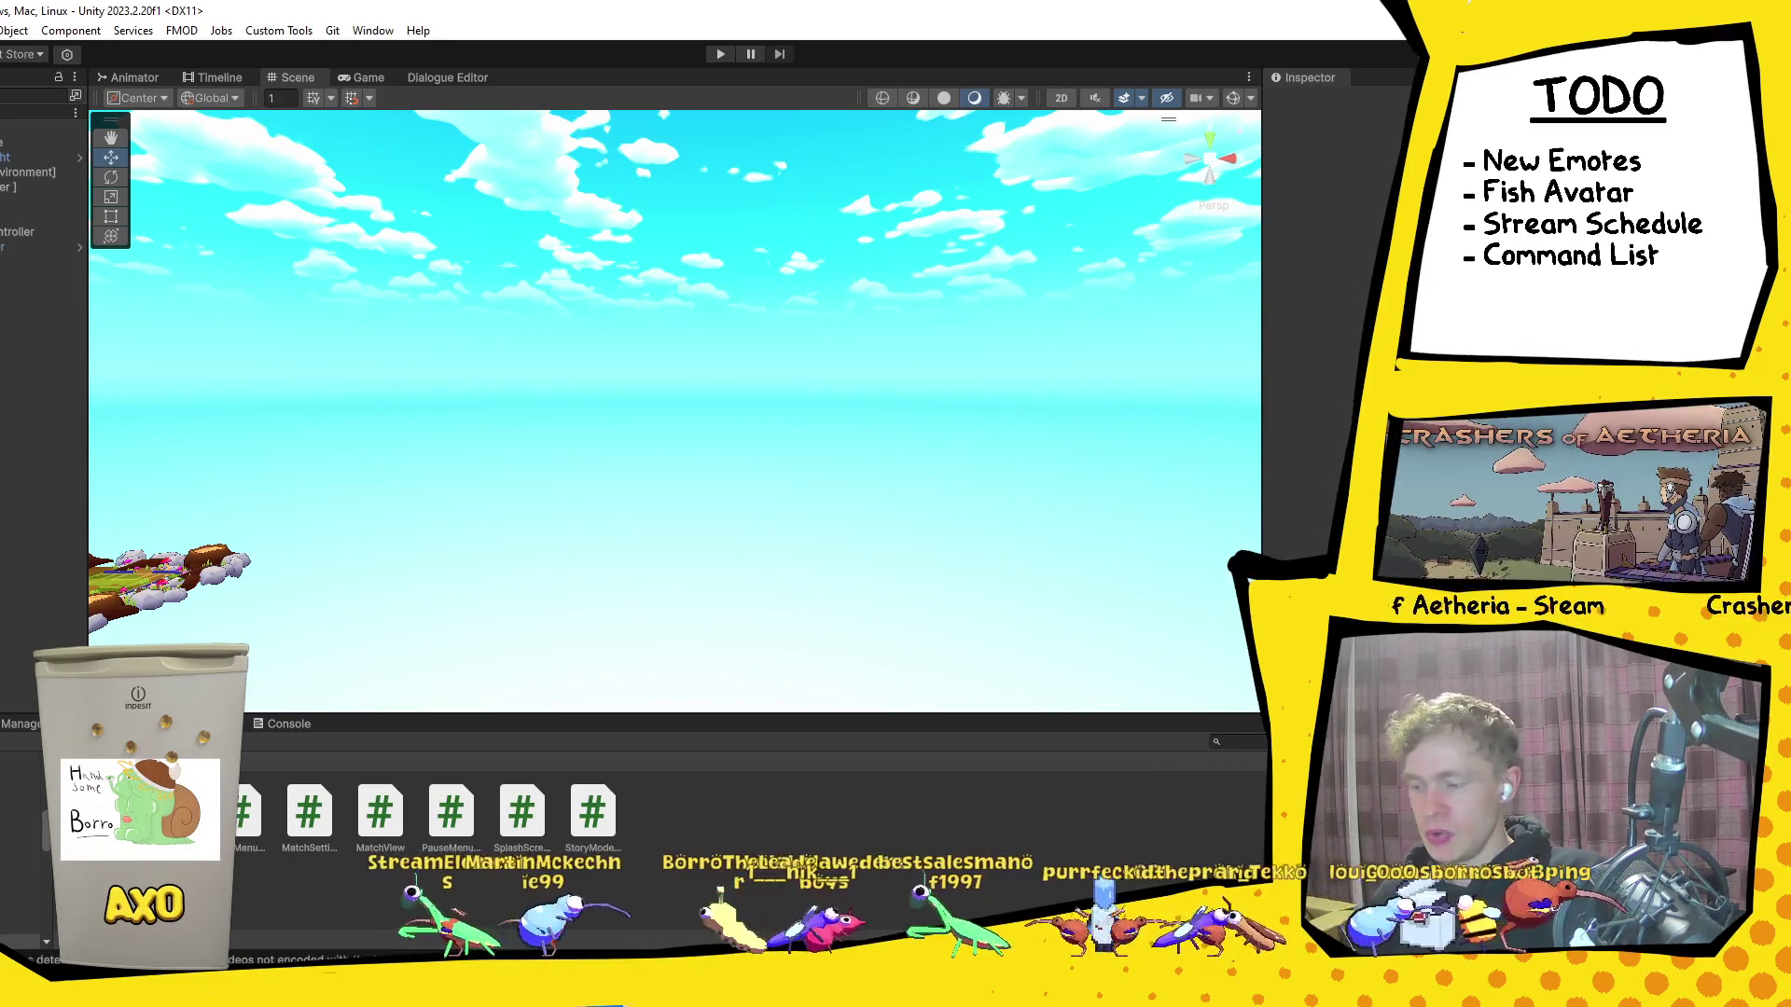
Step: Upload Cigaro-Caterpillaro.png as the CigaroCaterpillaro custom emoji in Borro Town's Emoji settings
{"action": "key", "text": "alt+Tab"}
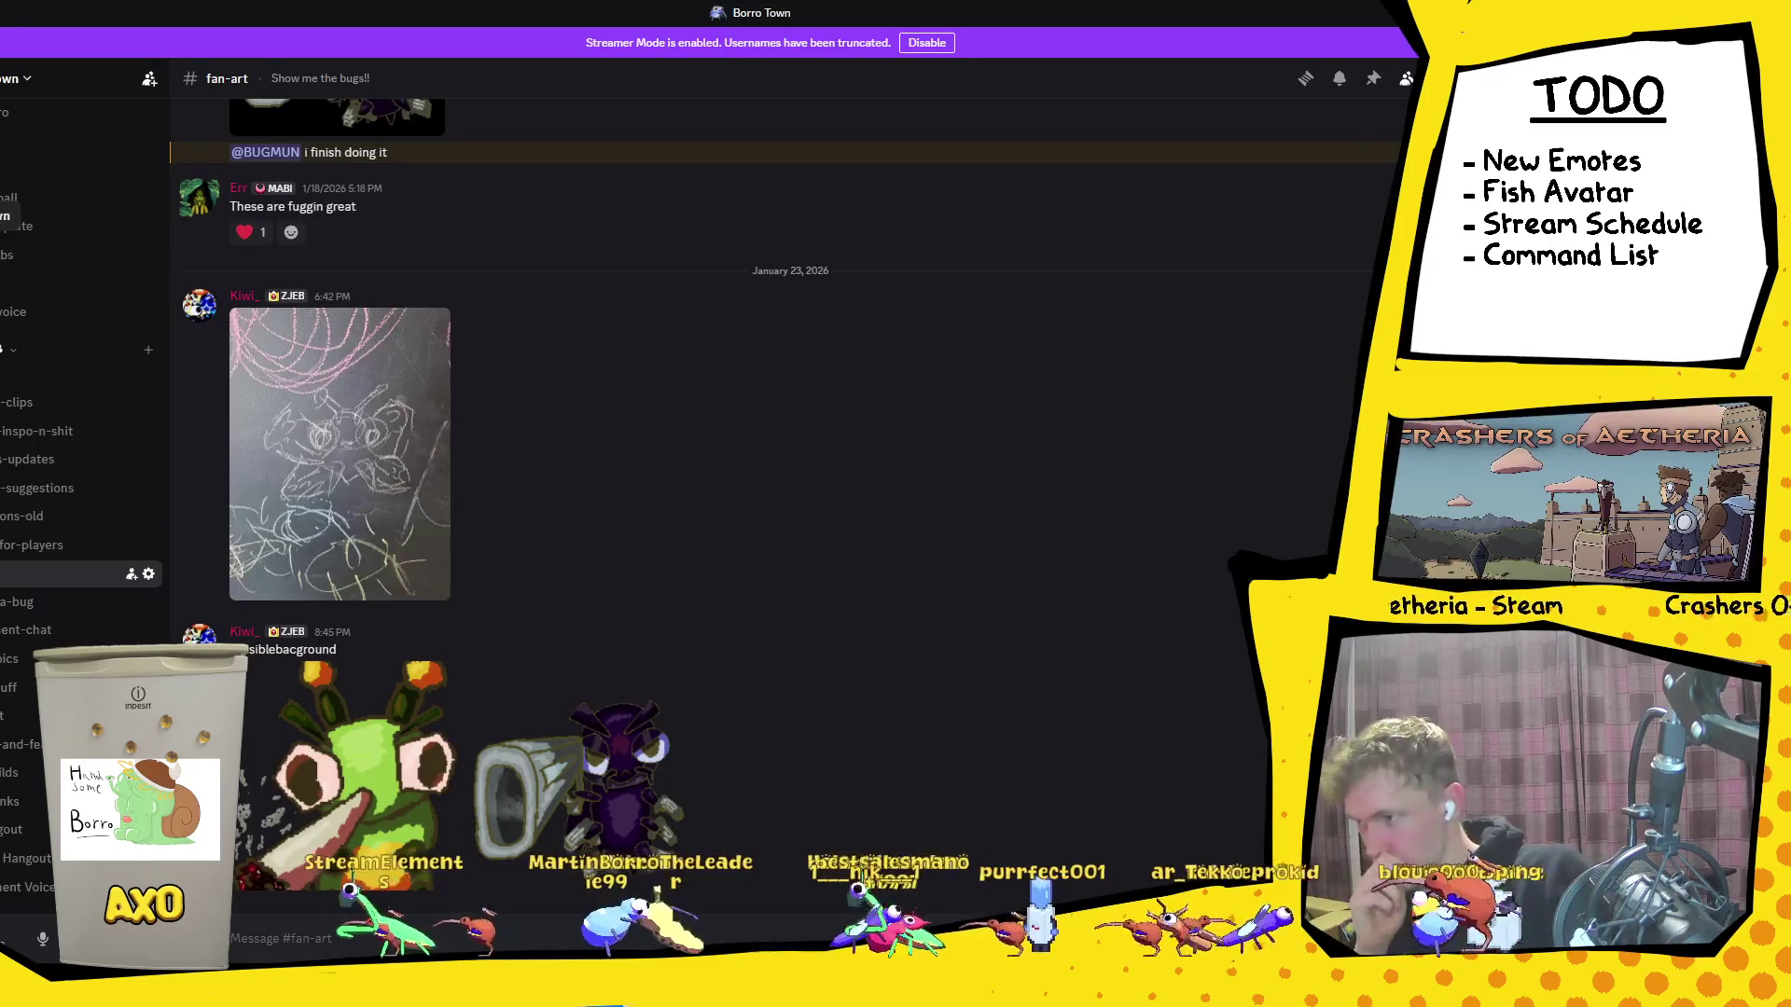
{"action": "right_click", "coordinate": [9, 210]}
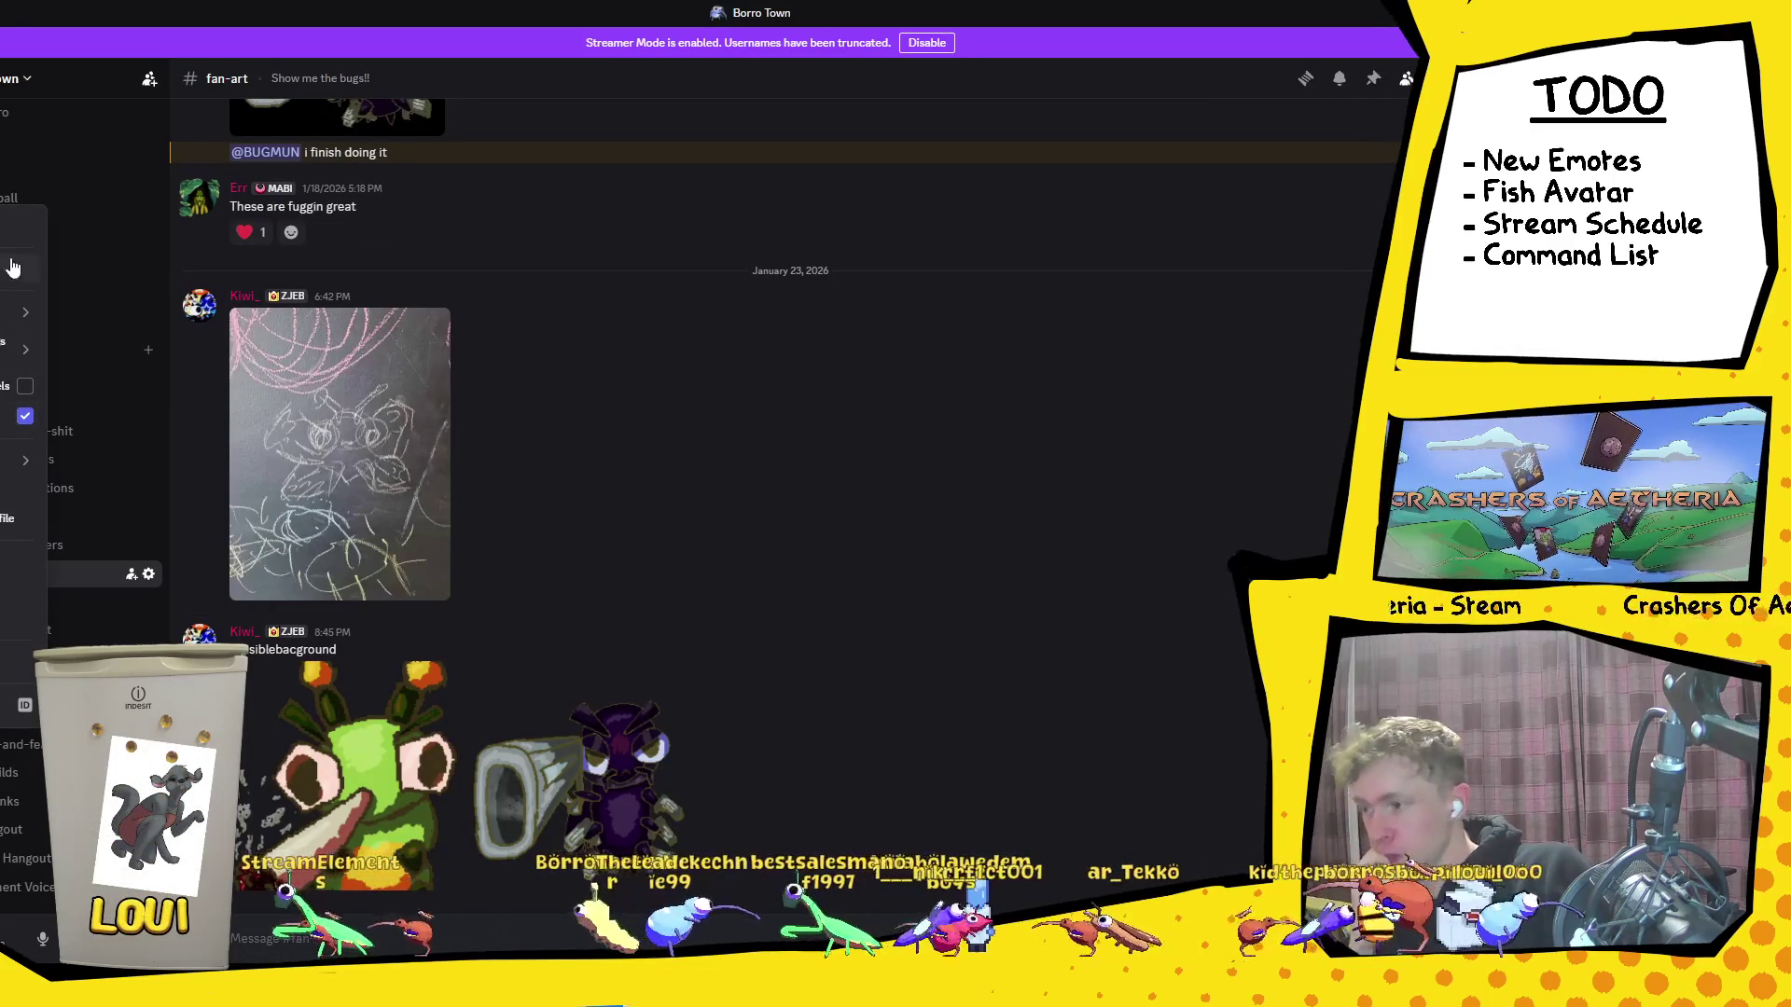
{"action": "mouse_move", "coordinate": [23, 562]}
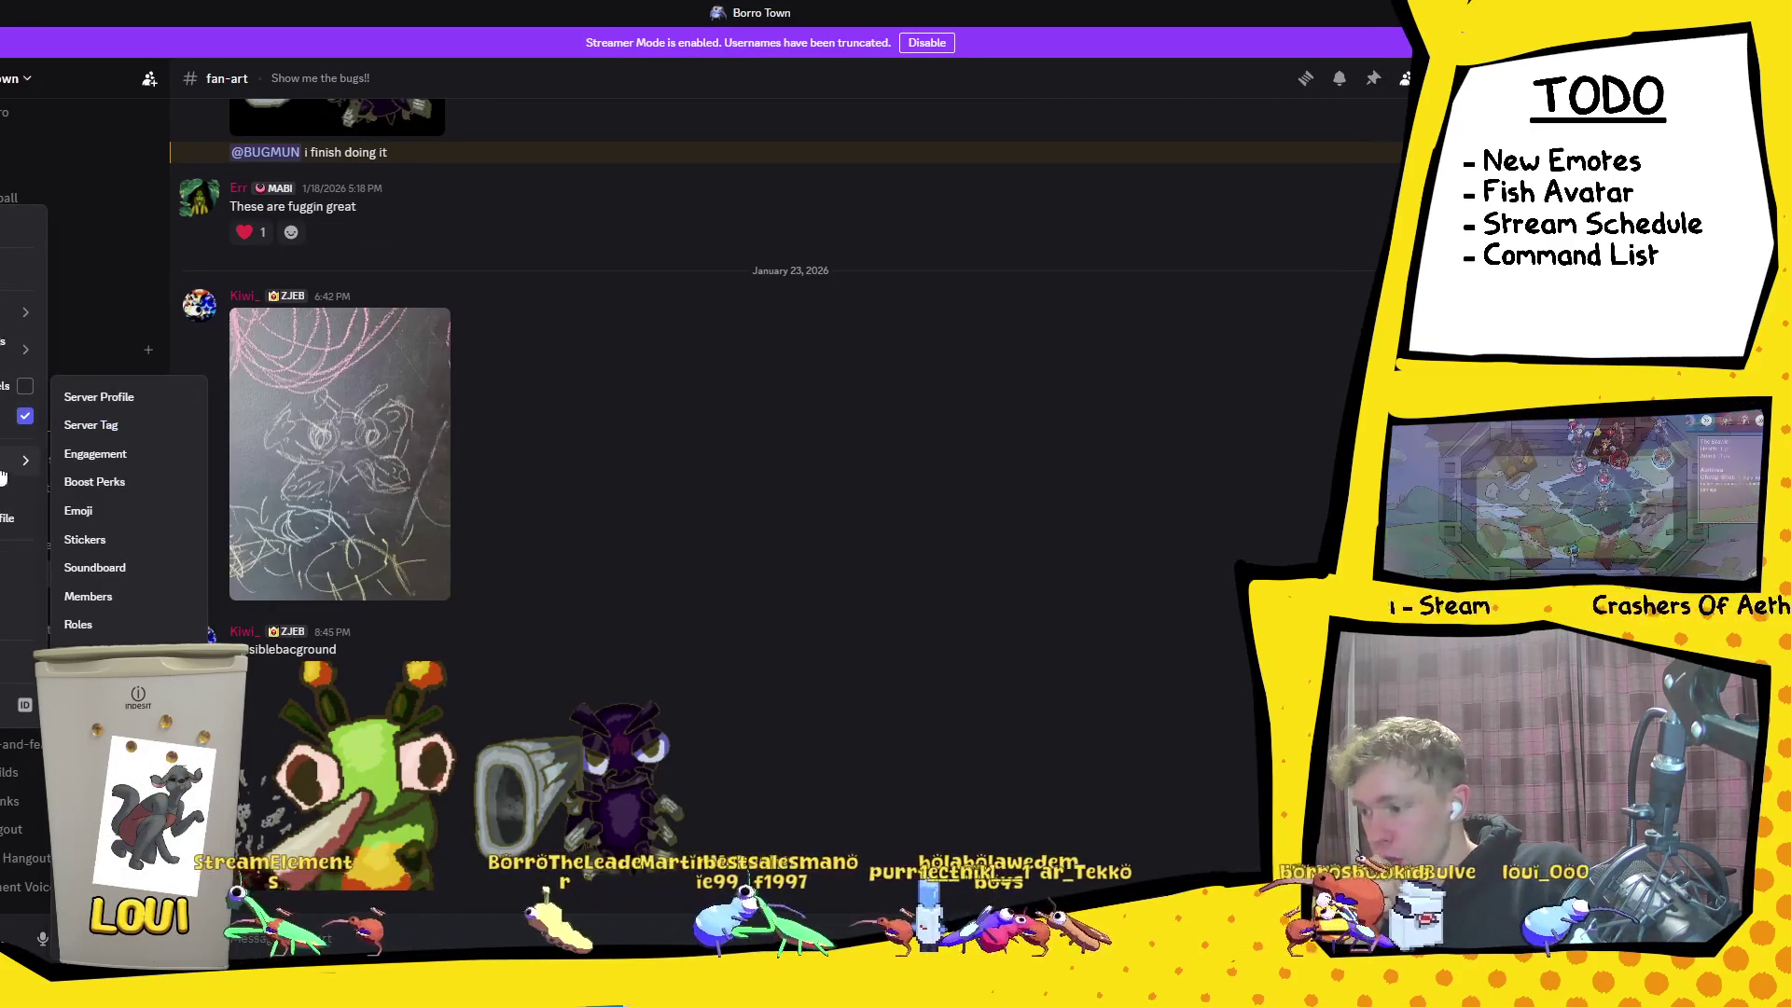
{"action": "left_click", "coordinate": [124, 522]}
{"action": "left_click", "coordinate": [610, 168]}
{"action": "left_click", "coordinate": [175, 149]}
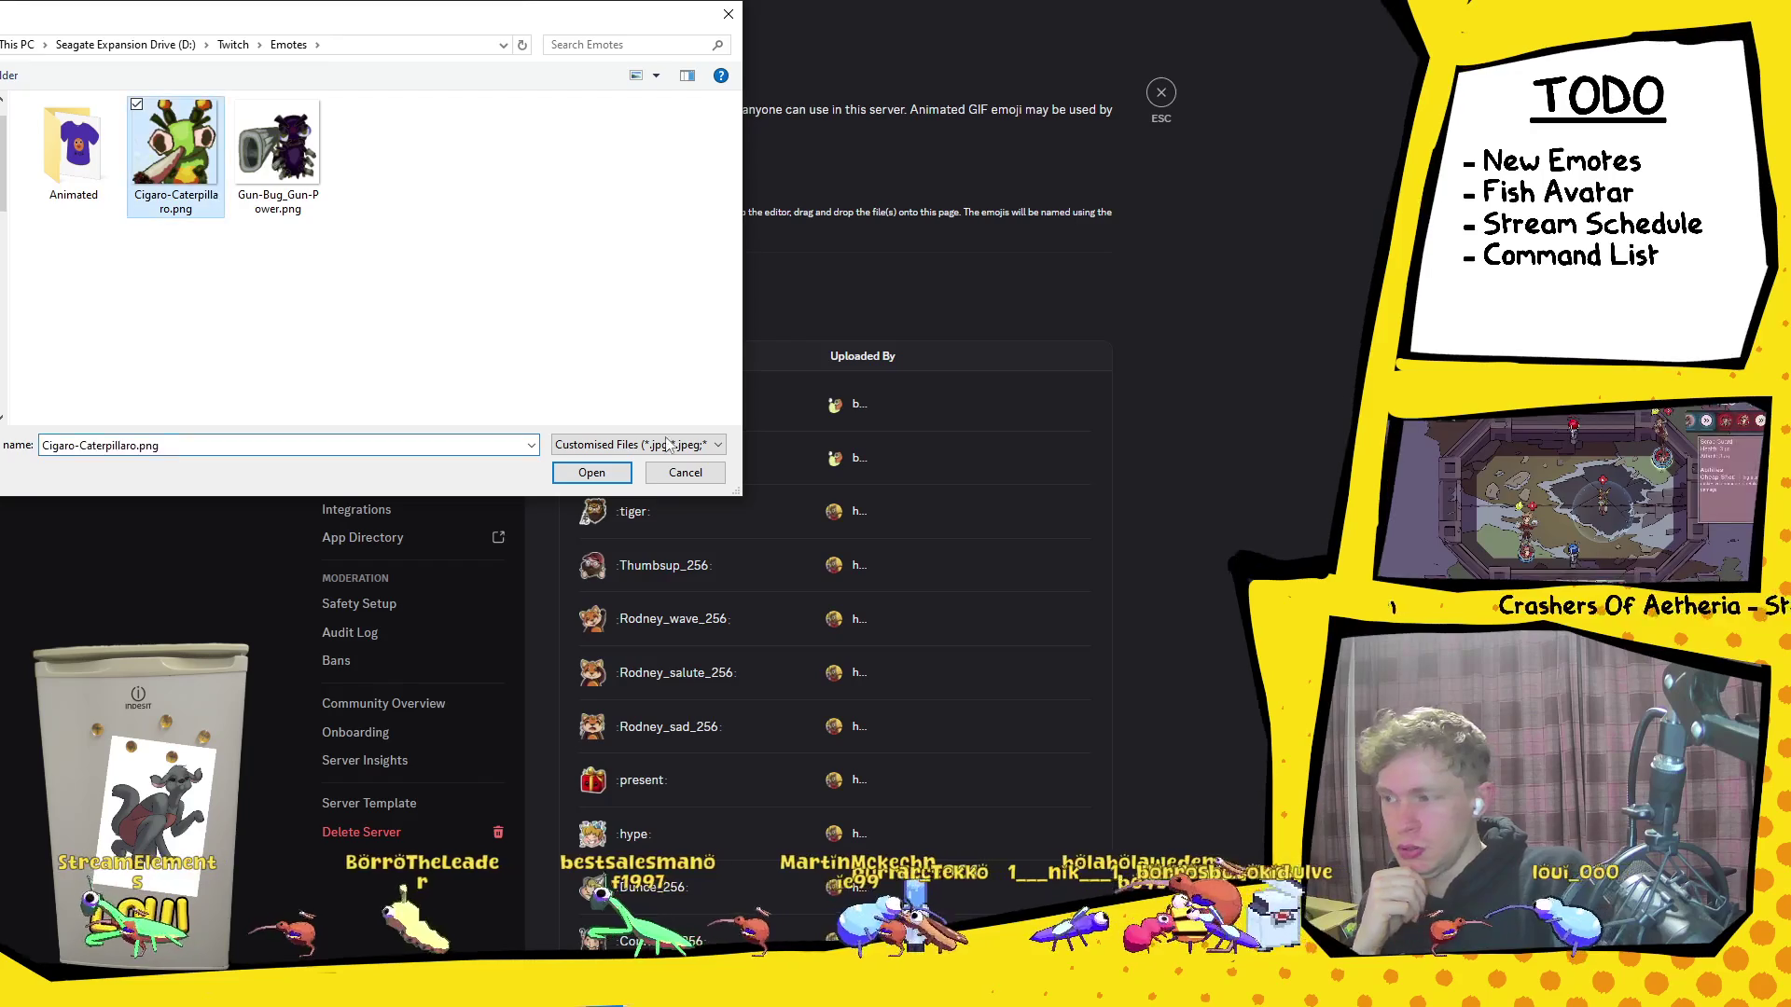
{"action": "left_click", "coordinate": [592, 472]}
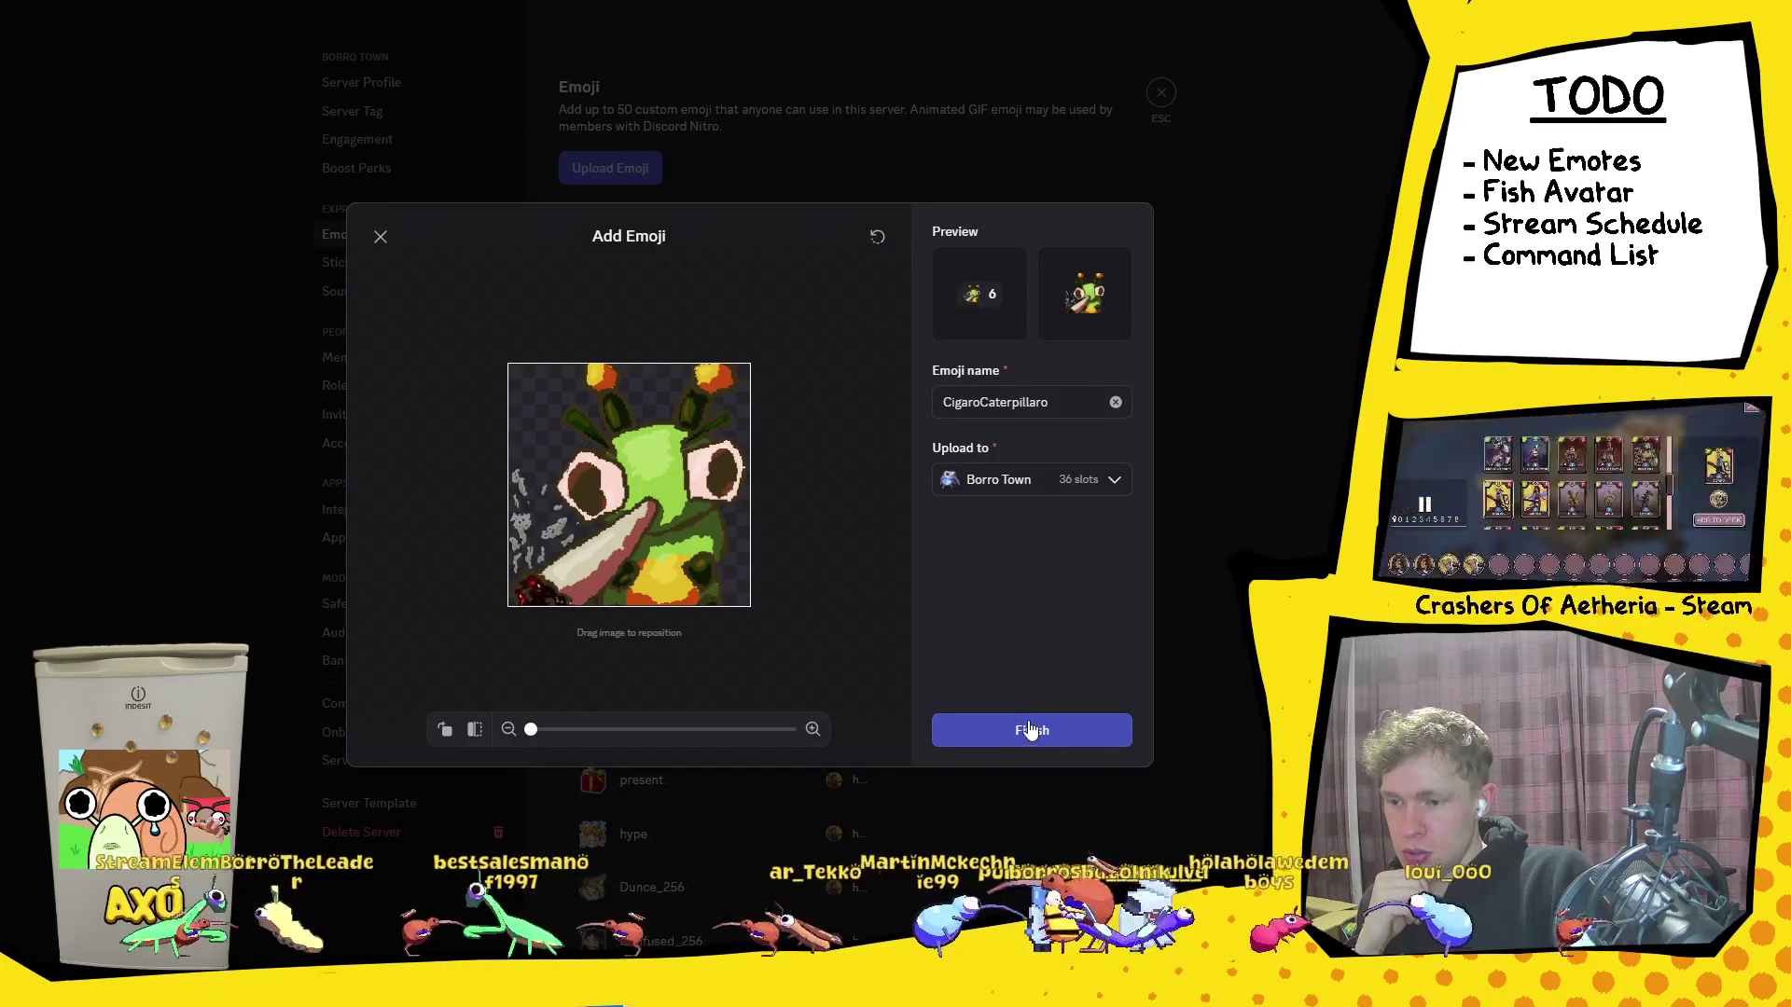
{"action": "left_click", "coordinate": [1021, 732]}
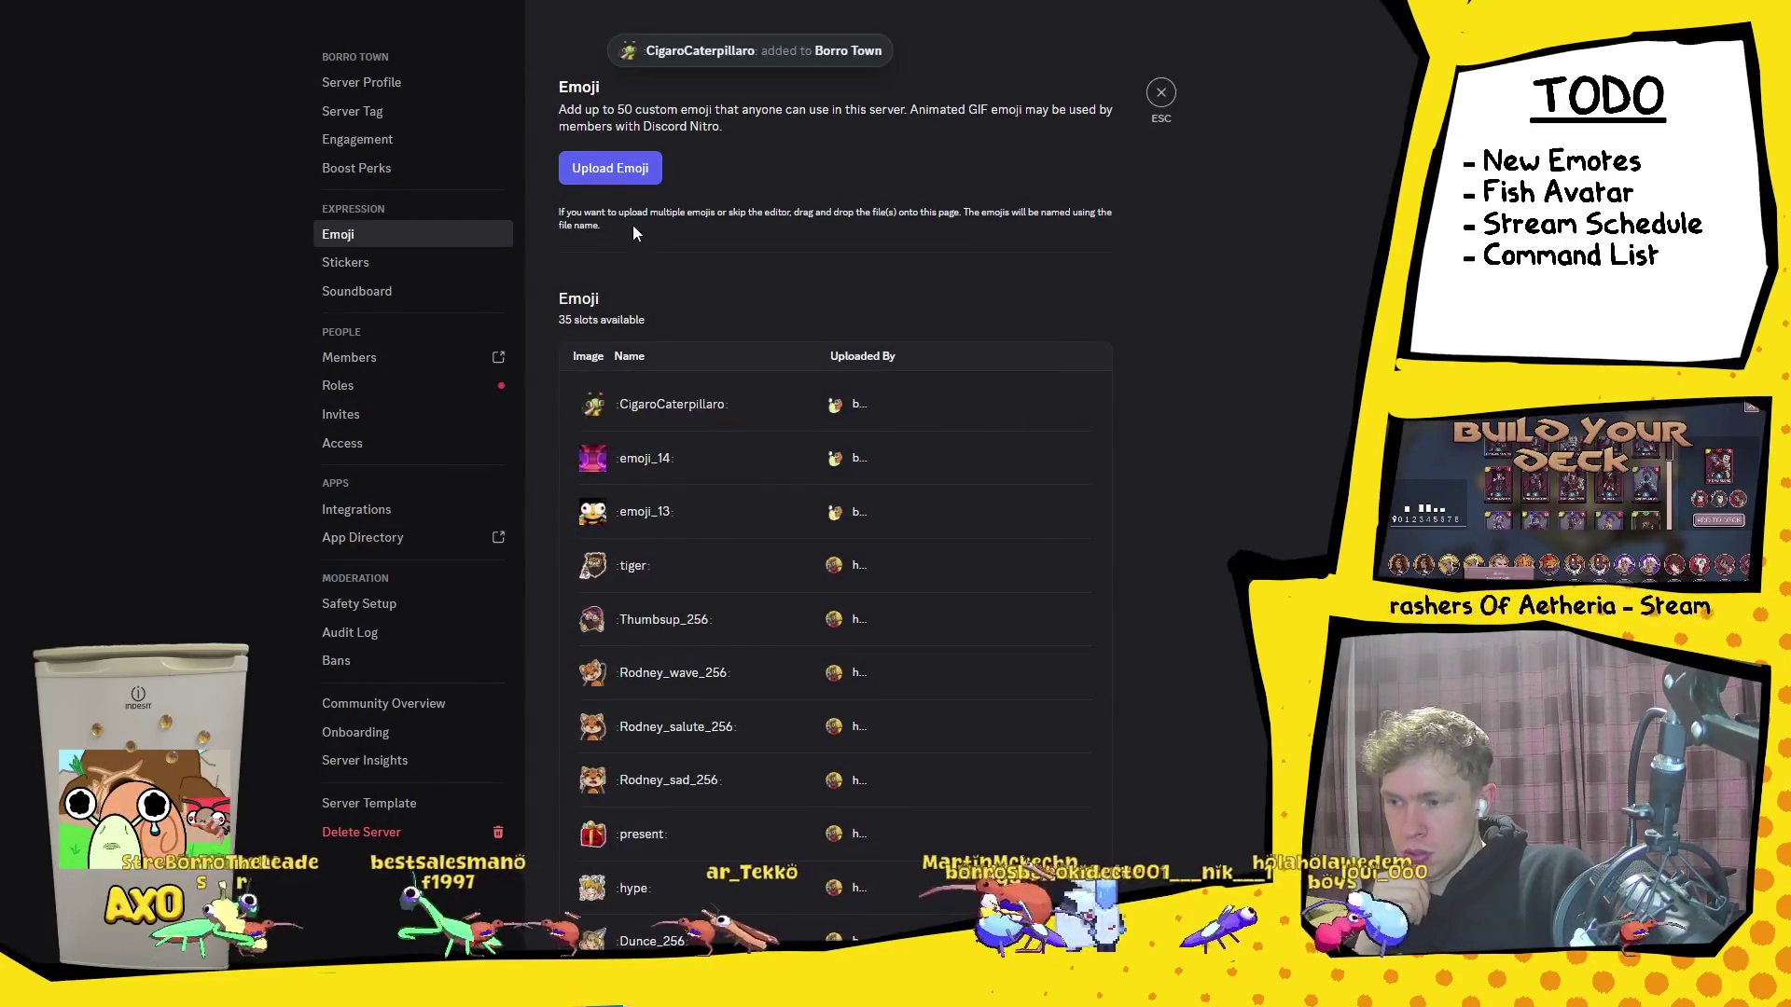
Step: Add Gun-Bug_Gun-Power.png as the GunBug_GunPower emoji, then leave settings for the recent DM
{"action": "left_click", "coordinate": [617, 156]}
{"action": "left_click", "coordinate": [278, 154]}
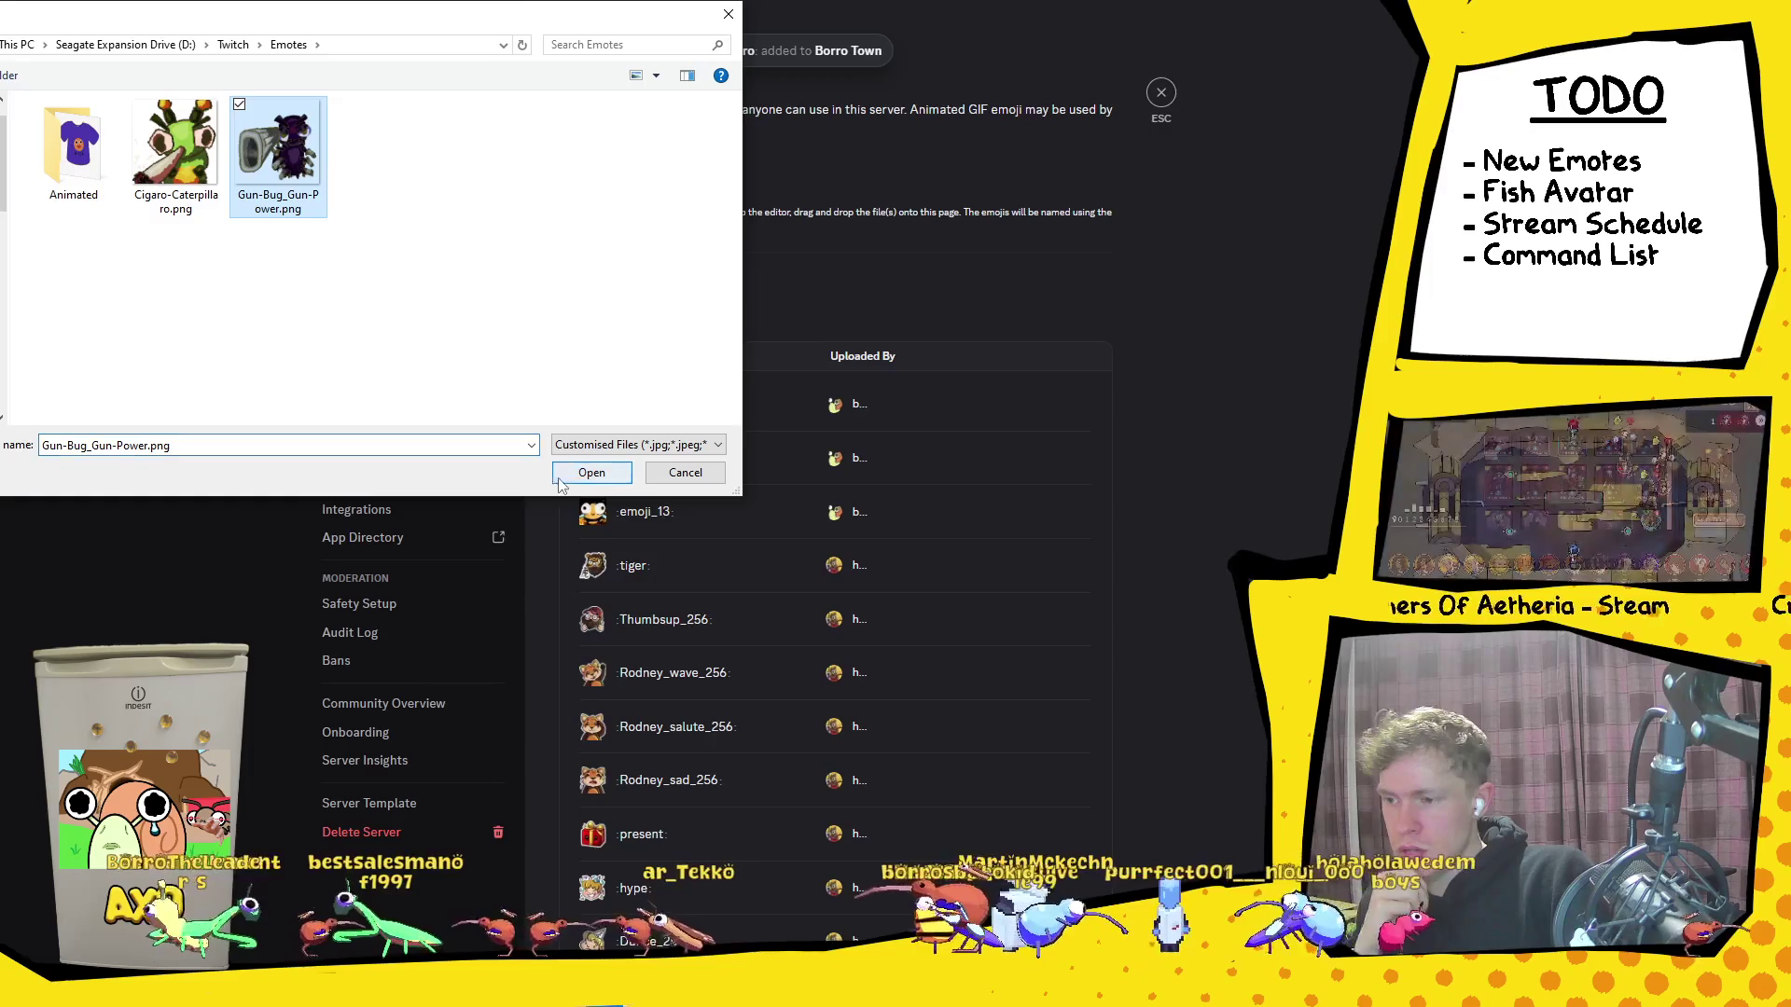
{"action": "left_click", "coordinate": [588, 471]}
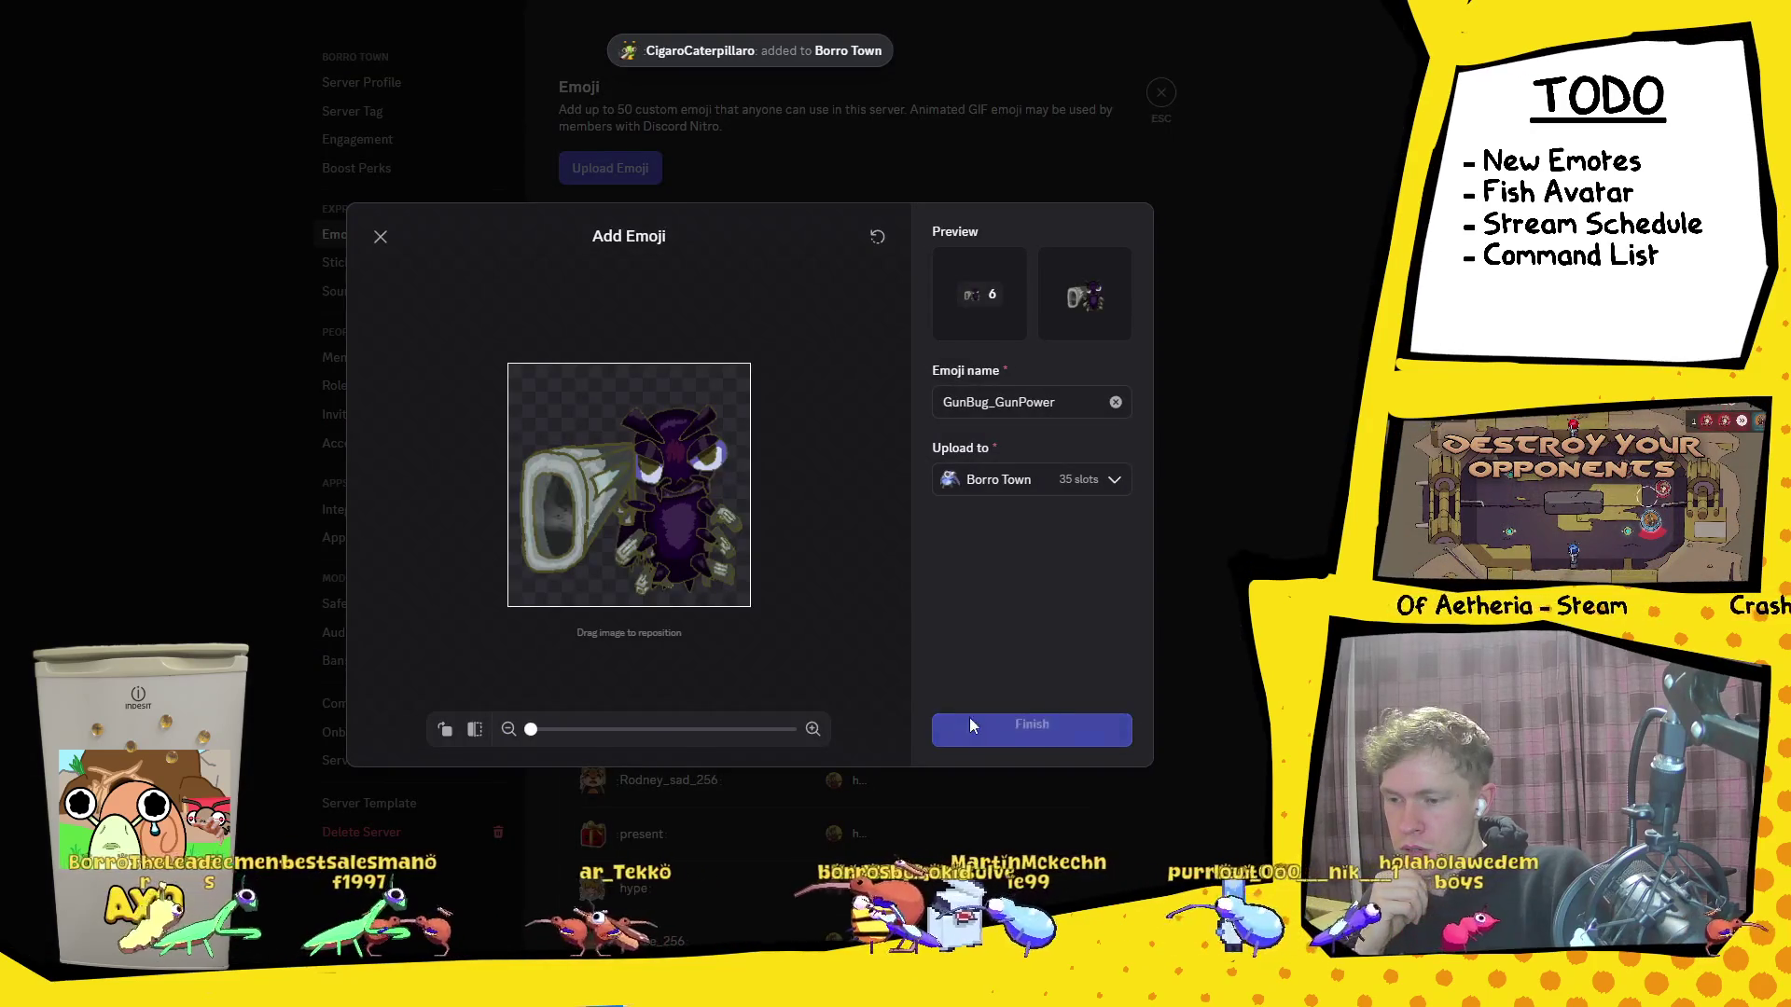
{"action": "left_click", "coordinate": [970, 720]}
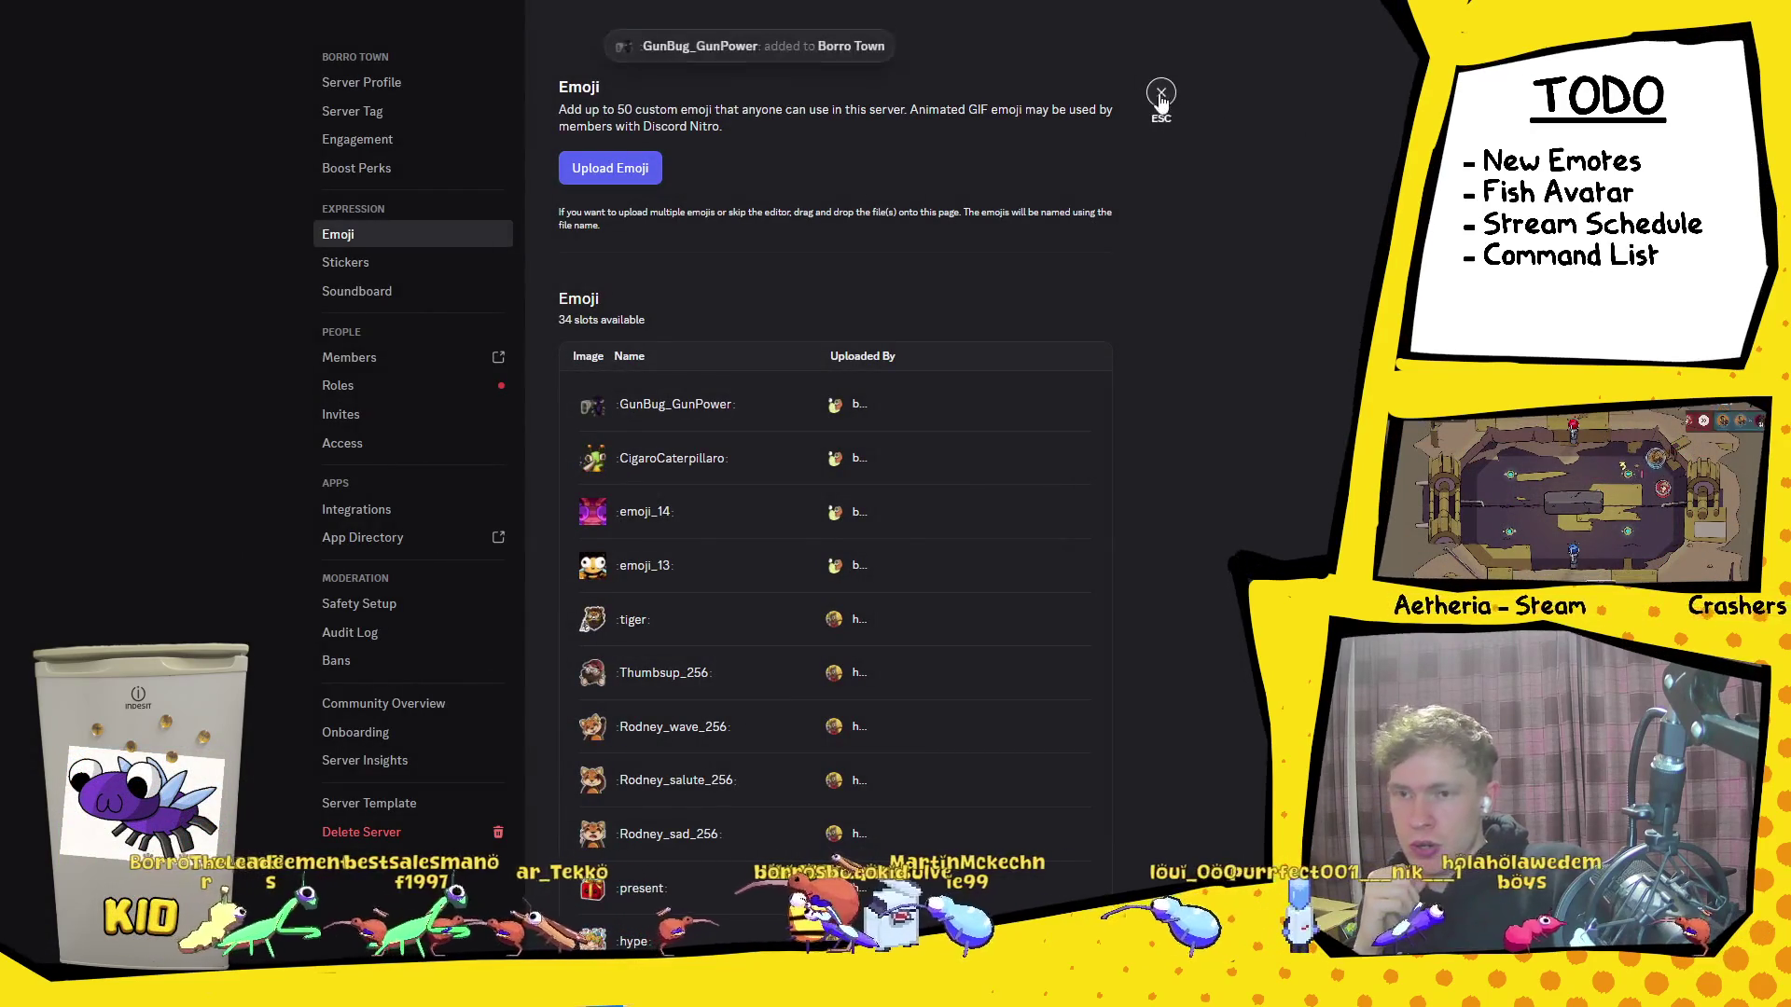
{"action": "left_click", "coordinate": [1162, 92]}
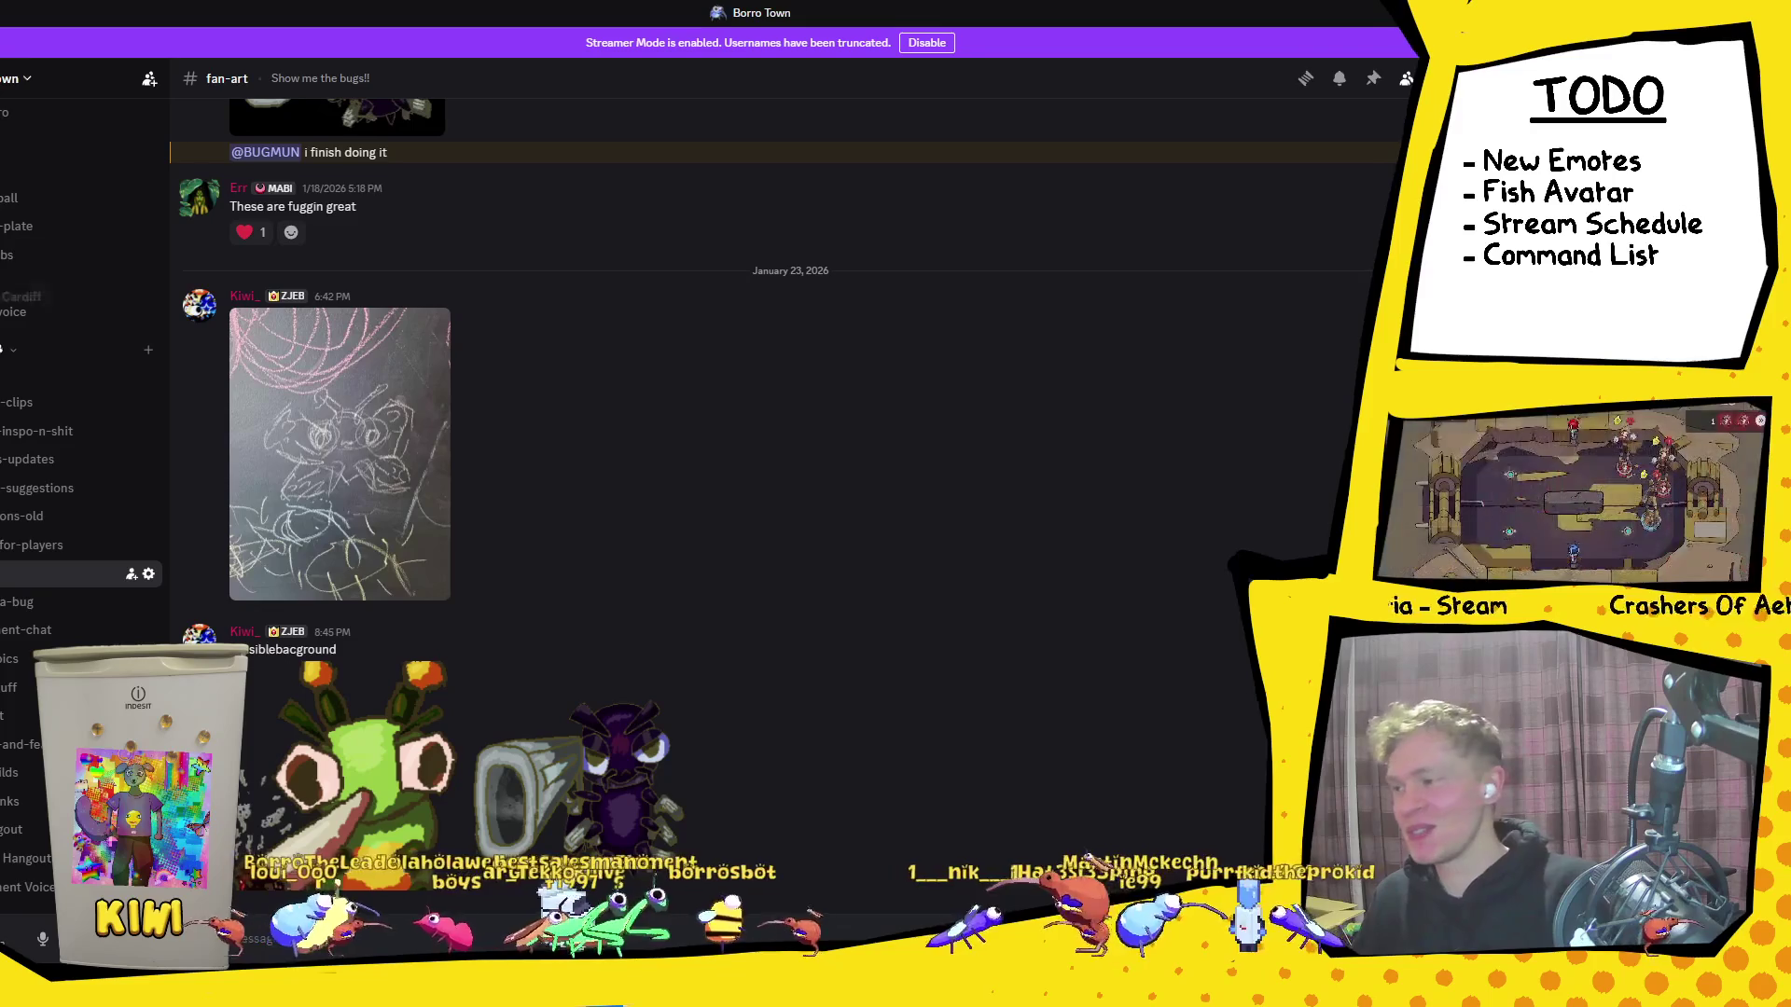
{"action": "key", "text": "alt+Left"}
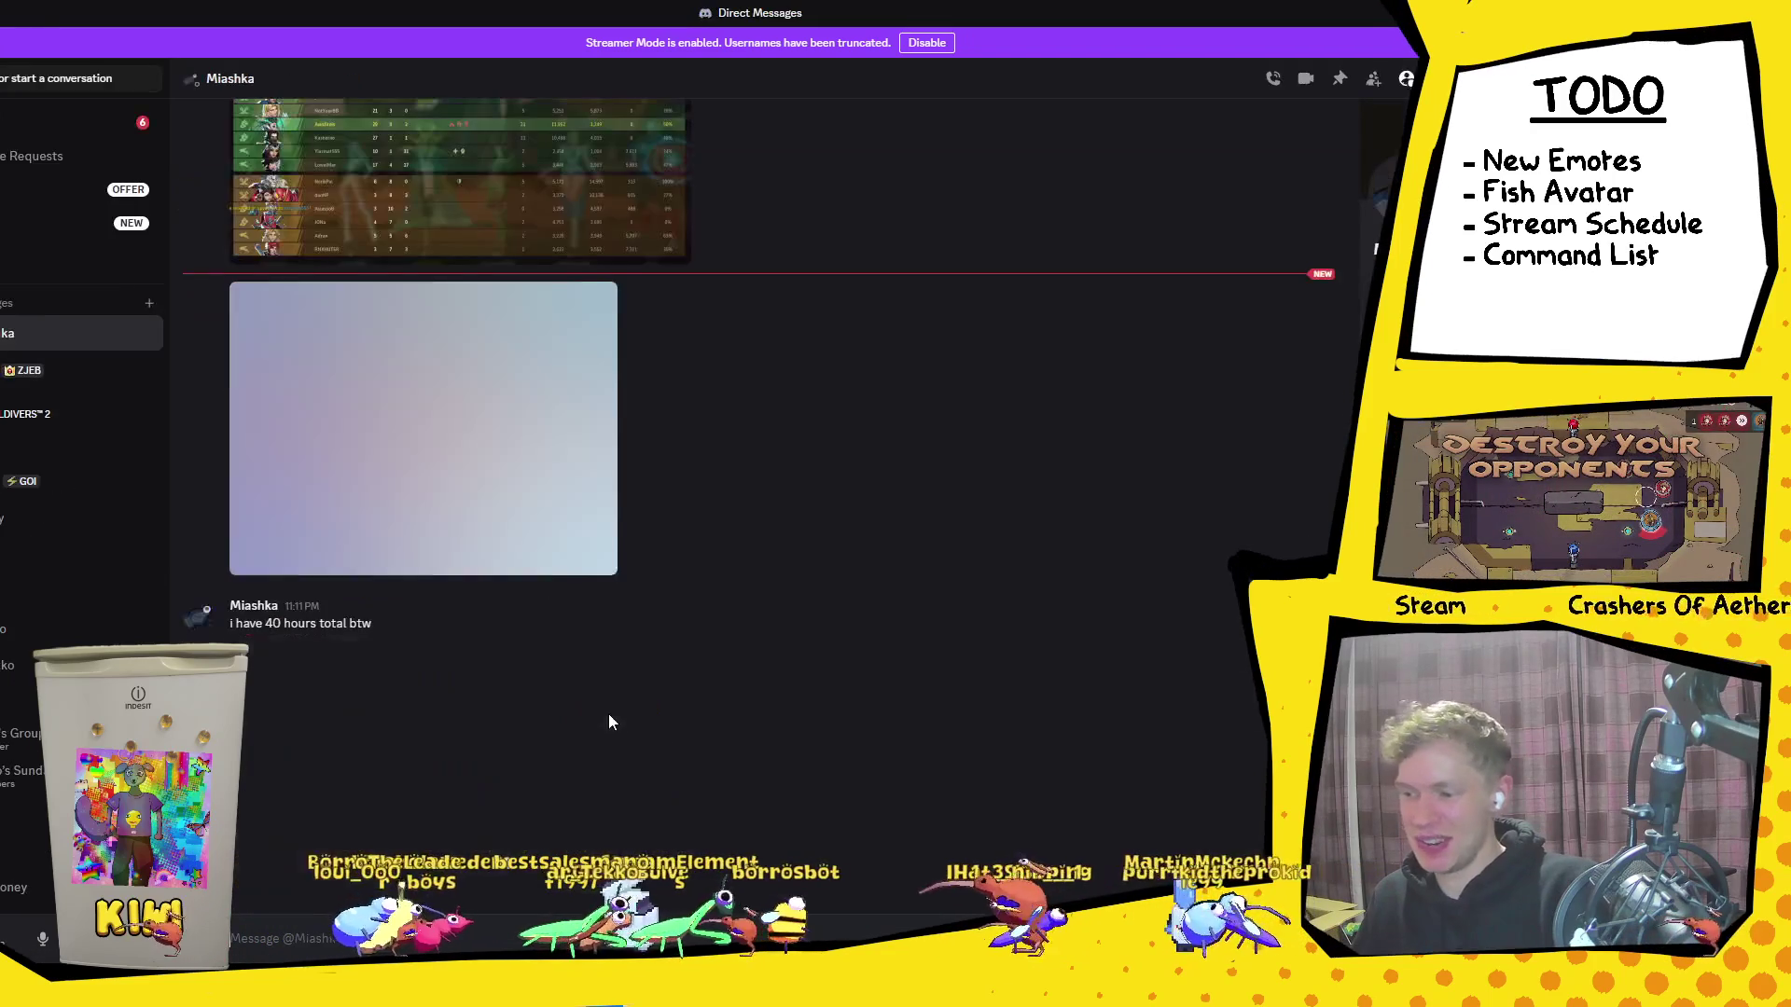
{"action": "scroll", "coordinate": [479, 536], "scroll_direction": "up", "scroll_amount": 2}
{"action": "scroll", "coordinate": [485, 513], "scroll_direction": "down", "scroll_amount": 5}
{"action": "left_click", "coordinate": [497, 449]}
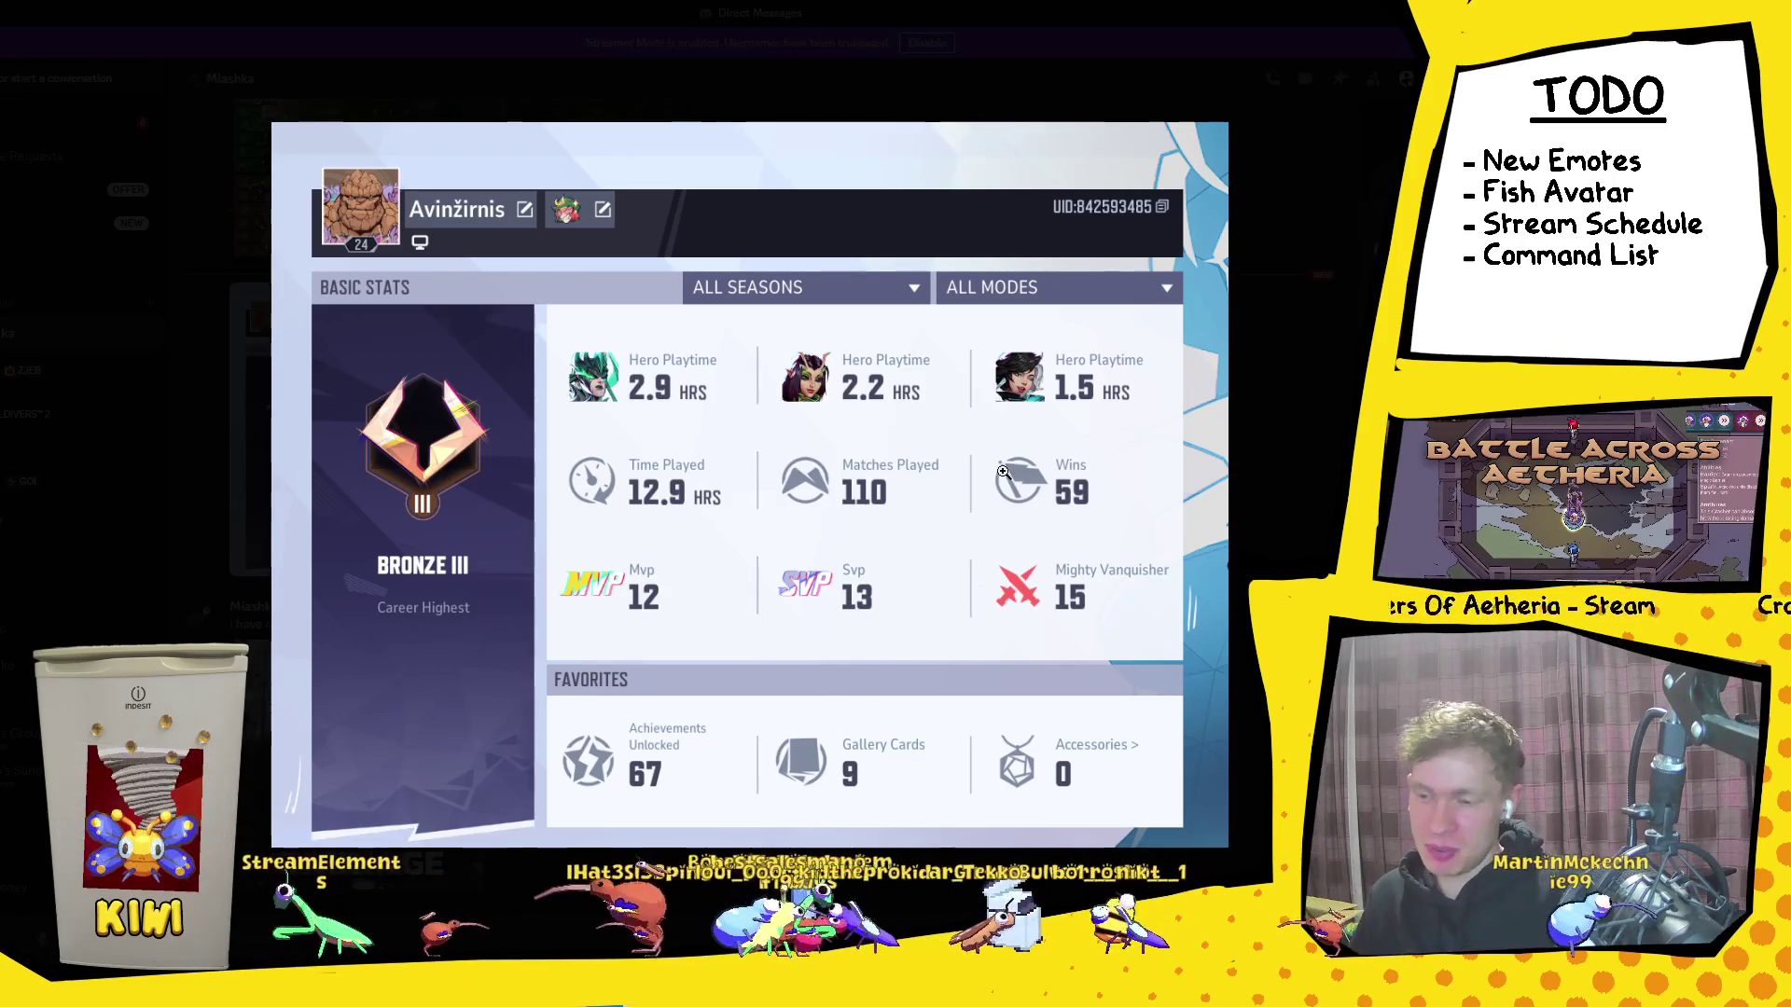
{"action": "left_click", "coordinate": [1336, 363]}
{"action": "left_click", "coordinate": [353, 699]}
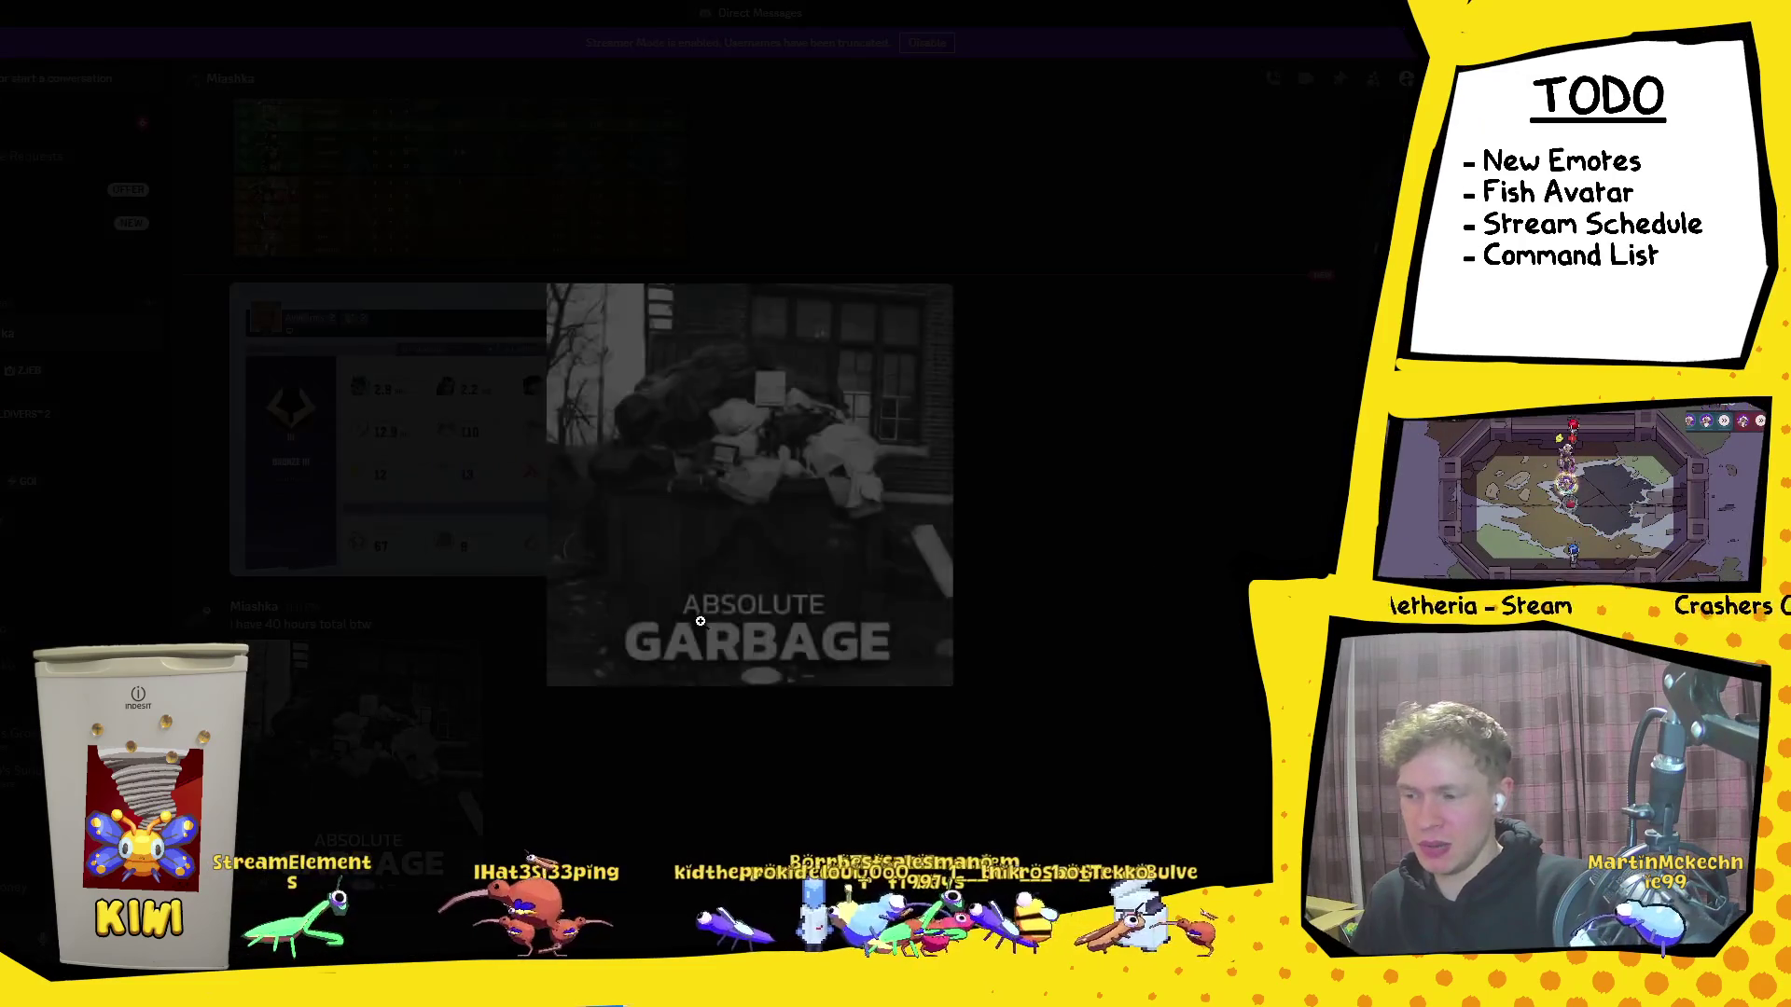
{"action": "left_click", "coordinate": [1224, 524]}
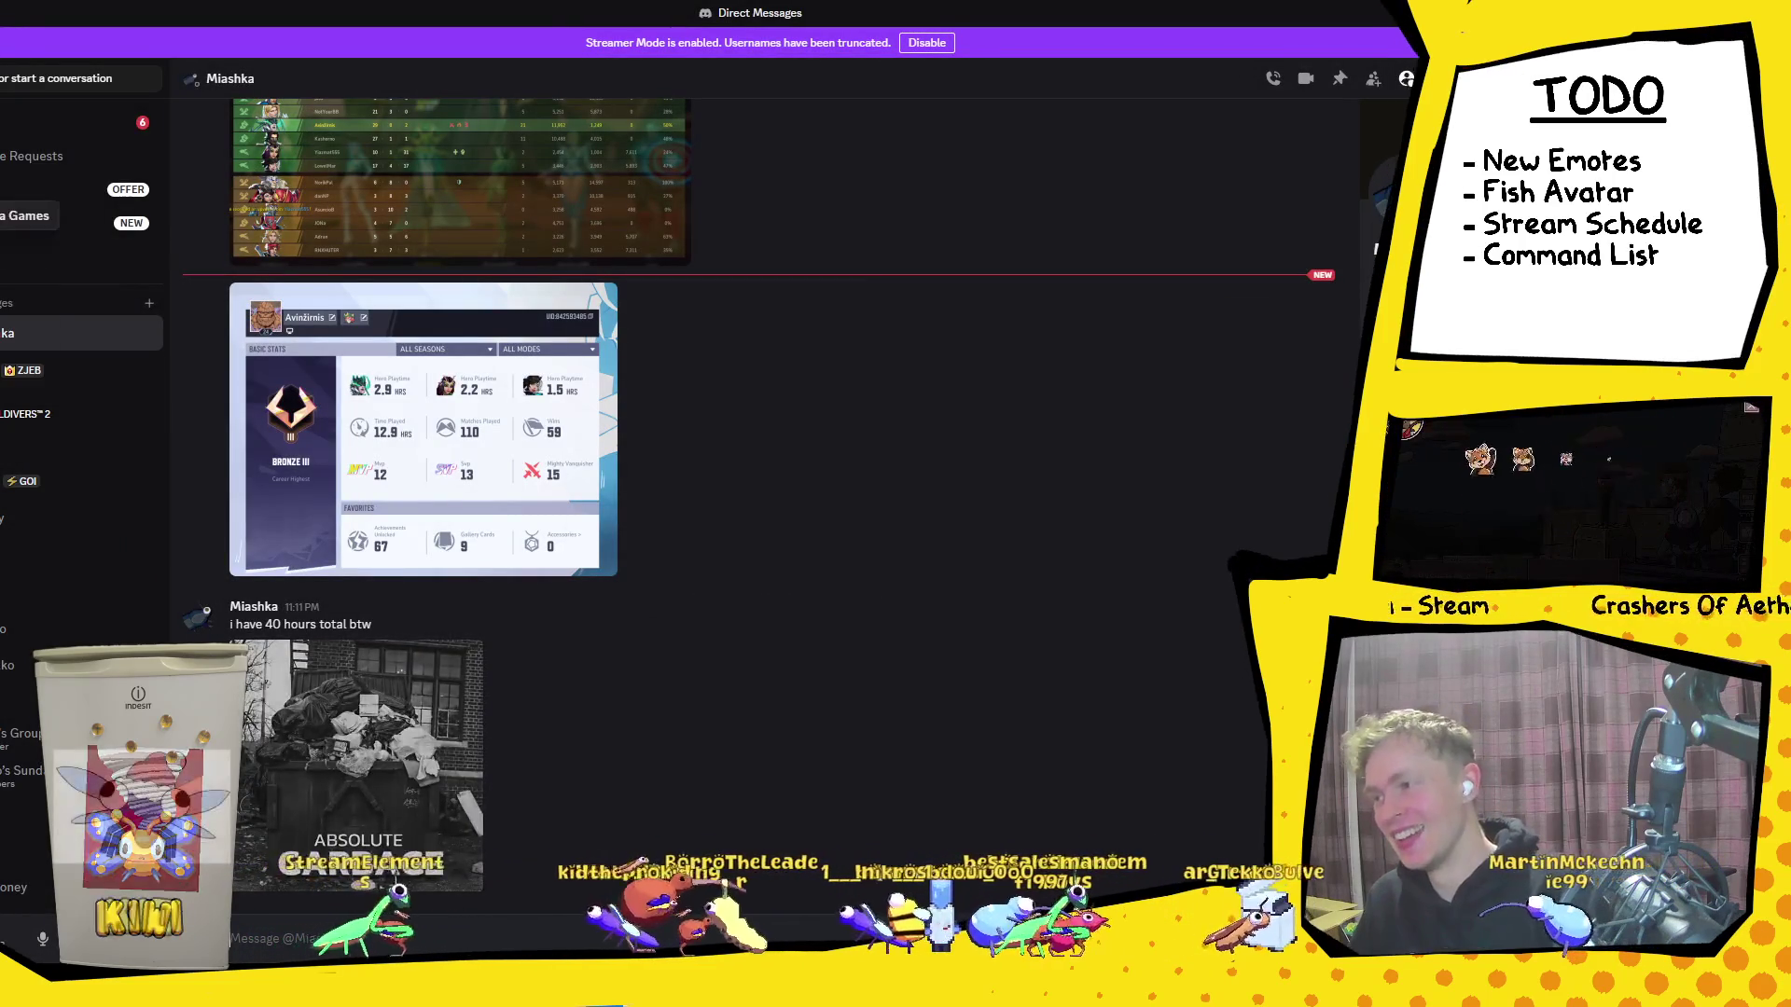
{"action": "key", "text": "ctrl+alt+Down"}
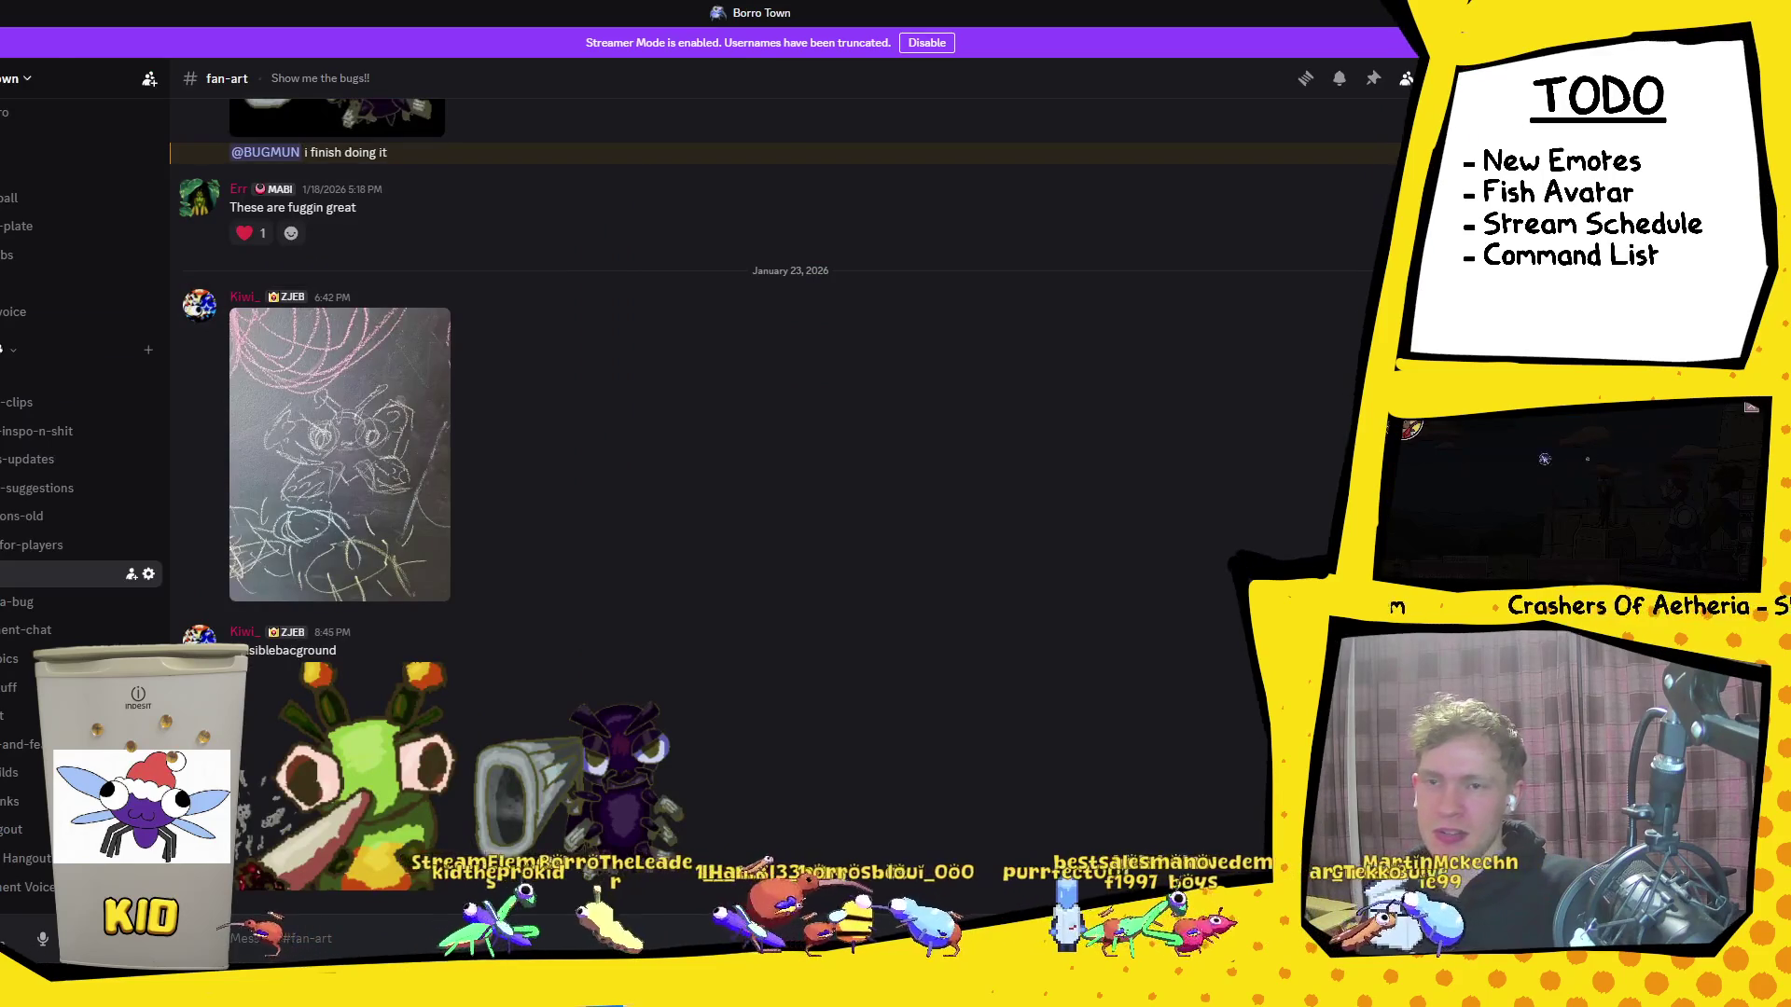
Step: Switch from Discord back to the Unity editor's sky scene
{"action": "key", "text": "alt+Tab"}
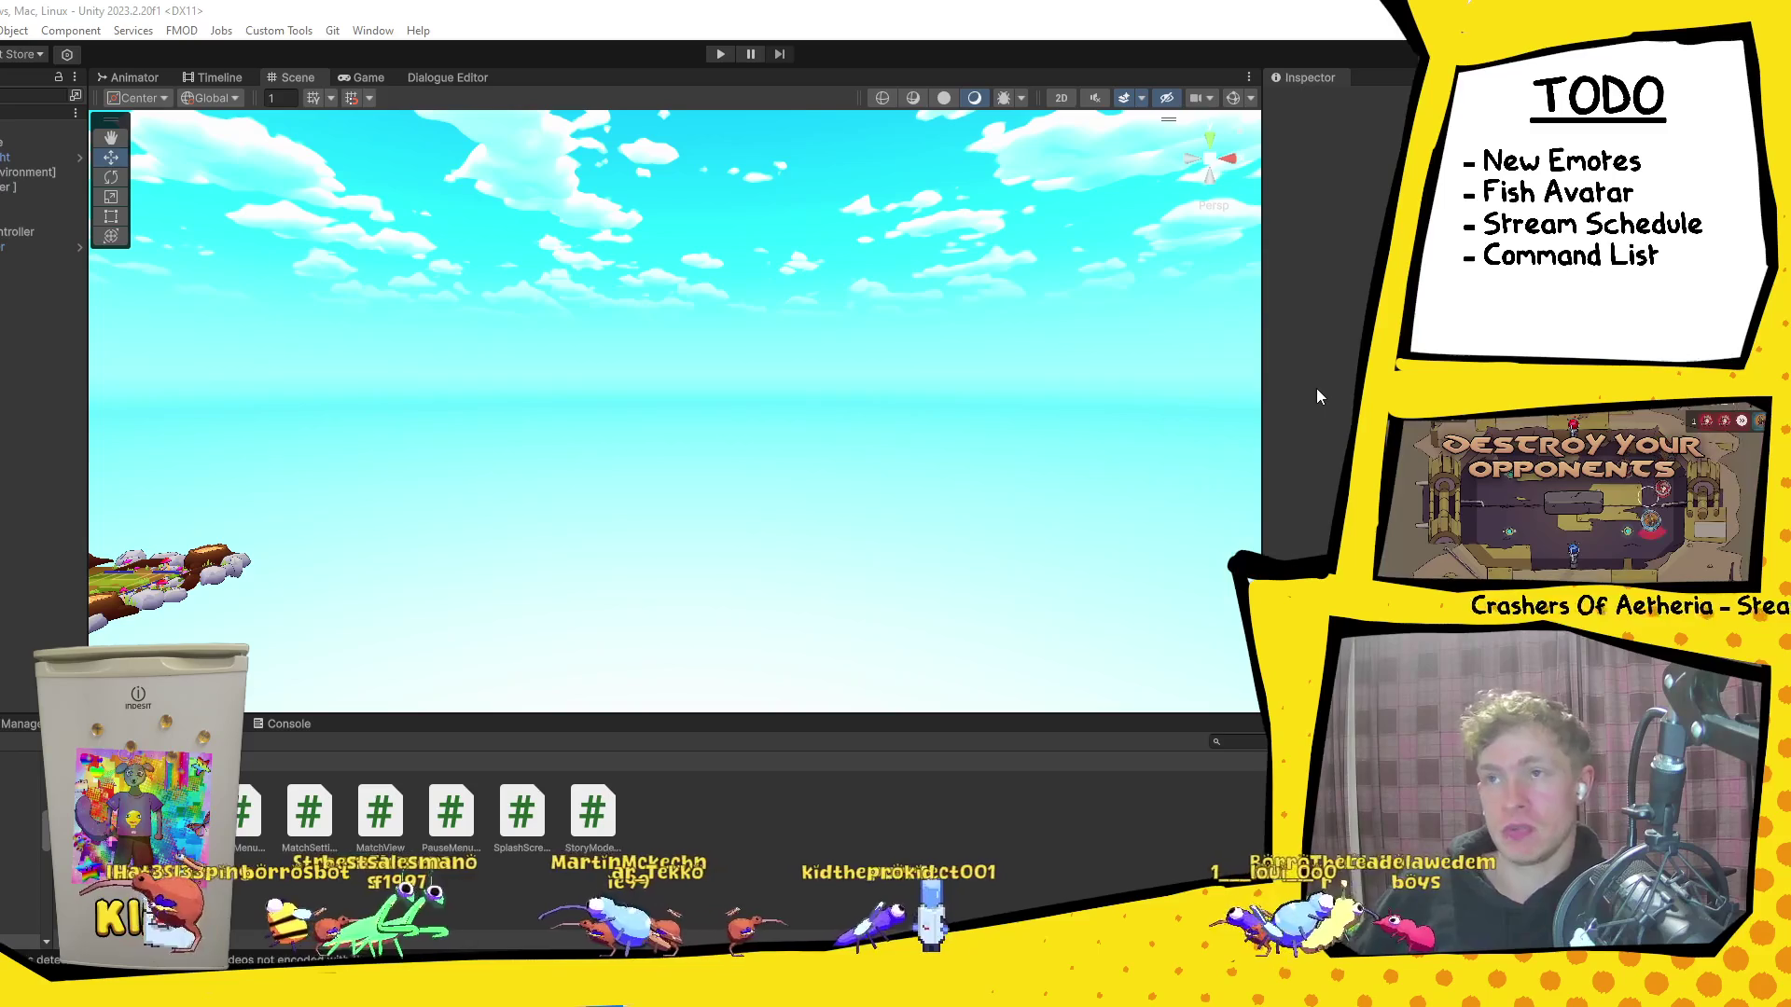
{"action": "mouse_move", "coordinate": [471, 993]}
{"action": "mouse_move", "coordinate": [280, 994]}
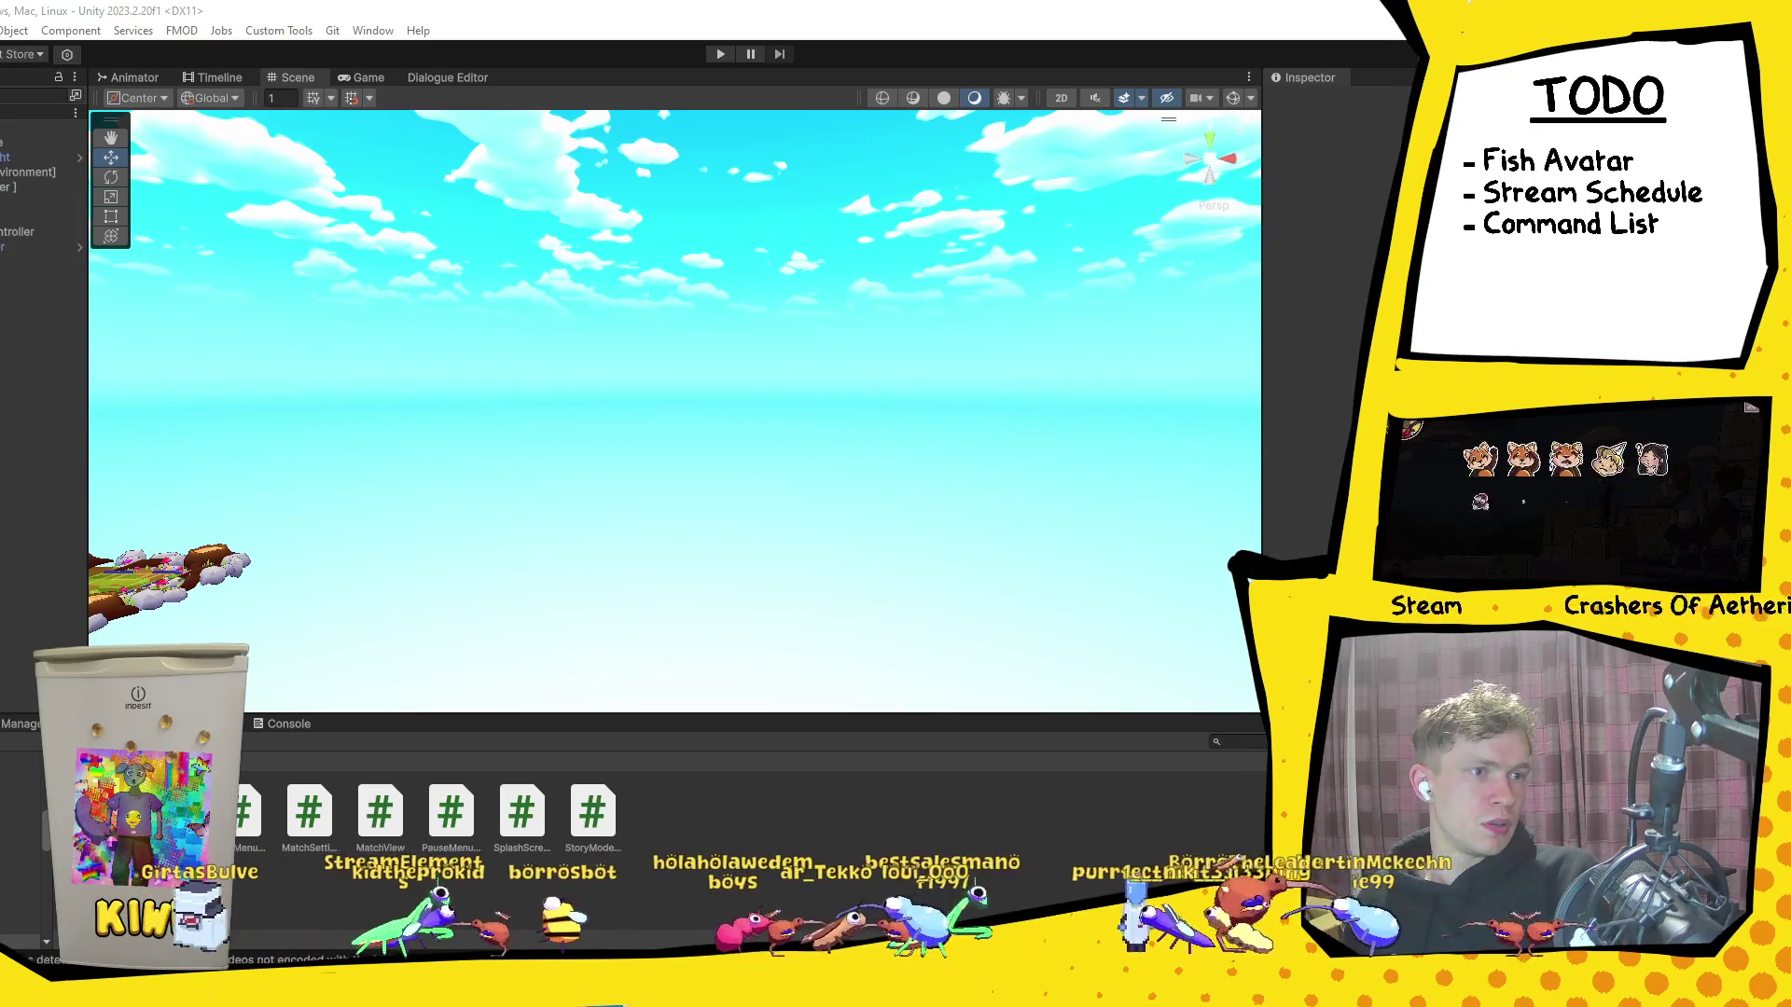
{"action": "key", "text": "alt+Tab"}
Step: Nudge the Chrome window left, pause the One Piece YouTube short, and return to Unity
{"action": "left_click_drag", "start_coordinate": [557, 71], "coordinate": [517, 73]}
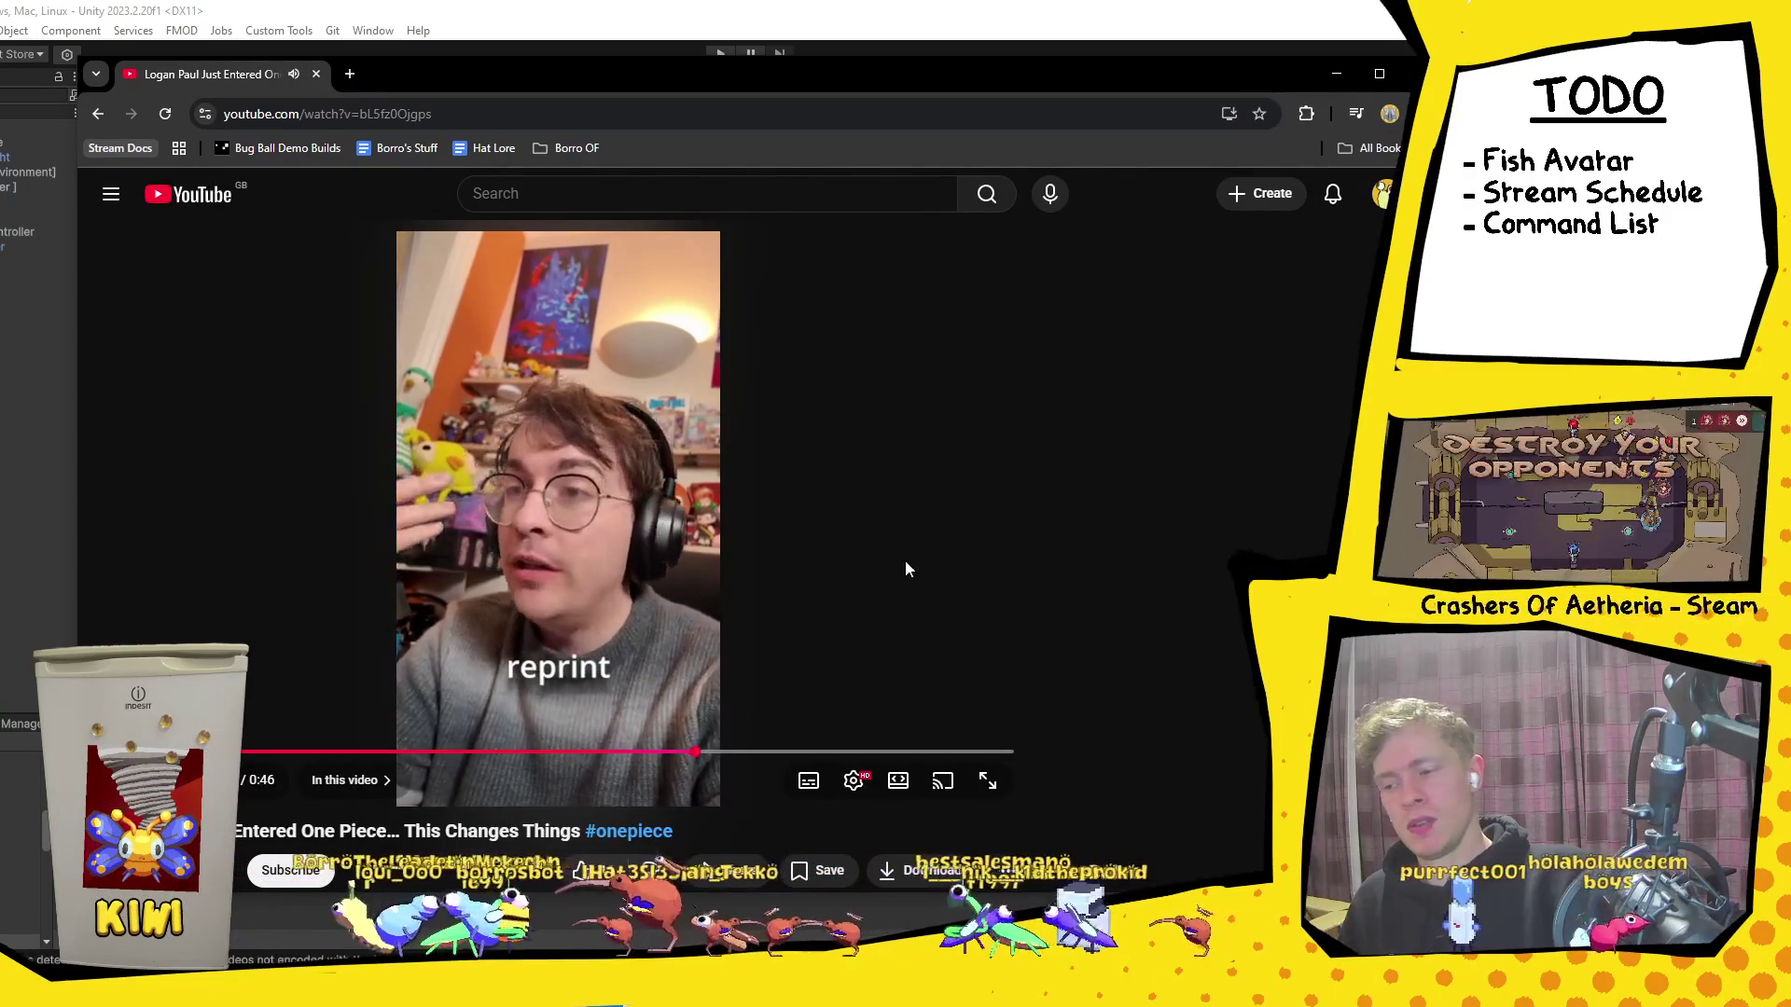
{"action": "left_click", "coordinate": [905, 560]}
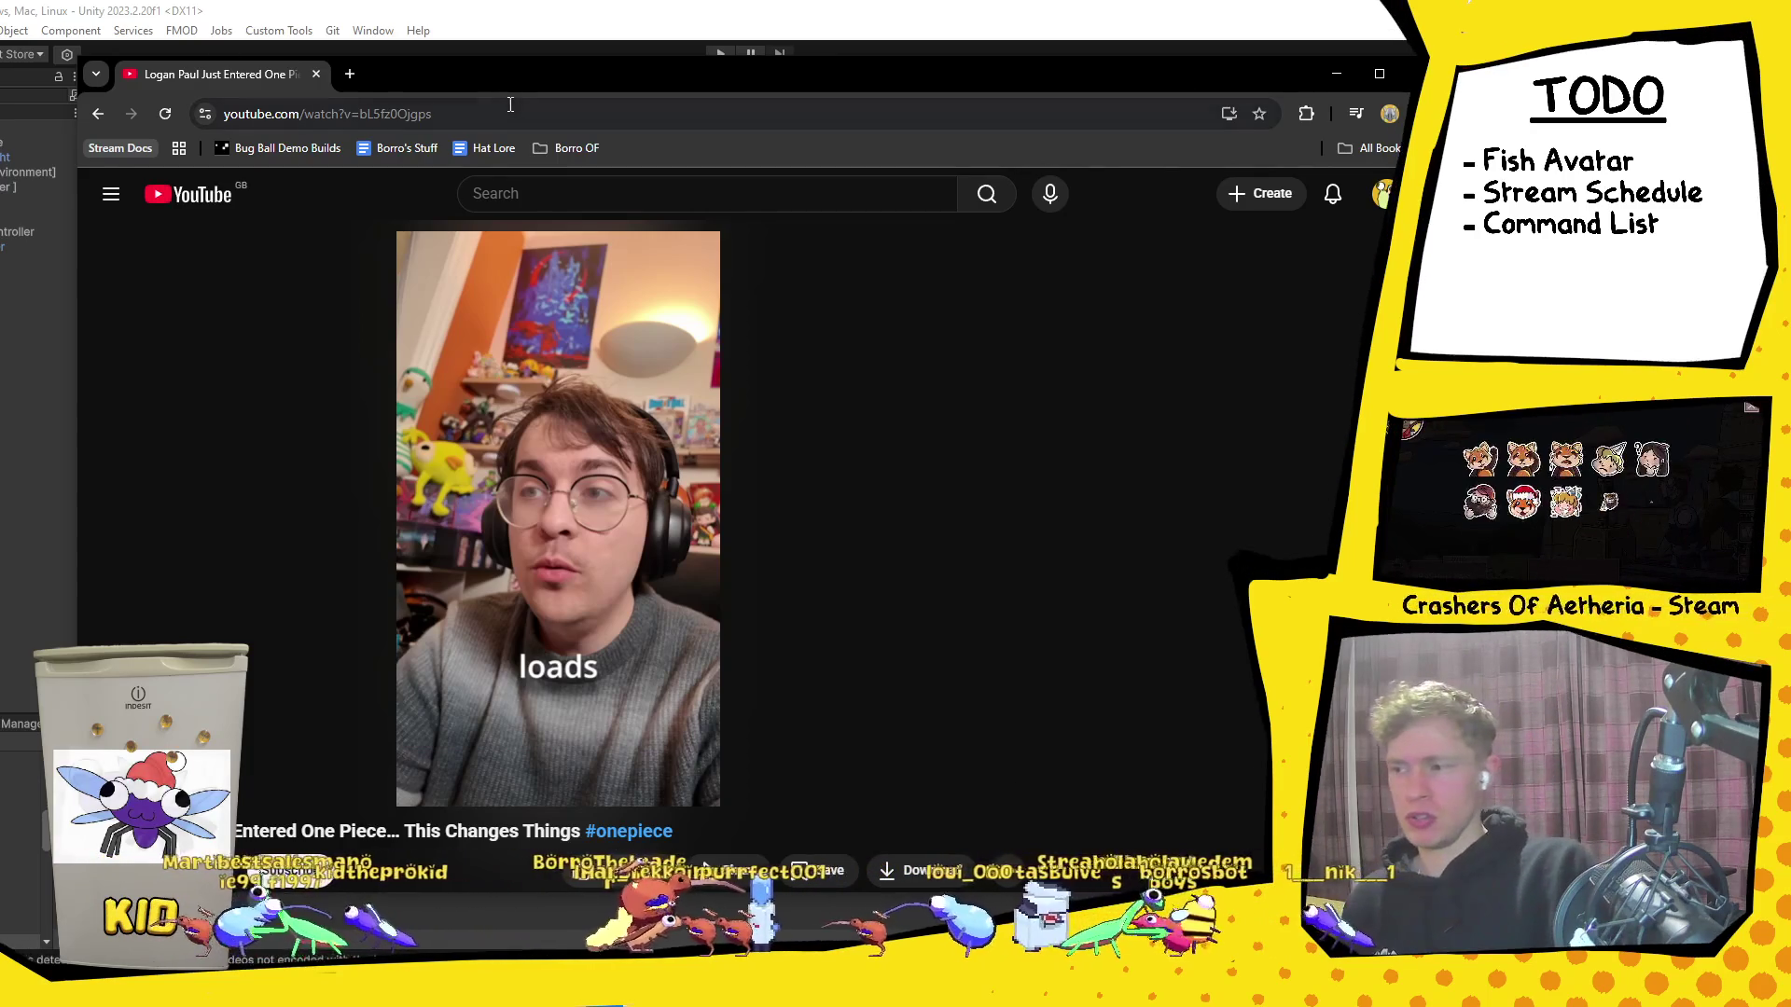
{"action": "key", "text": "alt+Tab"}
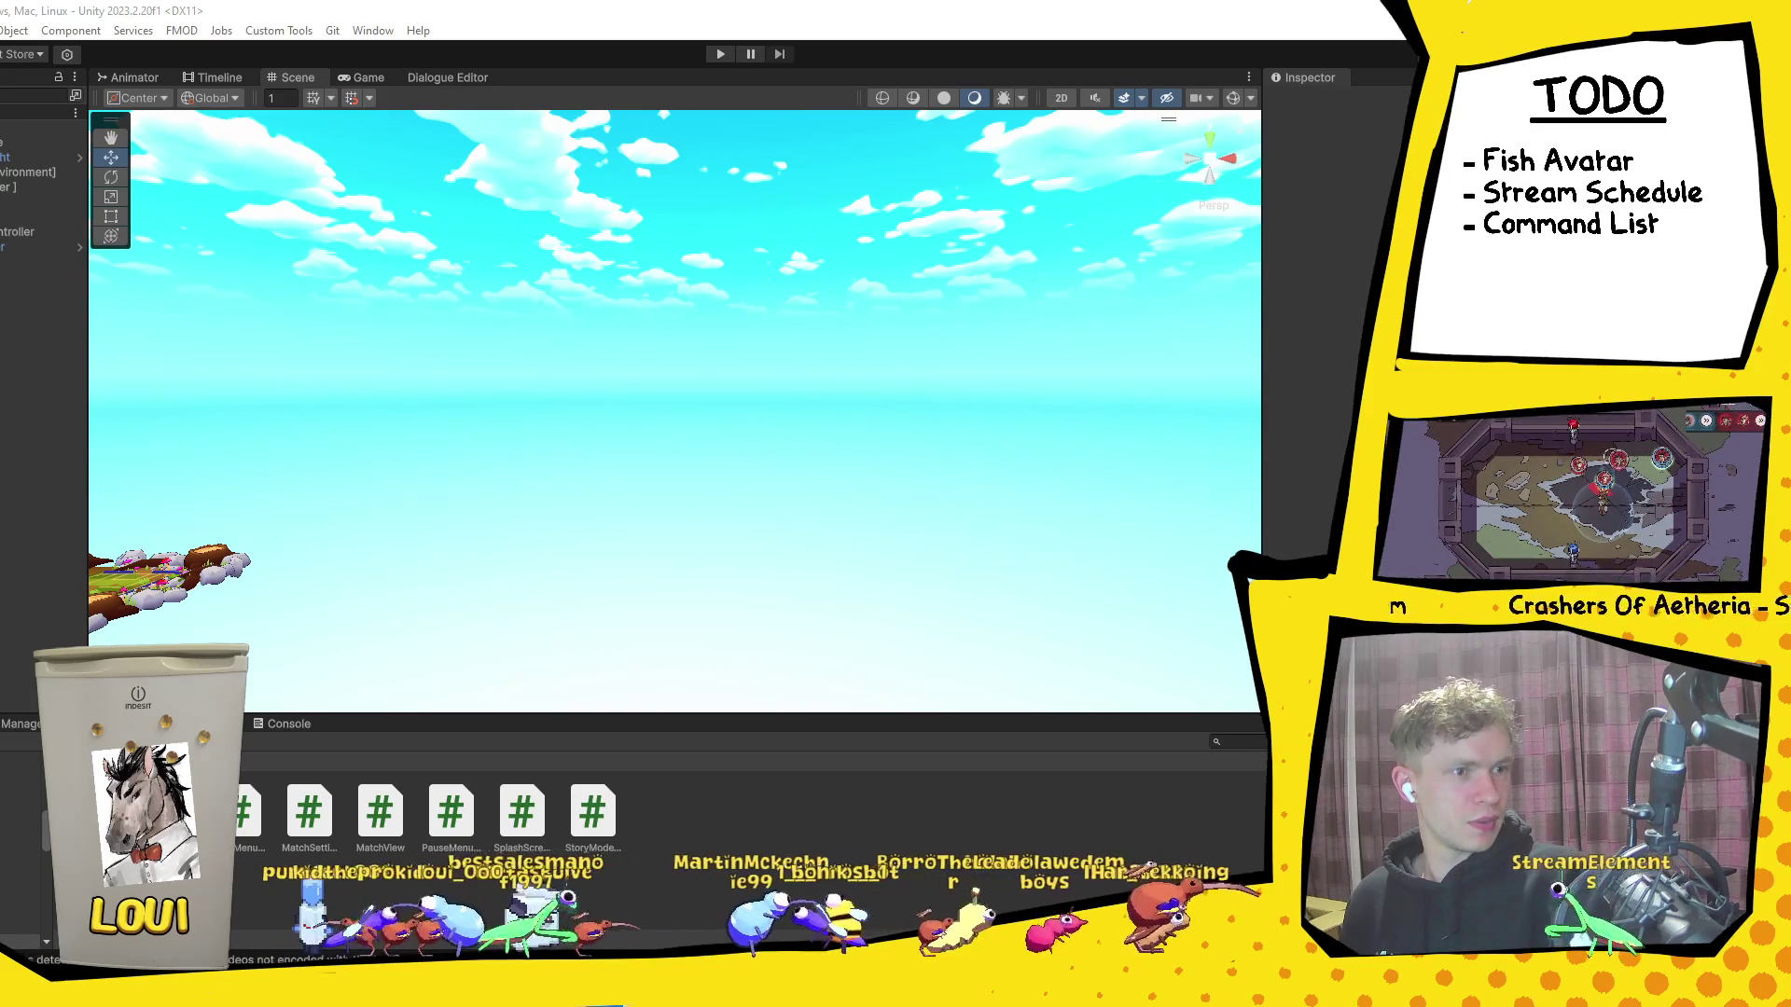
Step: Scroll the DuckDuckGo results to the Logan Paul One Piece image preview, then go to Discord
{"action": "key", "text": "alt+Tab"}
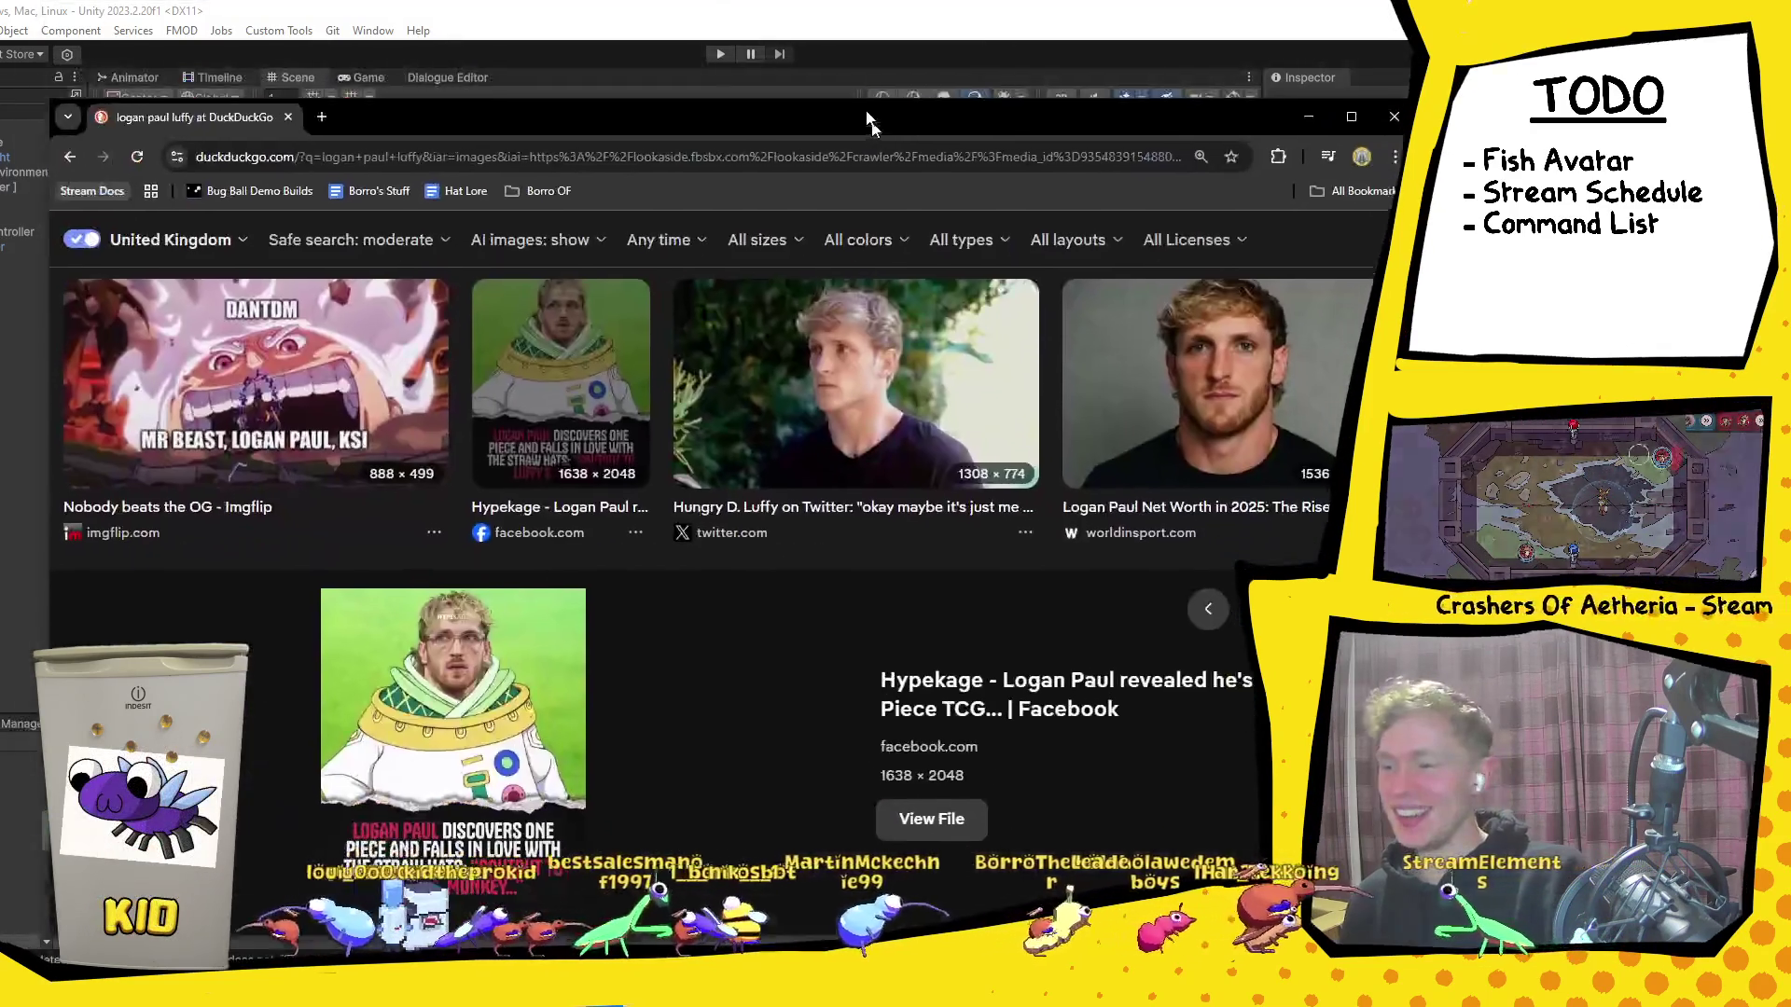
{"action": "left_click_drag", "start_coordinate": [867, 120], "coordinate": [855, 93]}
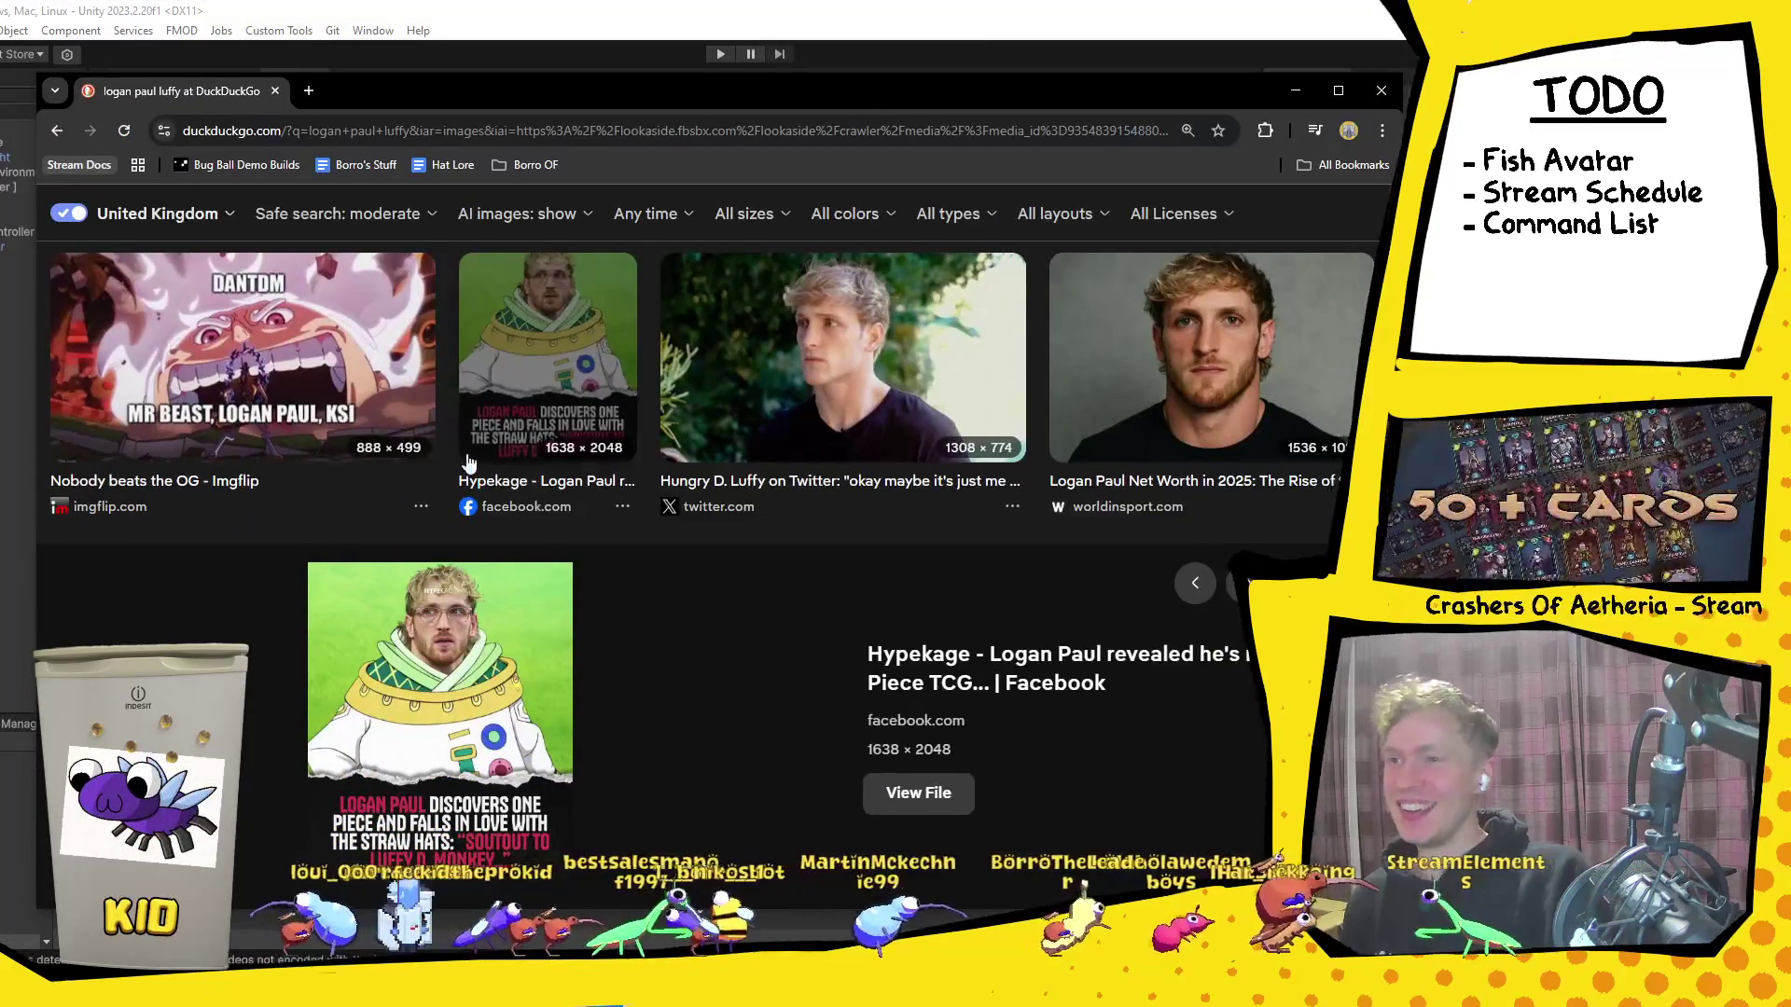
{"action": "scroll", "coordinate": [651, 672], "scroll_direction": "down", "scroll_amount": 2}
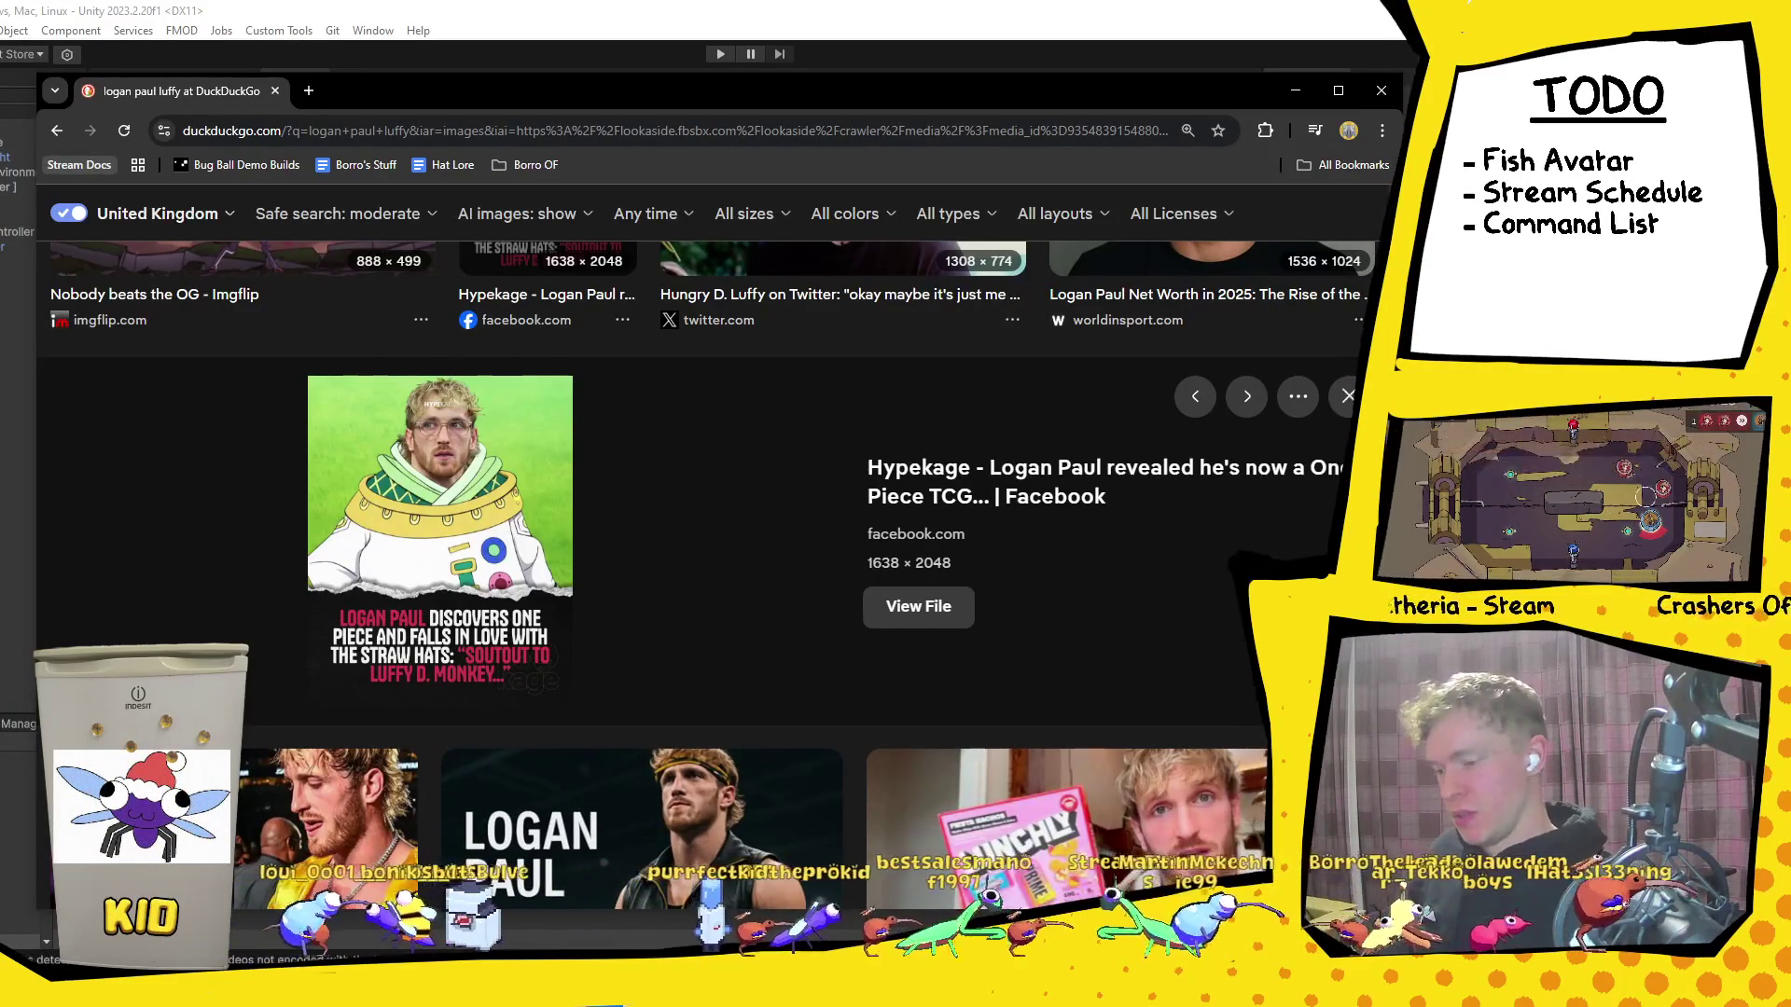
{"action": "key", "text": "alt+Tab"}
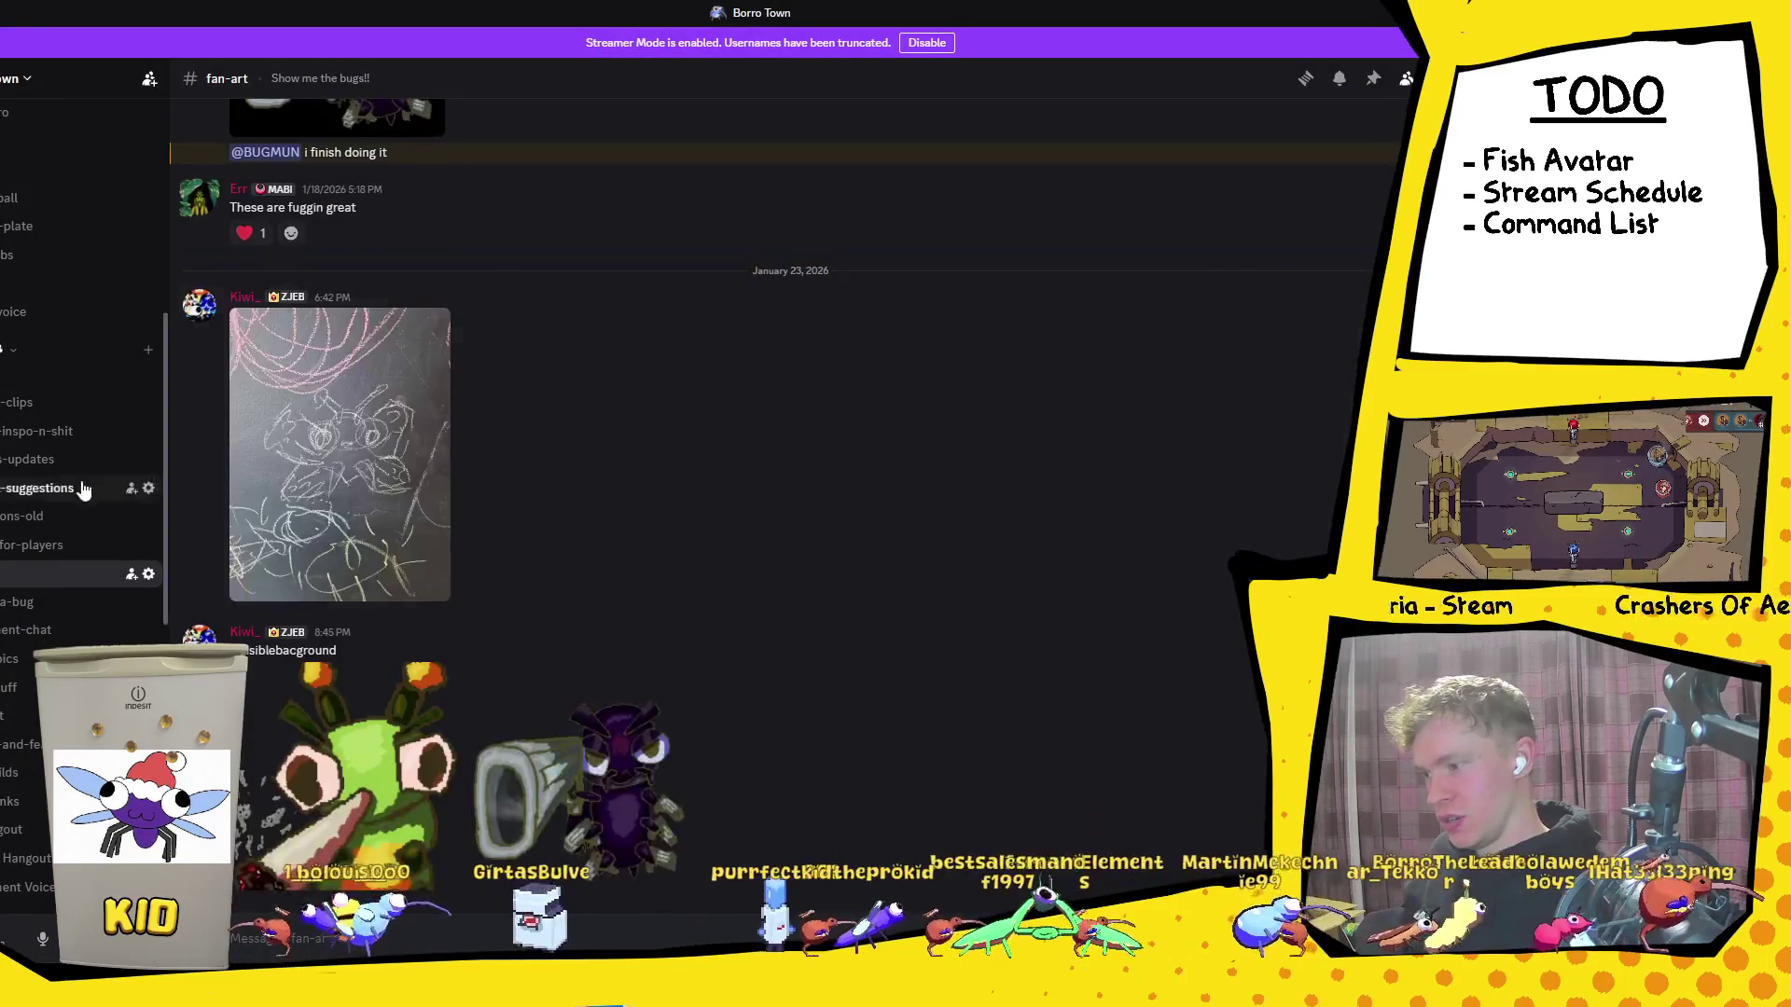
Step: Scroll up the channel list and open Borro Town's #general with the Rubik's cube photos
{"action": "scroll", "coordinate": [37, 447], "scroll_direction": "up", "scroll_amount": 5}
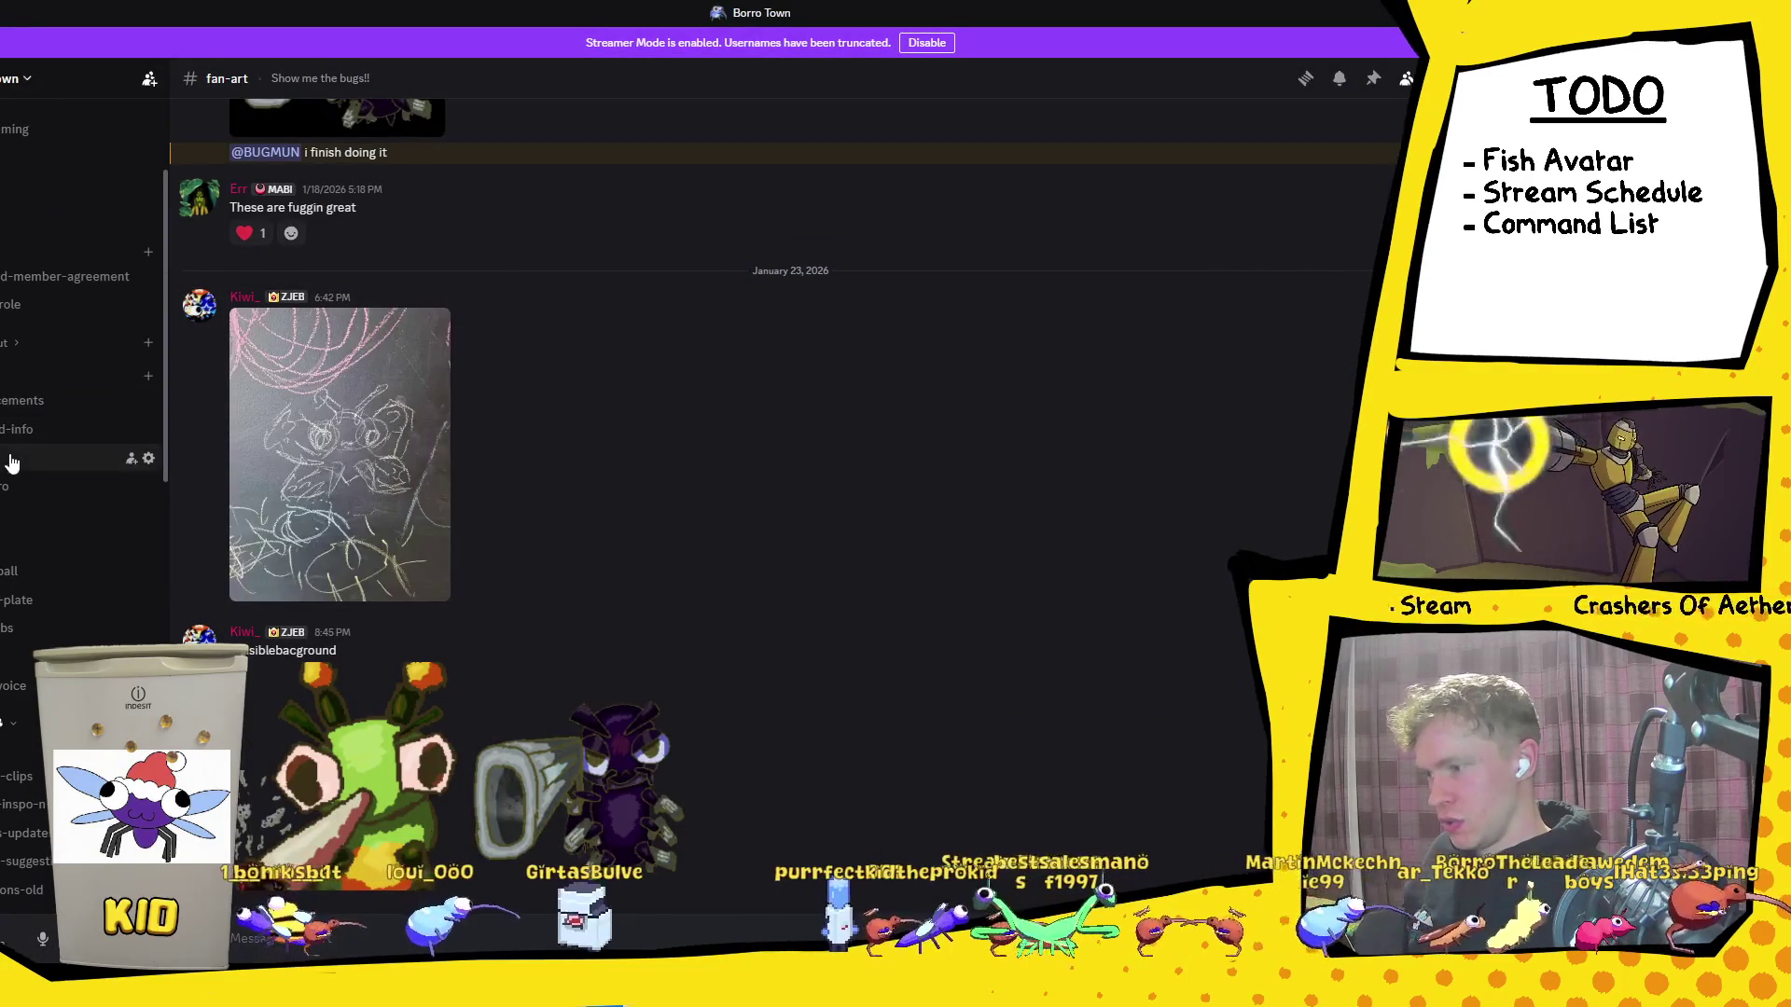
{"action": "left_click", "coordinate": [11, 464]}
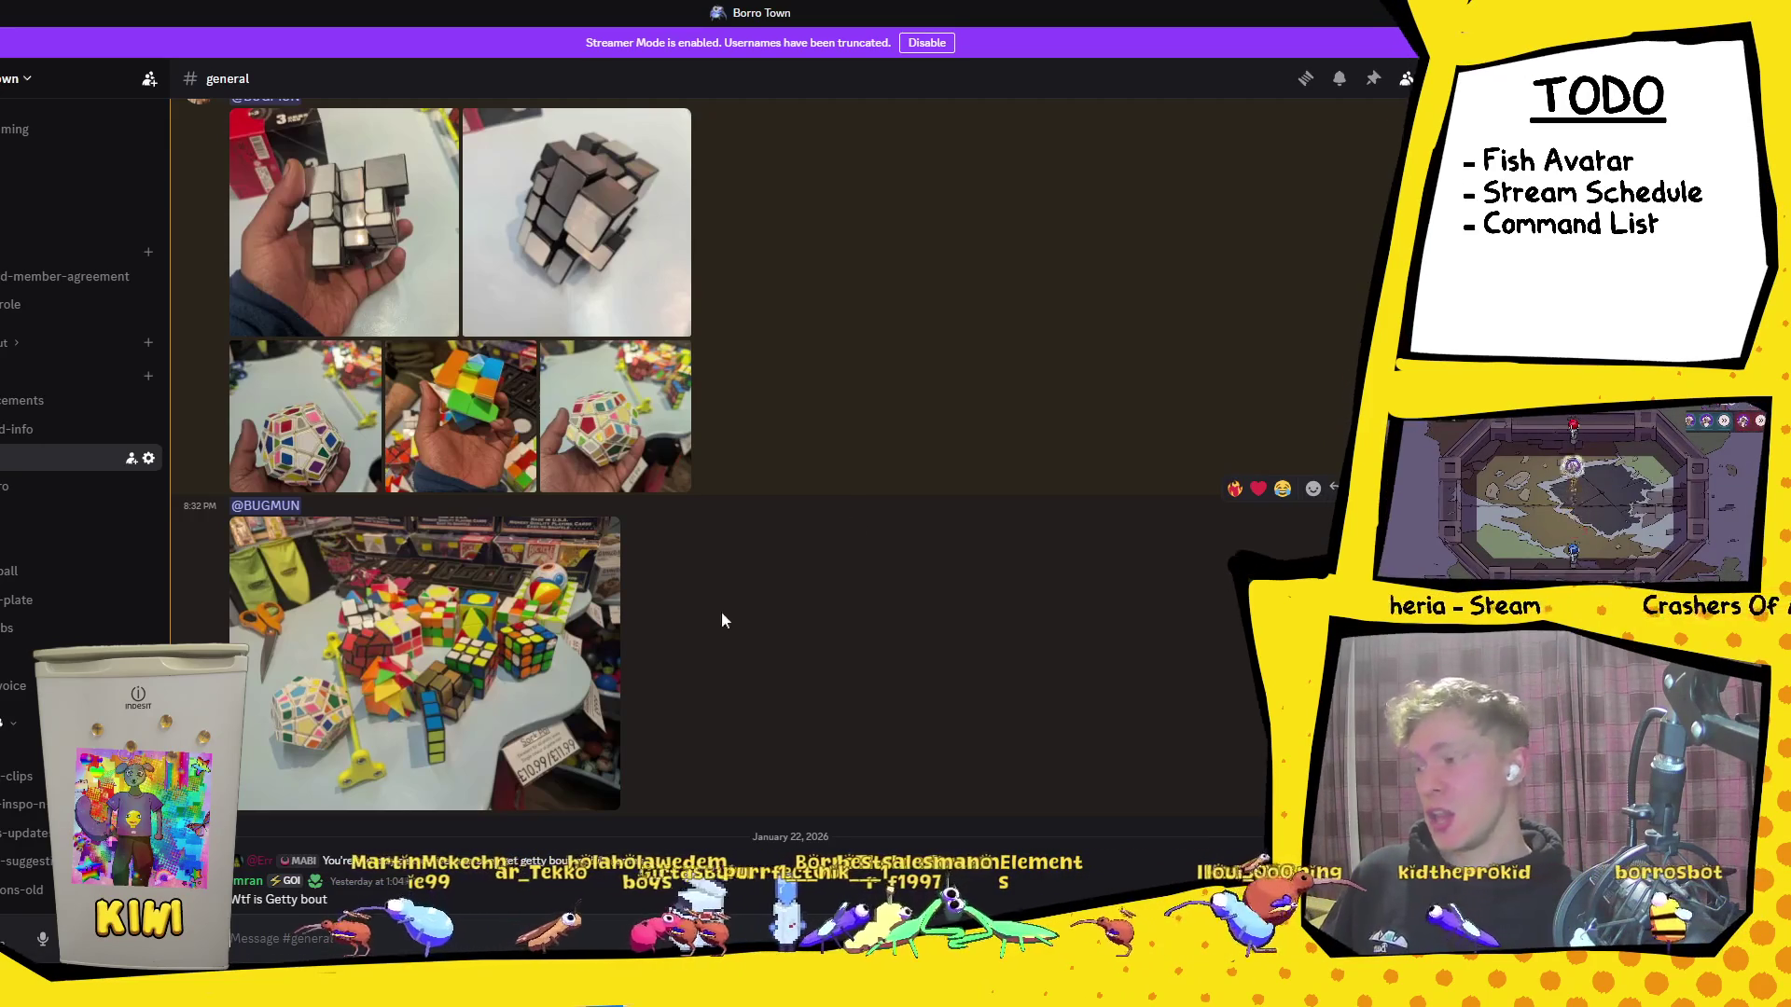
Step: Bring back the DuckDuckGo 'logan paul luffy' results with the Hypekage Logan Paul image enlarged
{"action": "mouse_move", "coordinate": [279, 993]}
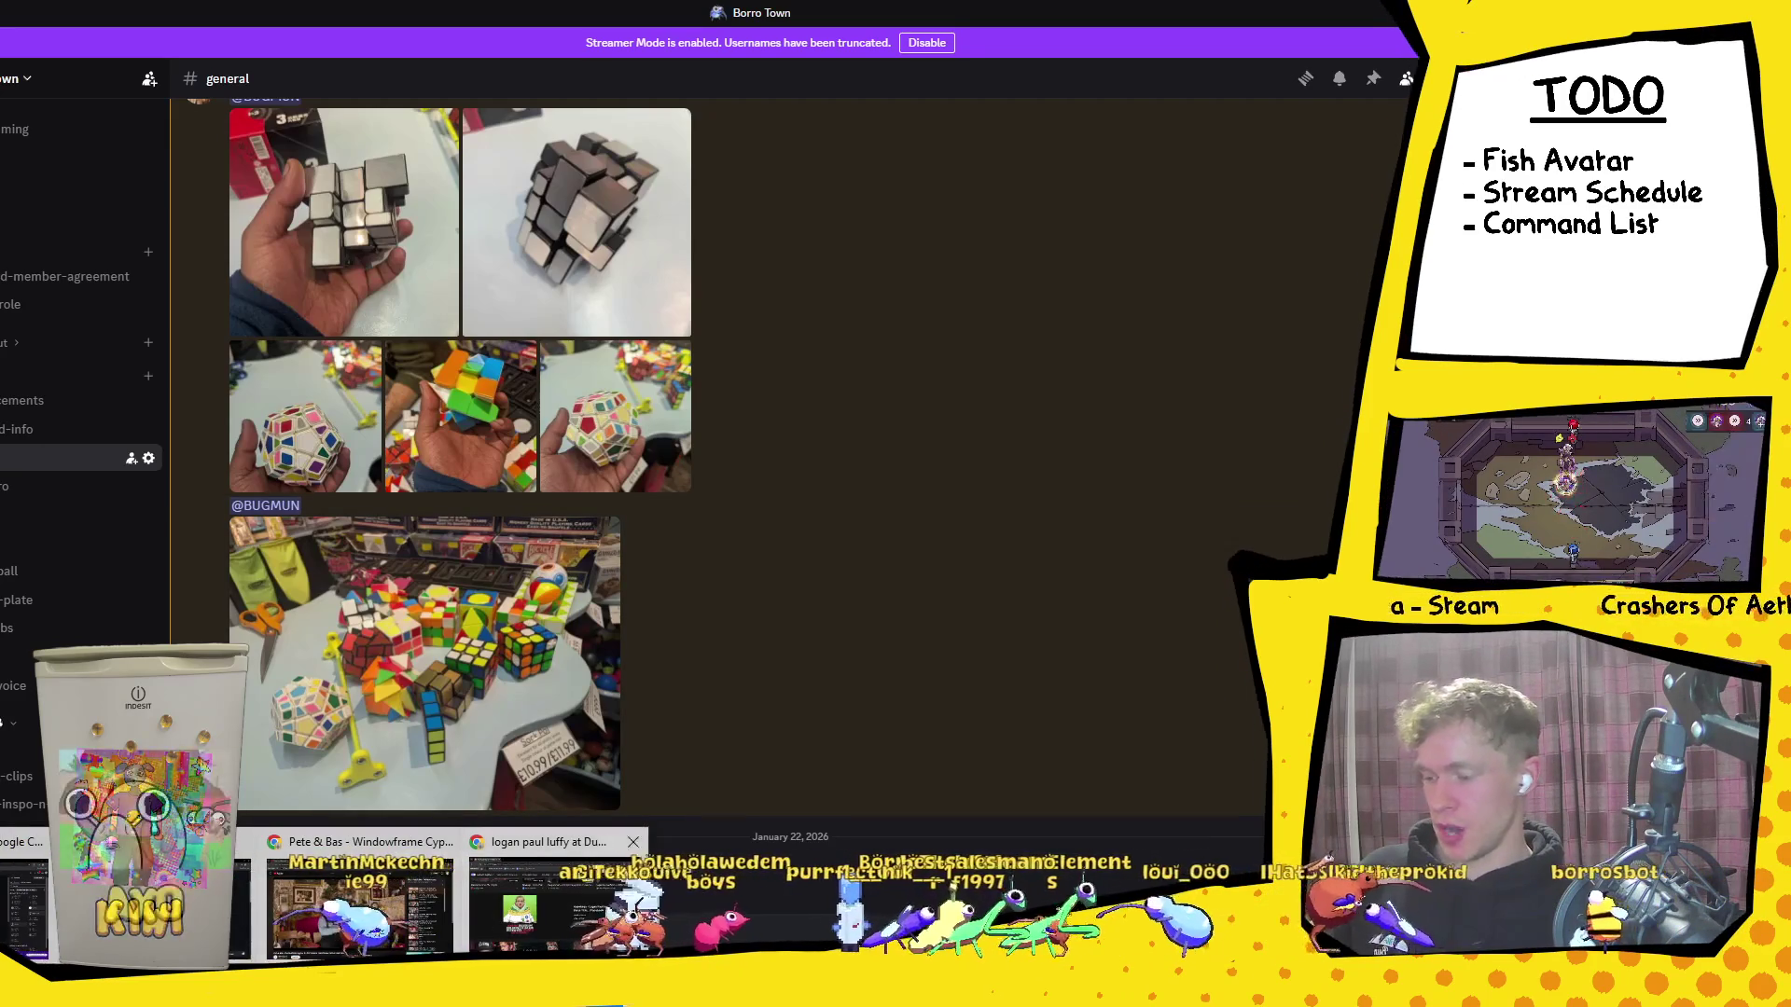
{"action": "left_click", "coordinate": [550, 900]}
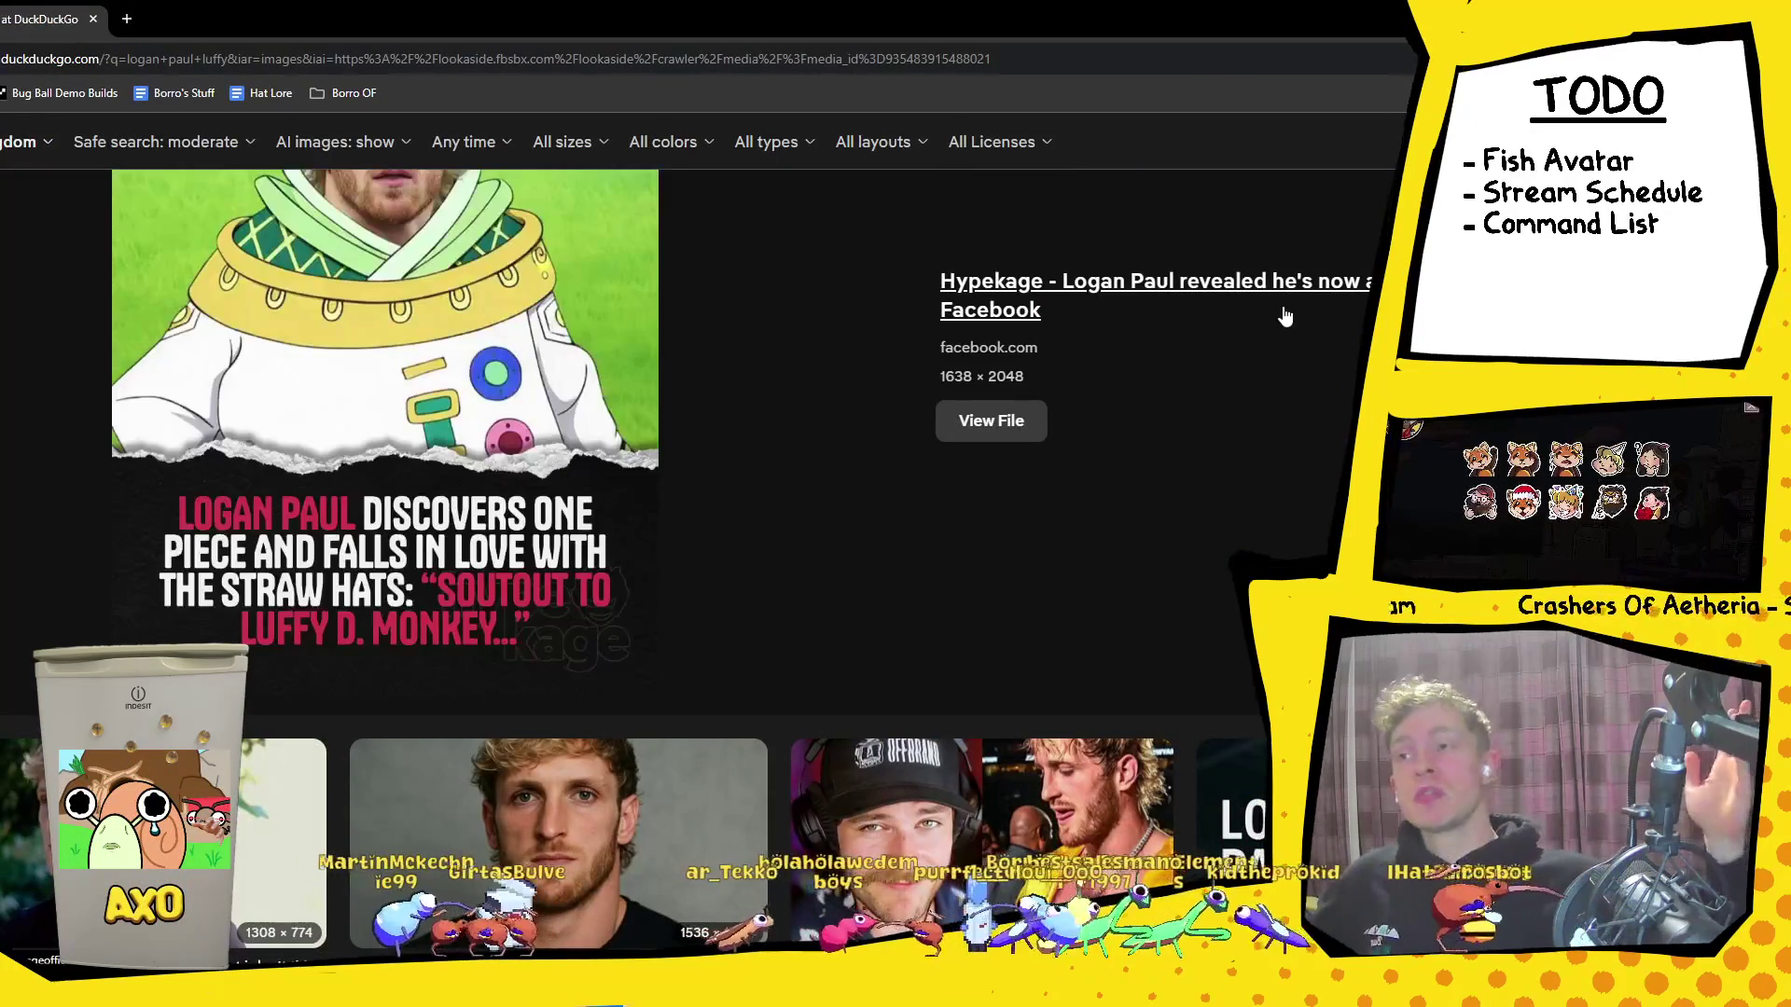
{"action": "scroll", "coordinate": [696, 547], "scroll_direction": "up", "scroll_amount": 2}
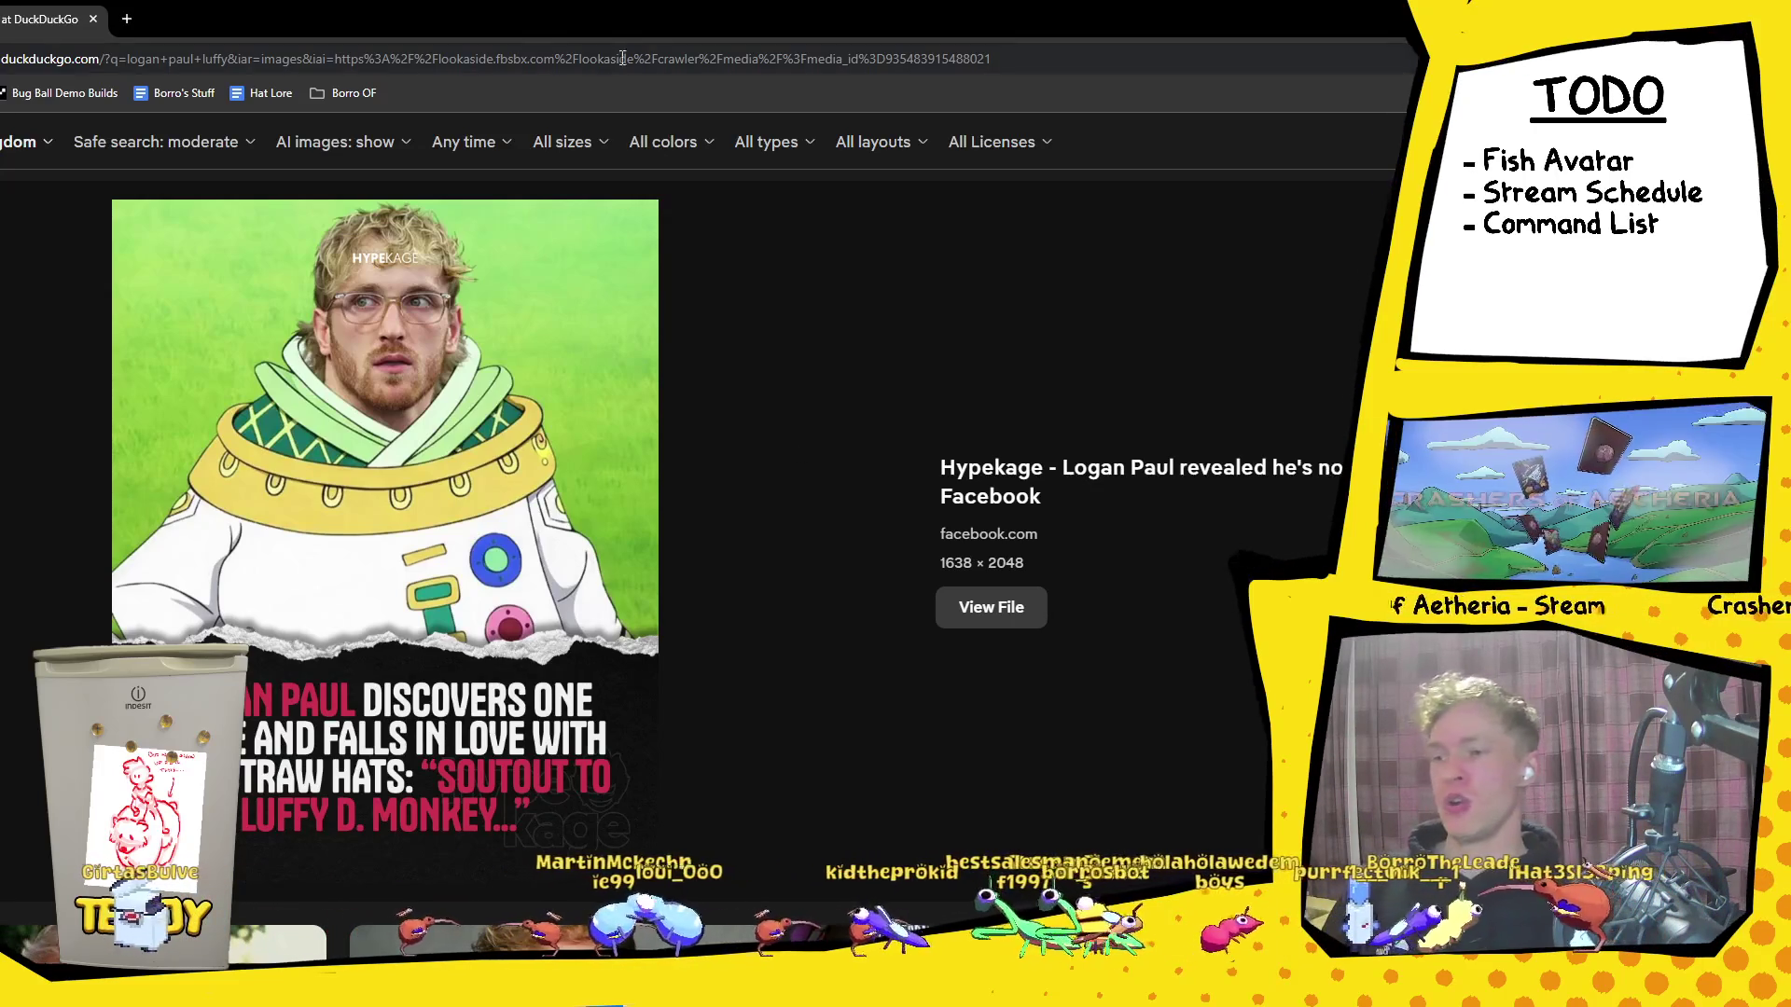
{"action": "scroll", "coordinate": [653, 373], "scroll_direction": "up", "scroll_amount": 3}
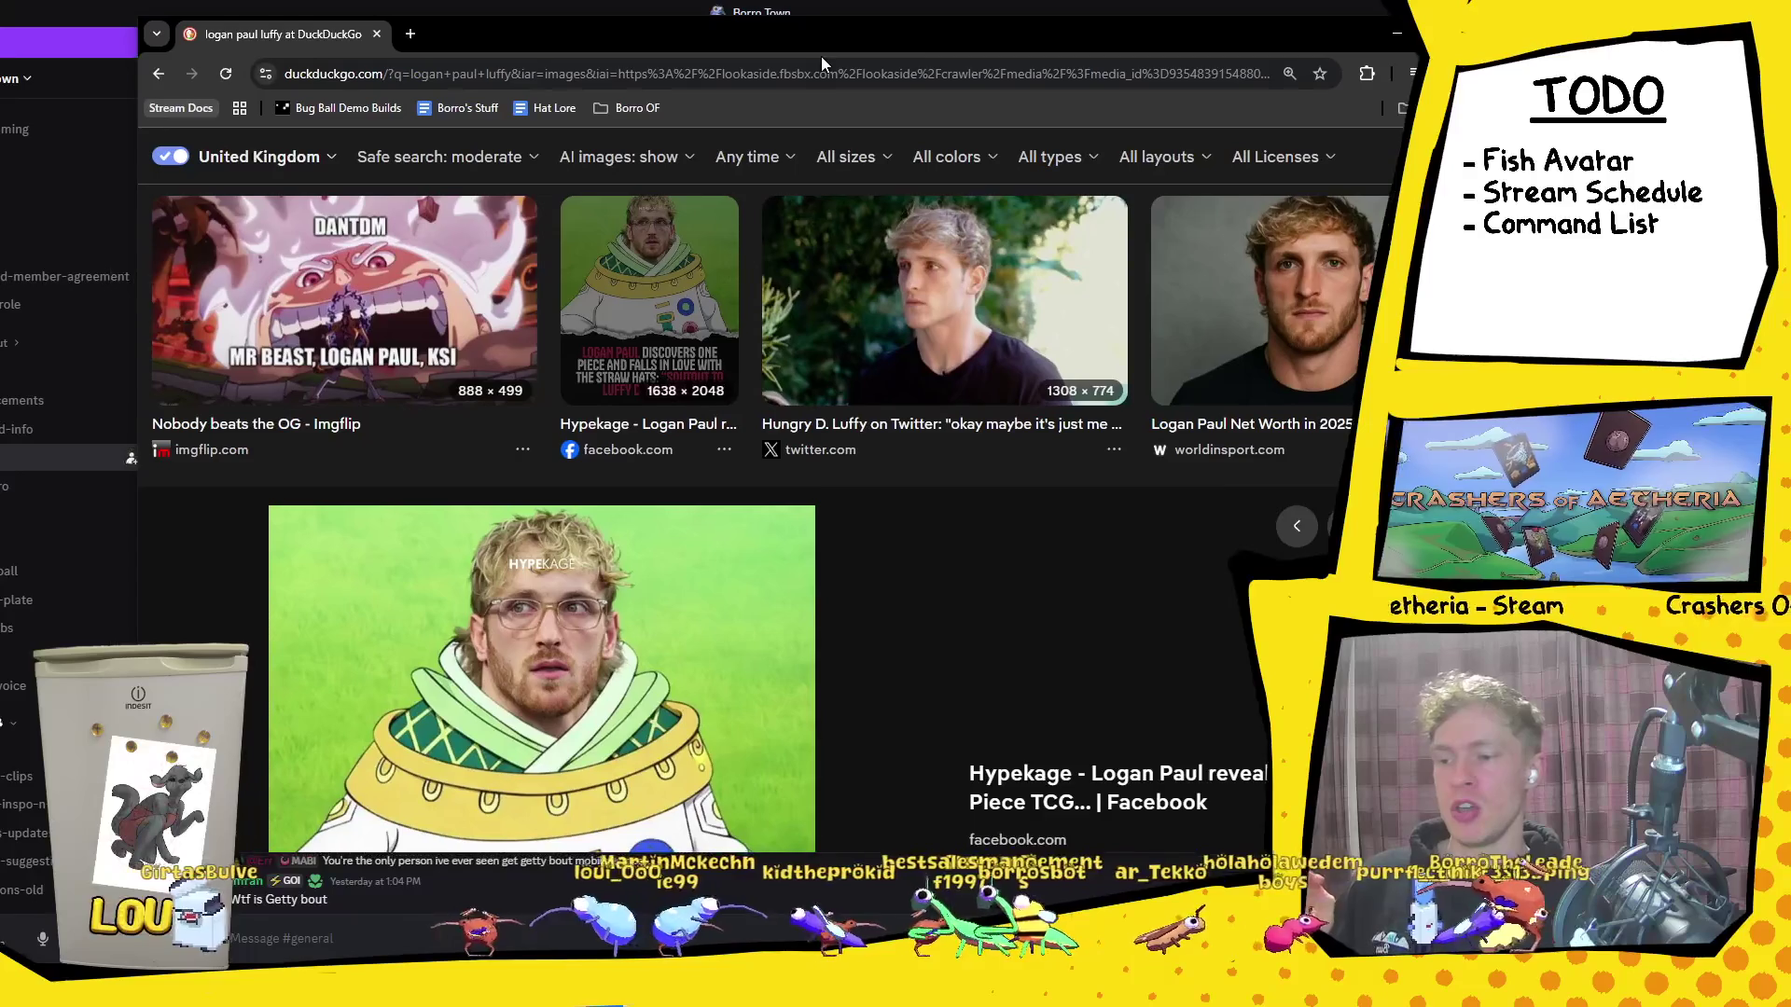
{"action": "scroll", "coordinate": [796, 651], "scroll_direction": "down", "scroll_amount": 3}
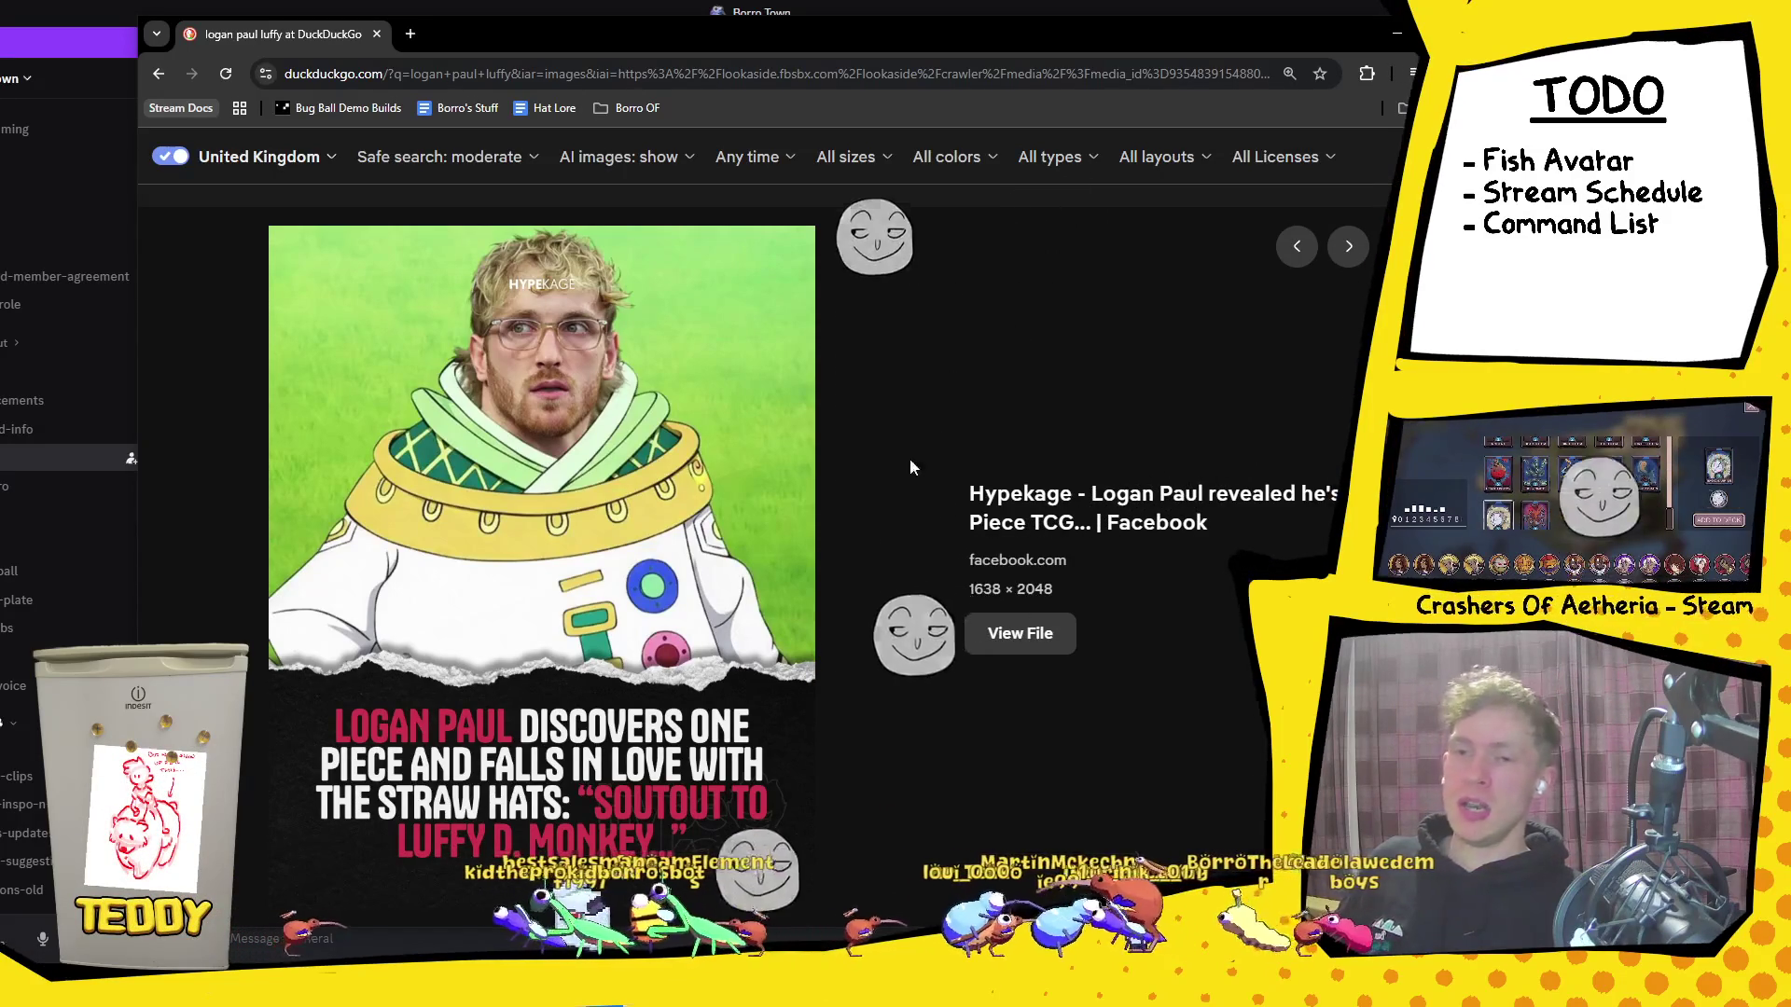
{"action": "left_click_drag", "start_coordinate": [916, 30], "coordinate": [914, 17]}
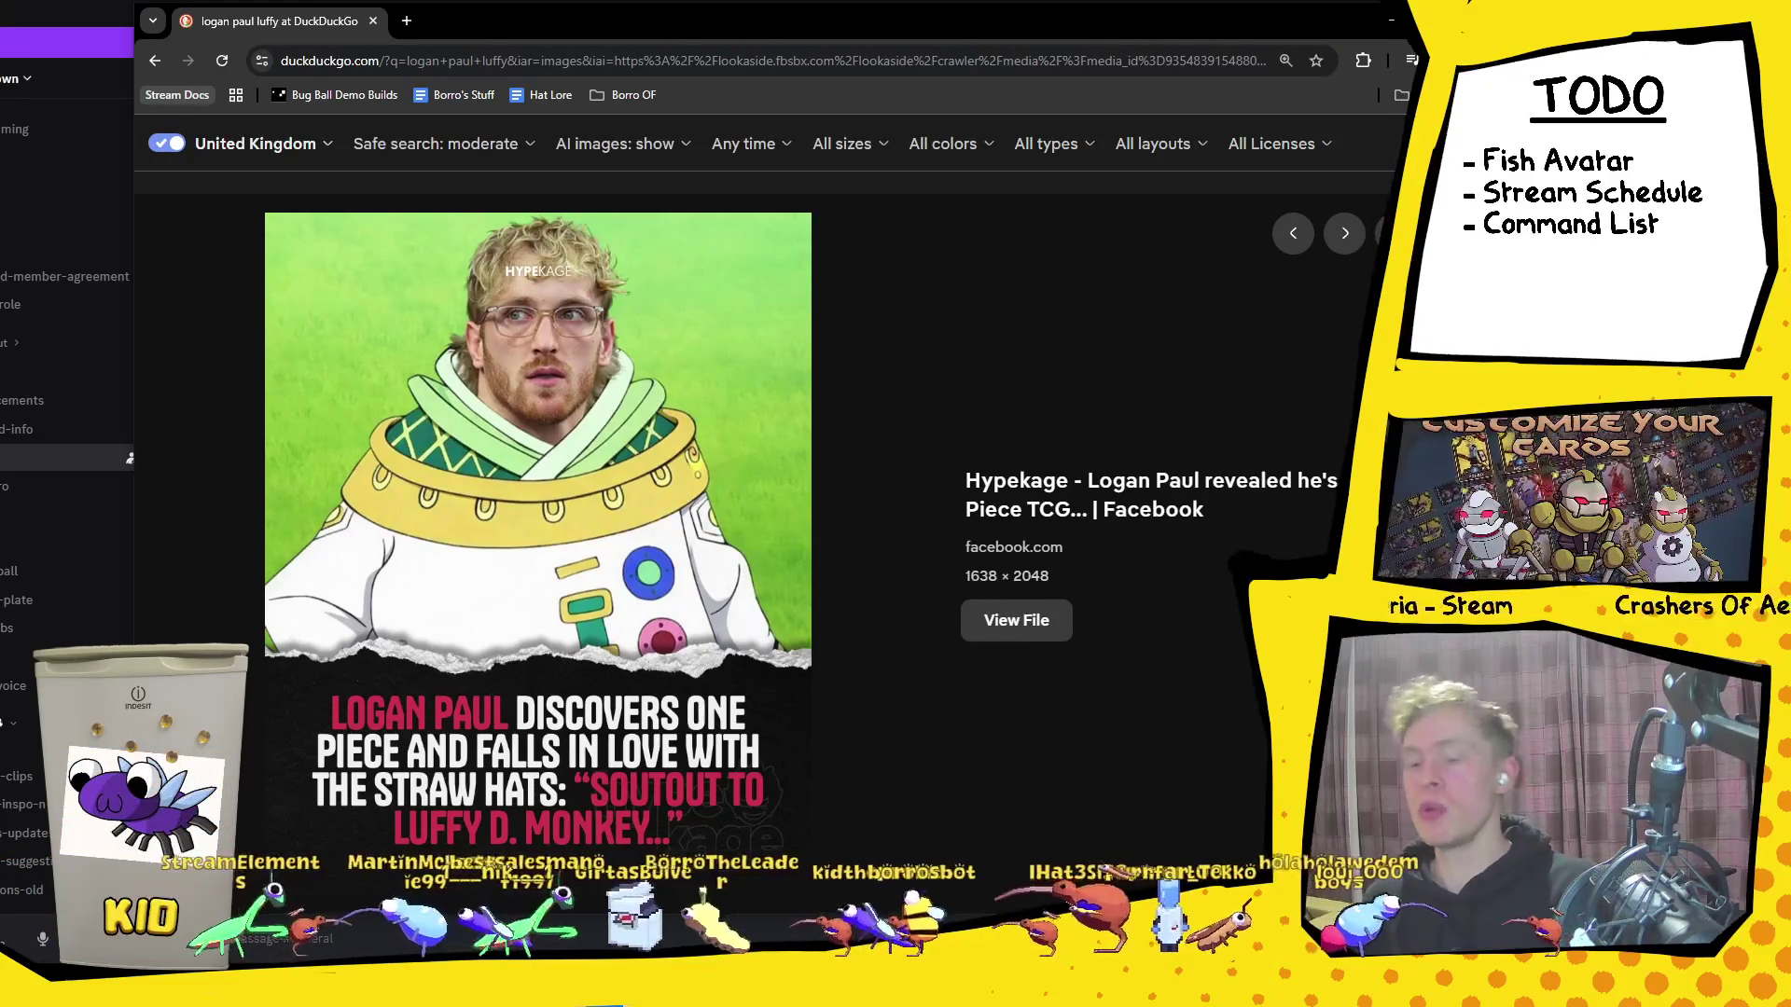
{"action": "key", "text": "alt+Left"}
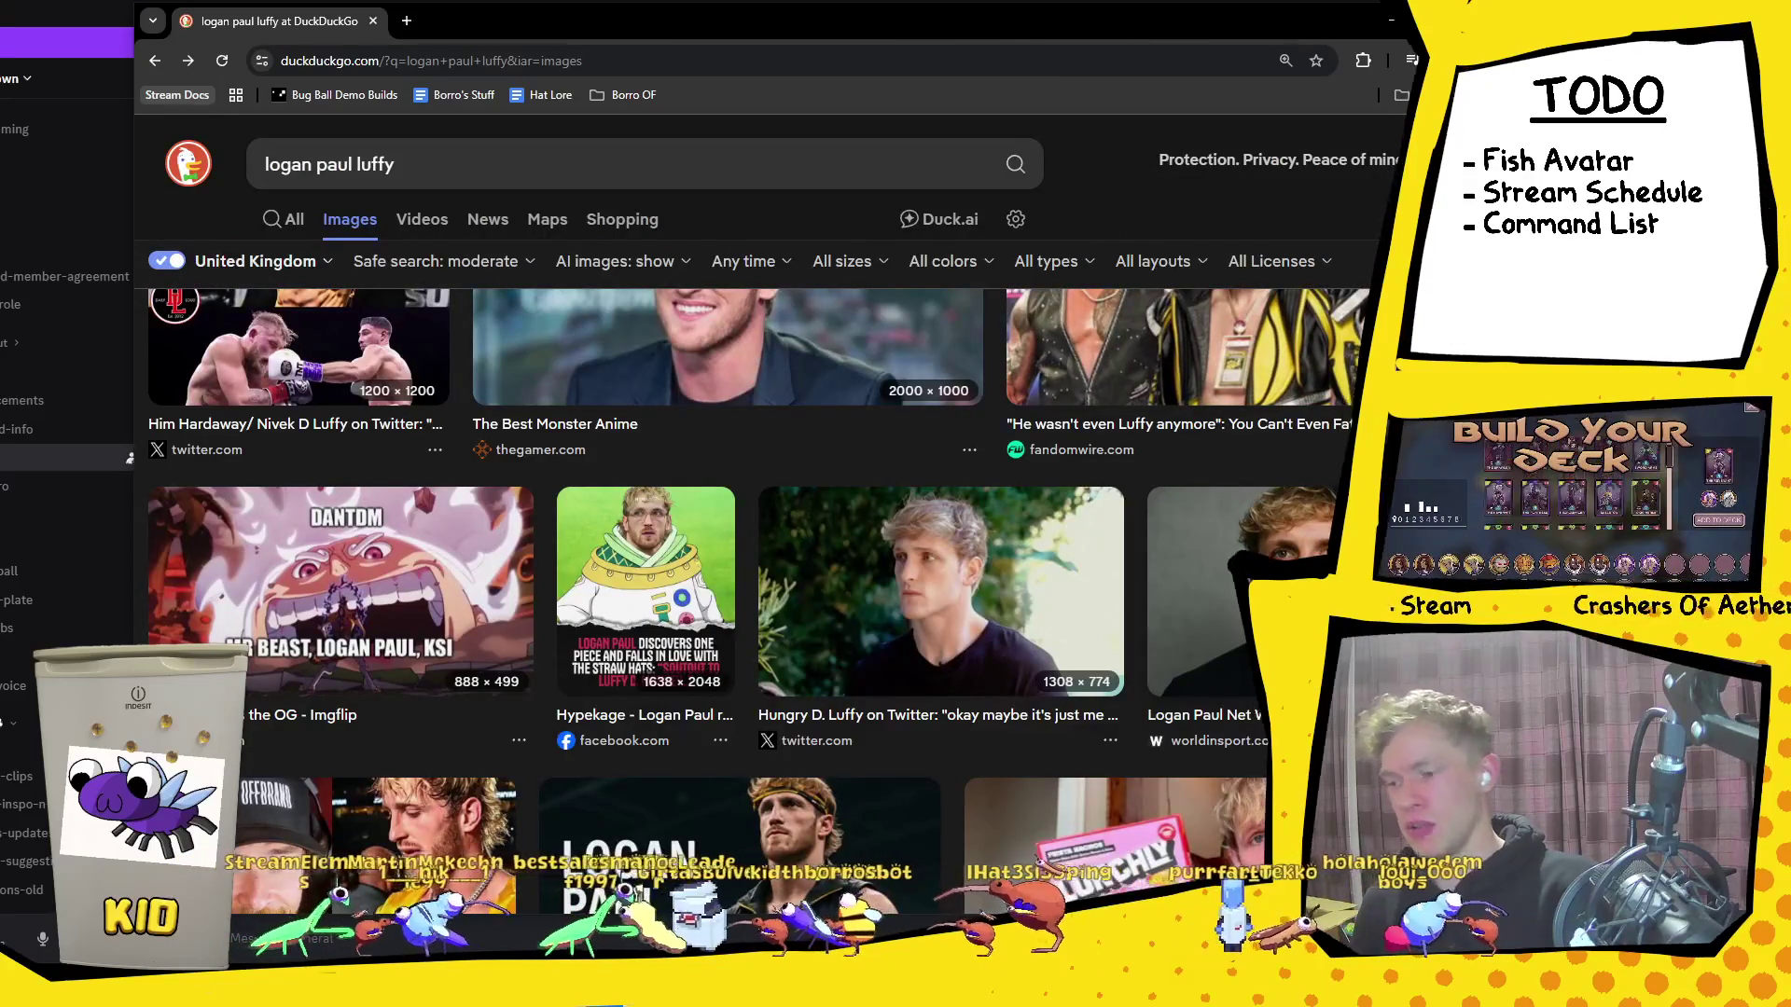
Step: Scroll through the image results, then switch to the speedcubeshop YuXin HuangLong 16x16 page
{"action": "scroll", "coordinate": [747, 559], "scroll_direction": "down", "scroll_amount": 5}
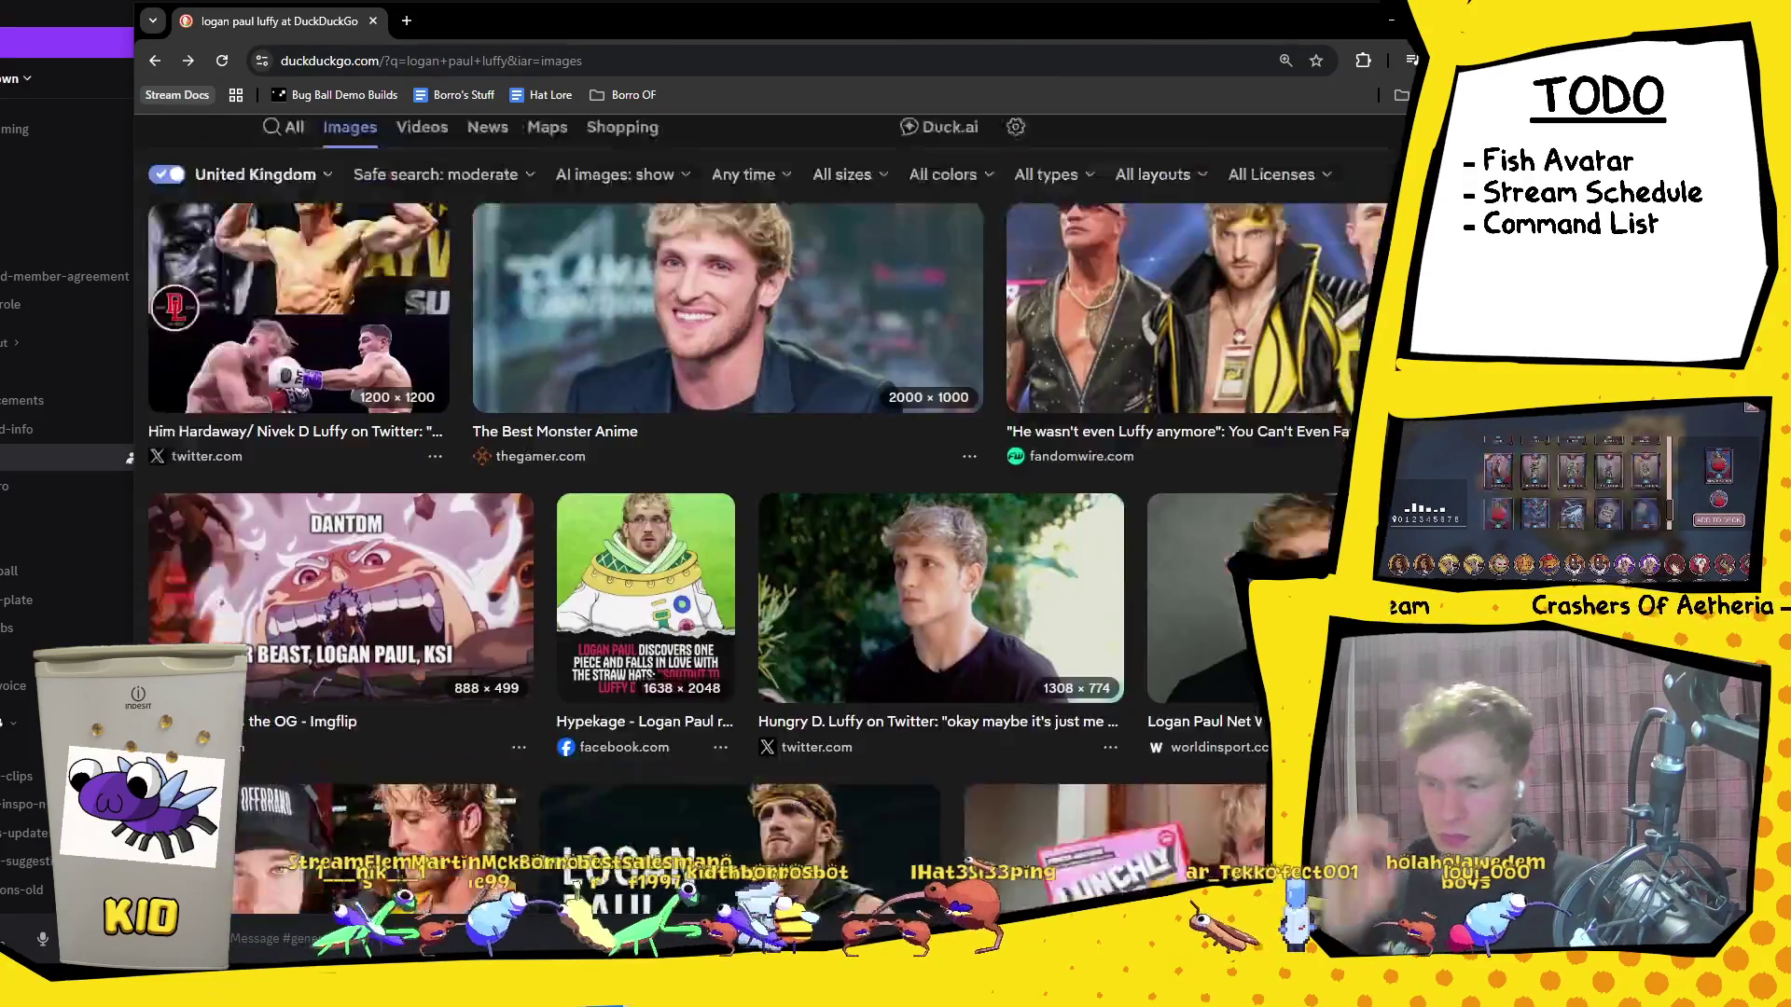
{"action": "scroll", "coordinate": [1119, 373], "scroll_direction": "down", "scroll_amount": 6}
{"action": "scroll", "coordinate": [1257, 468], "scroll_direction": "down", "scroll_amount": 5}
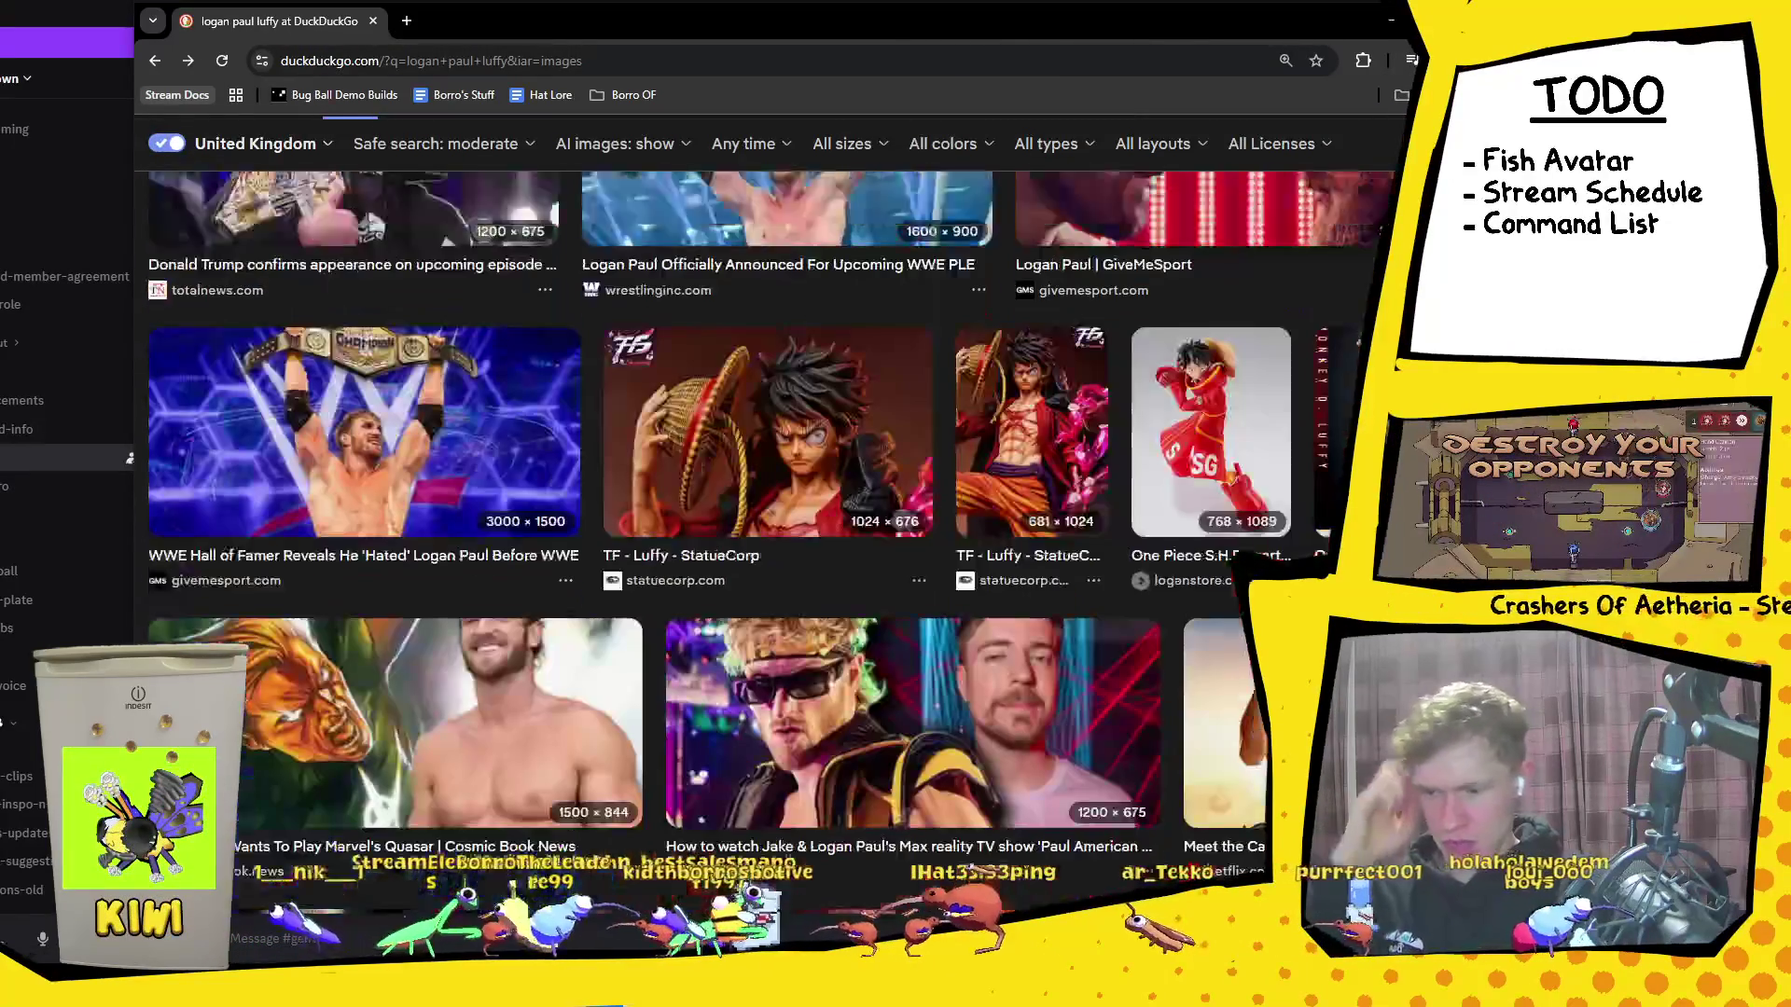
{"action": "scroll", "coordinate": [1256, 468], "scroll_direction": "down", "scroll_amount": 5}
{"action": "scroll", "coordinate": [1256, 469], "scroll_direction": "down", "scroll_amount": 3}
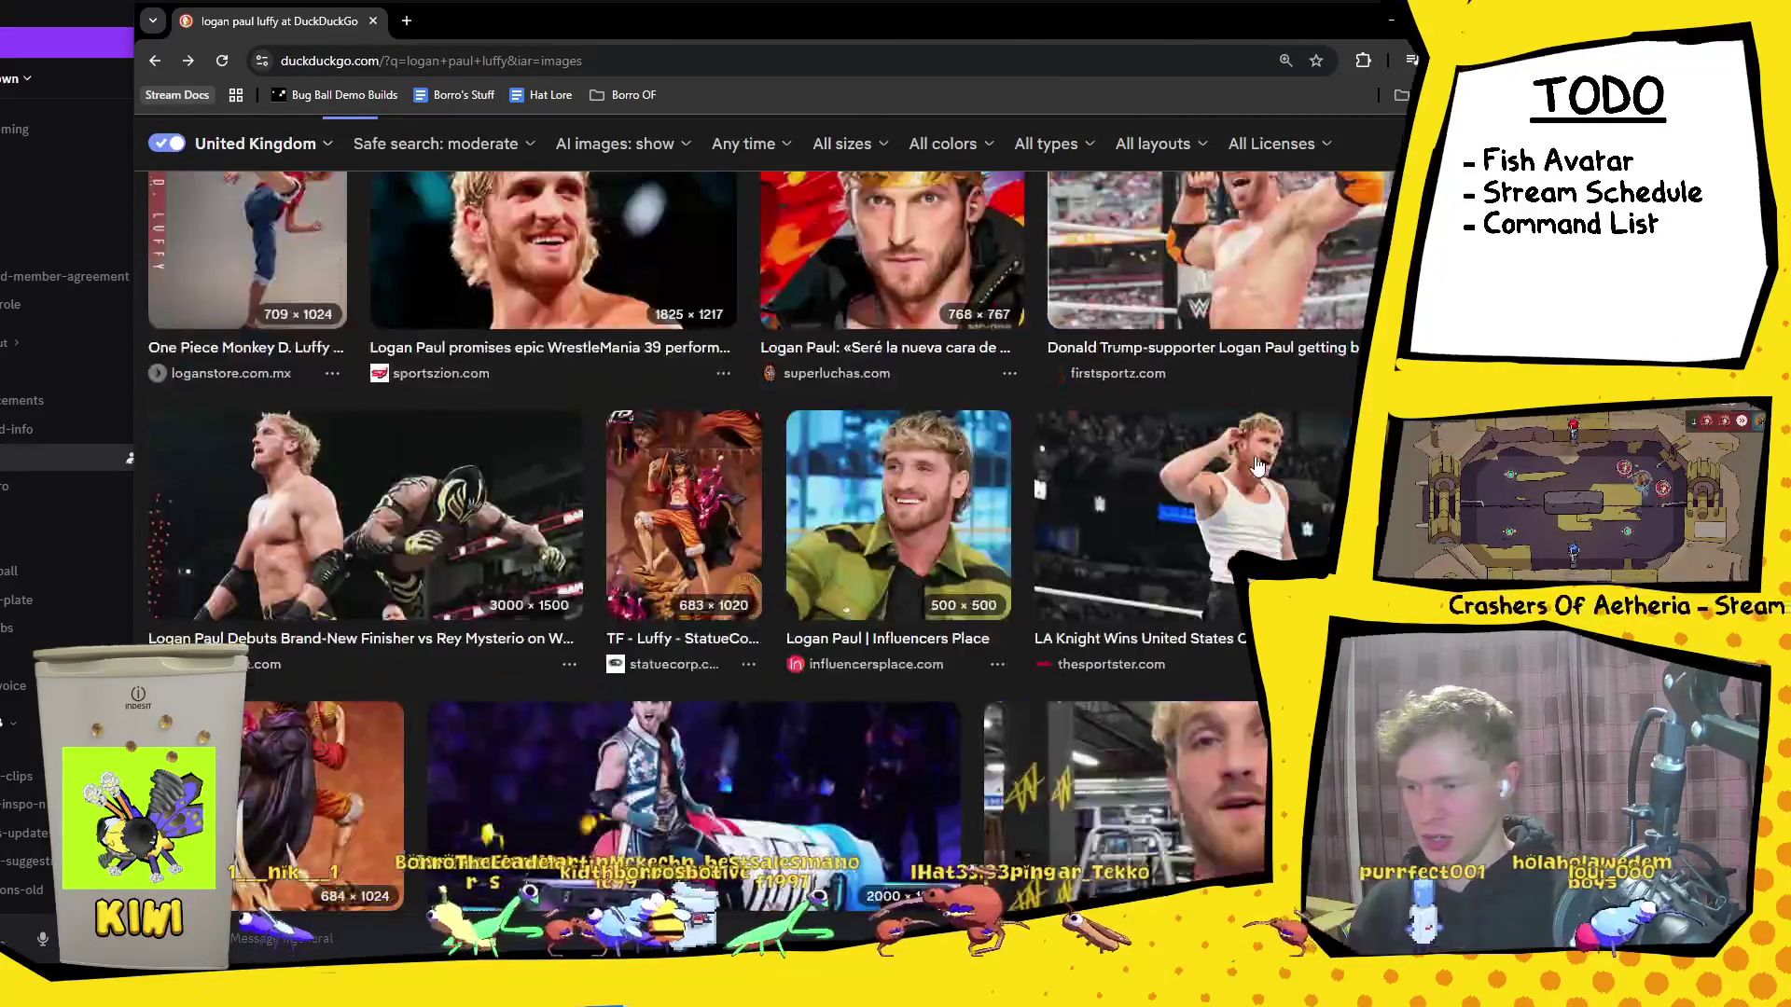
{"action": "scroll", "coordinate": [1264, 461], "scroll_direction": "up", "scroll_amount": 10}
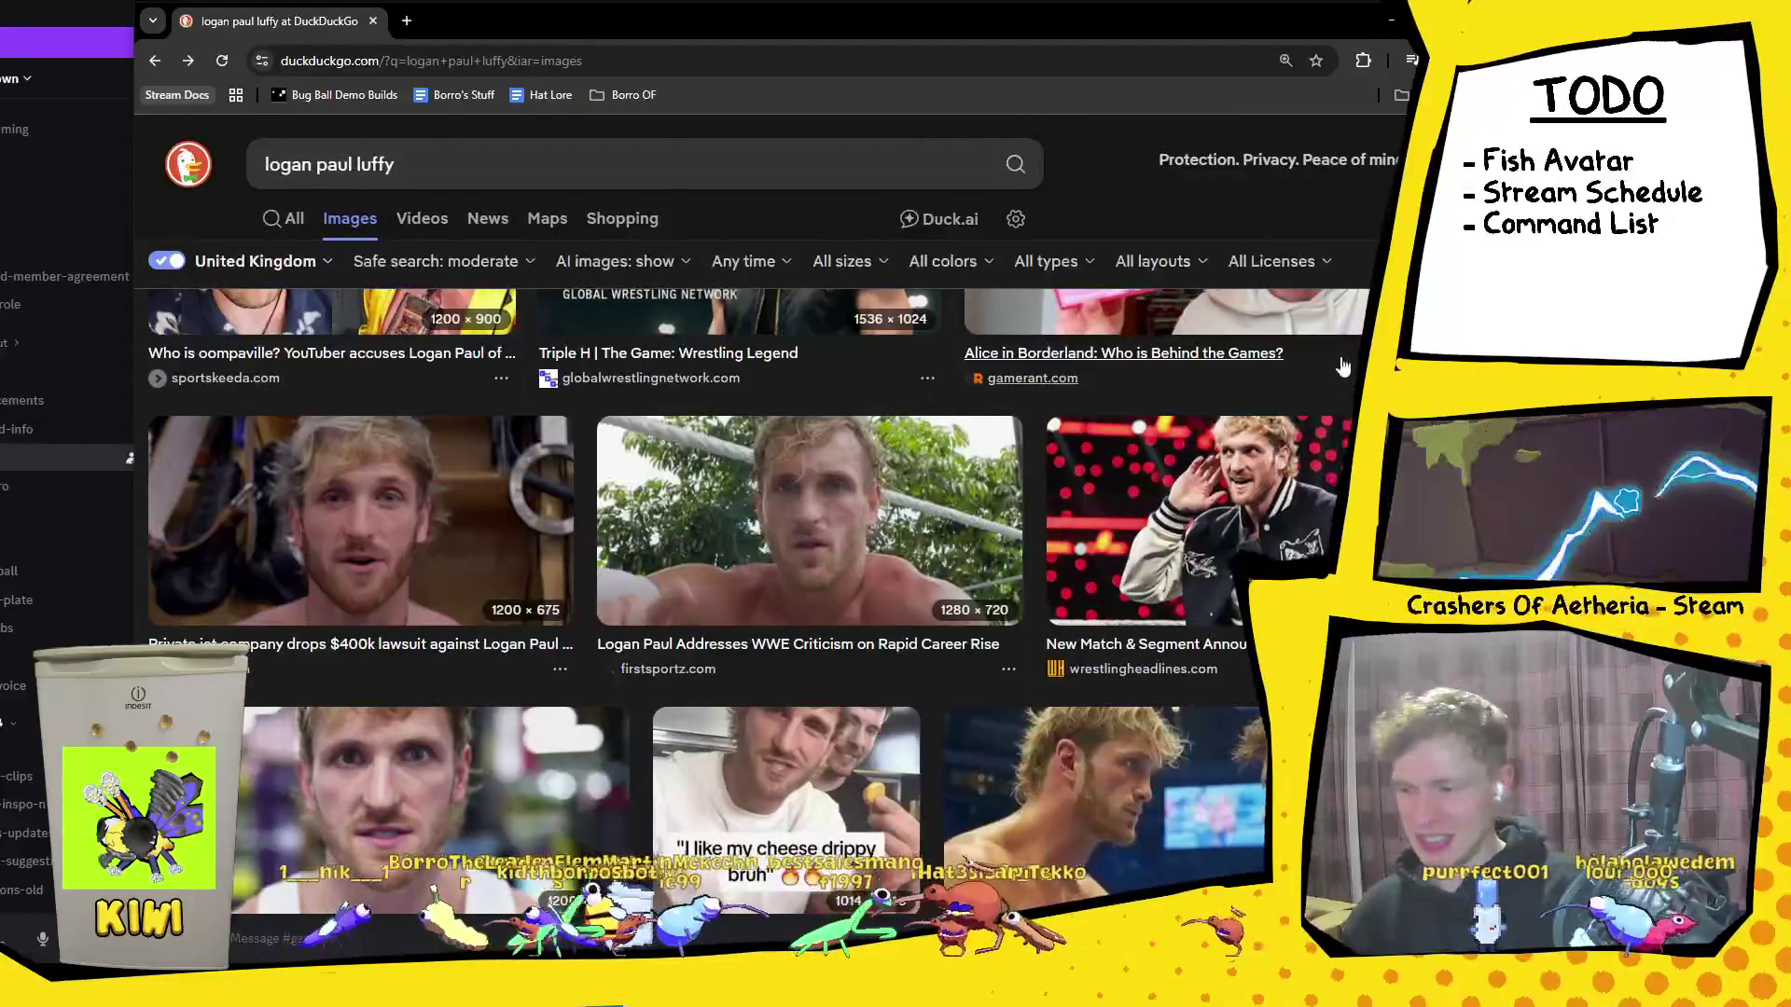
{"action": "scroll", "coordinate": [1269, 454], "scroll_direction": "up", "scroll_amount": 10}
{"action": "key", "text": "alt+Tab"}
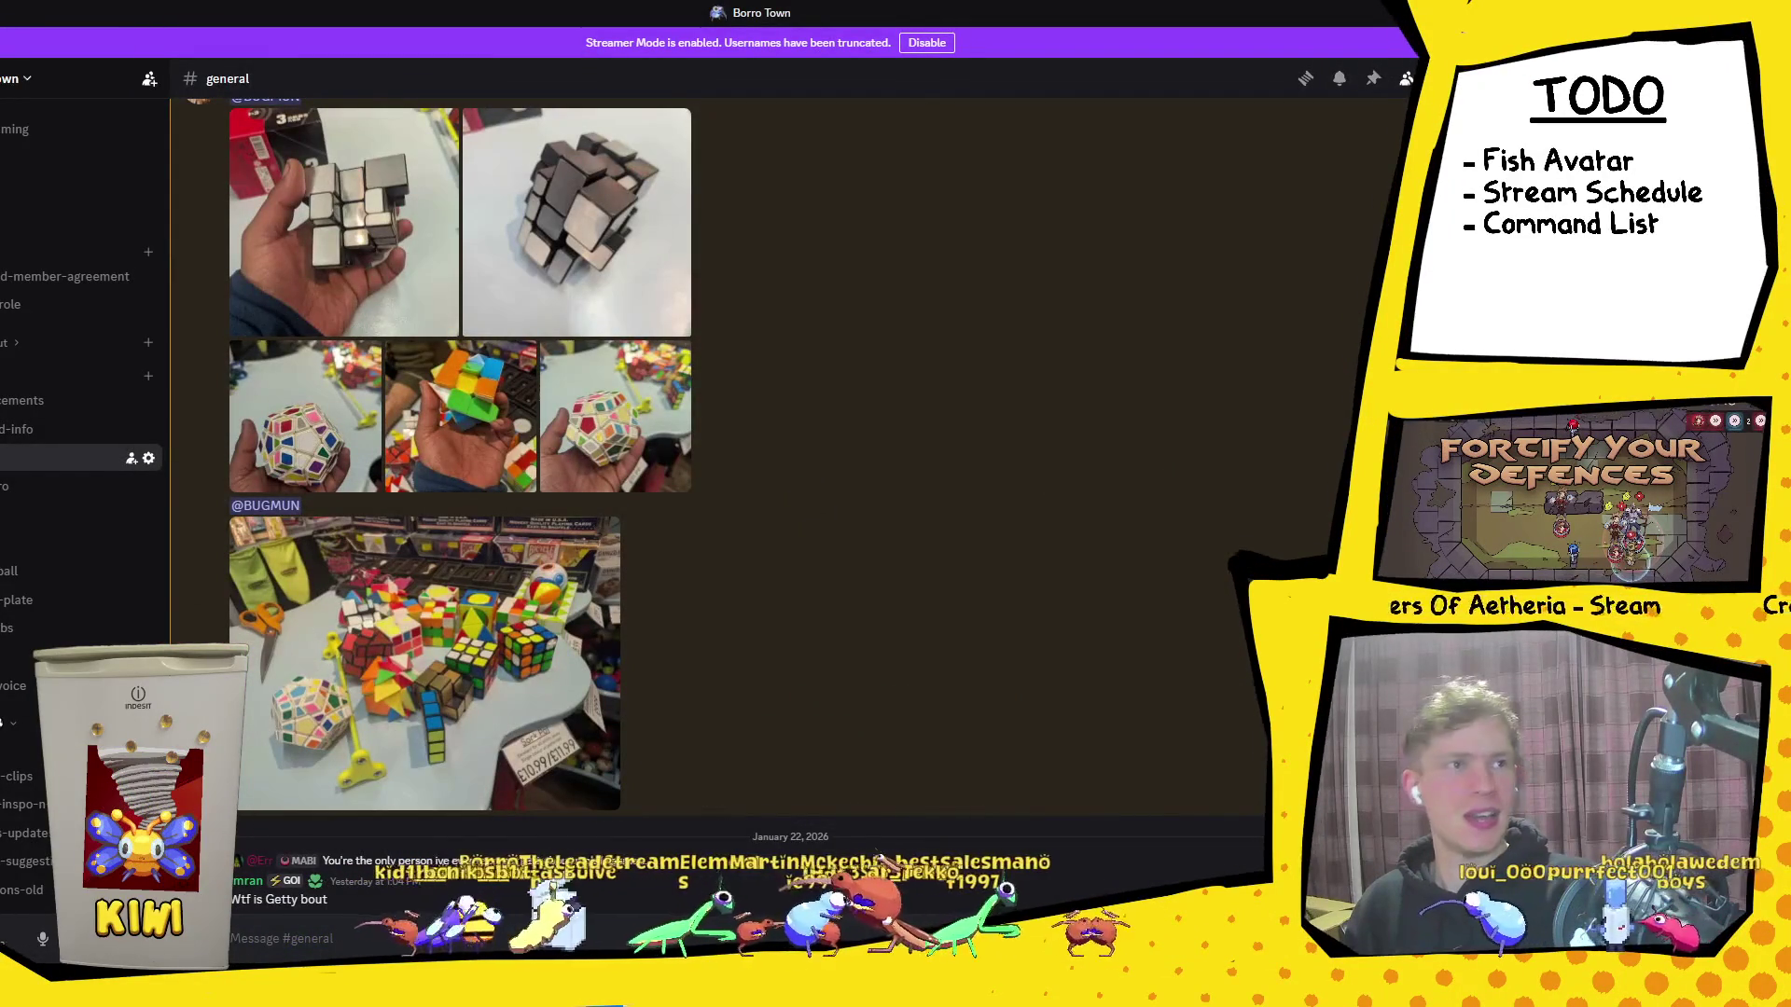
{"action": "key", "text": "alt+Tab"}
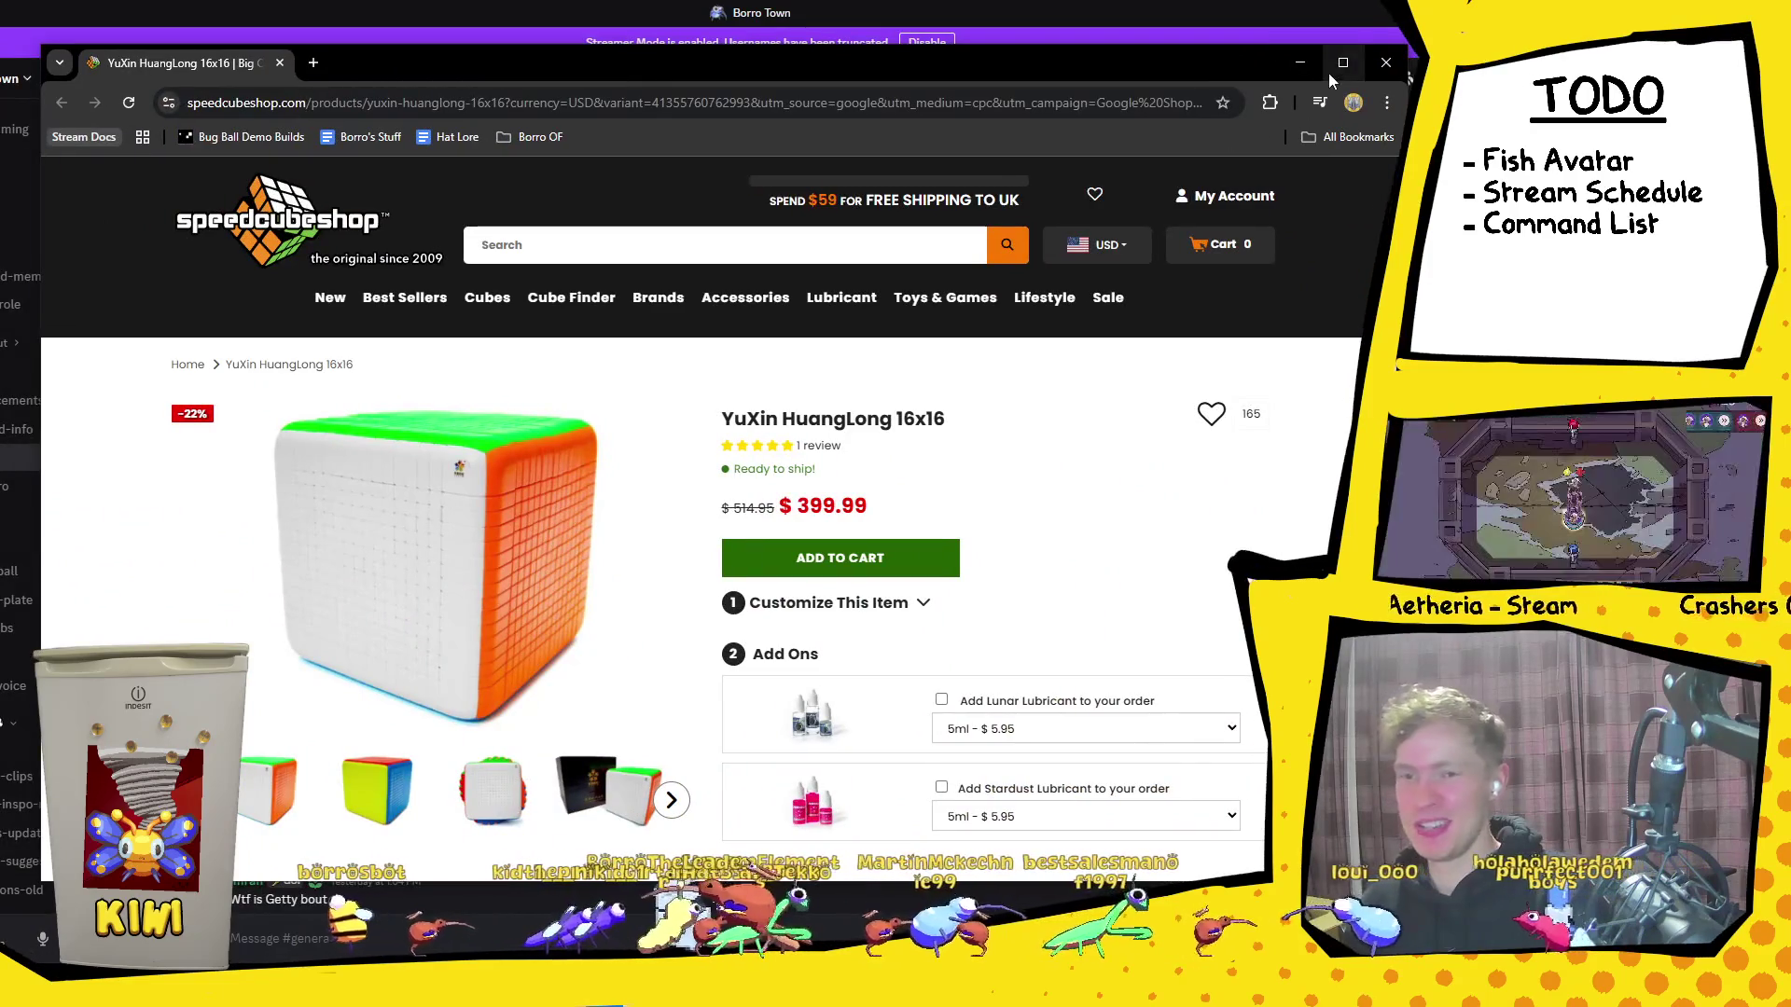
Step: Maximize the browser, close the 10% off offer, and open ShengShou Petaminx in a new tab
{"action": "left_click", "coordinate": [1328, 73]}
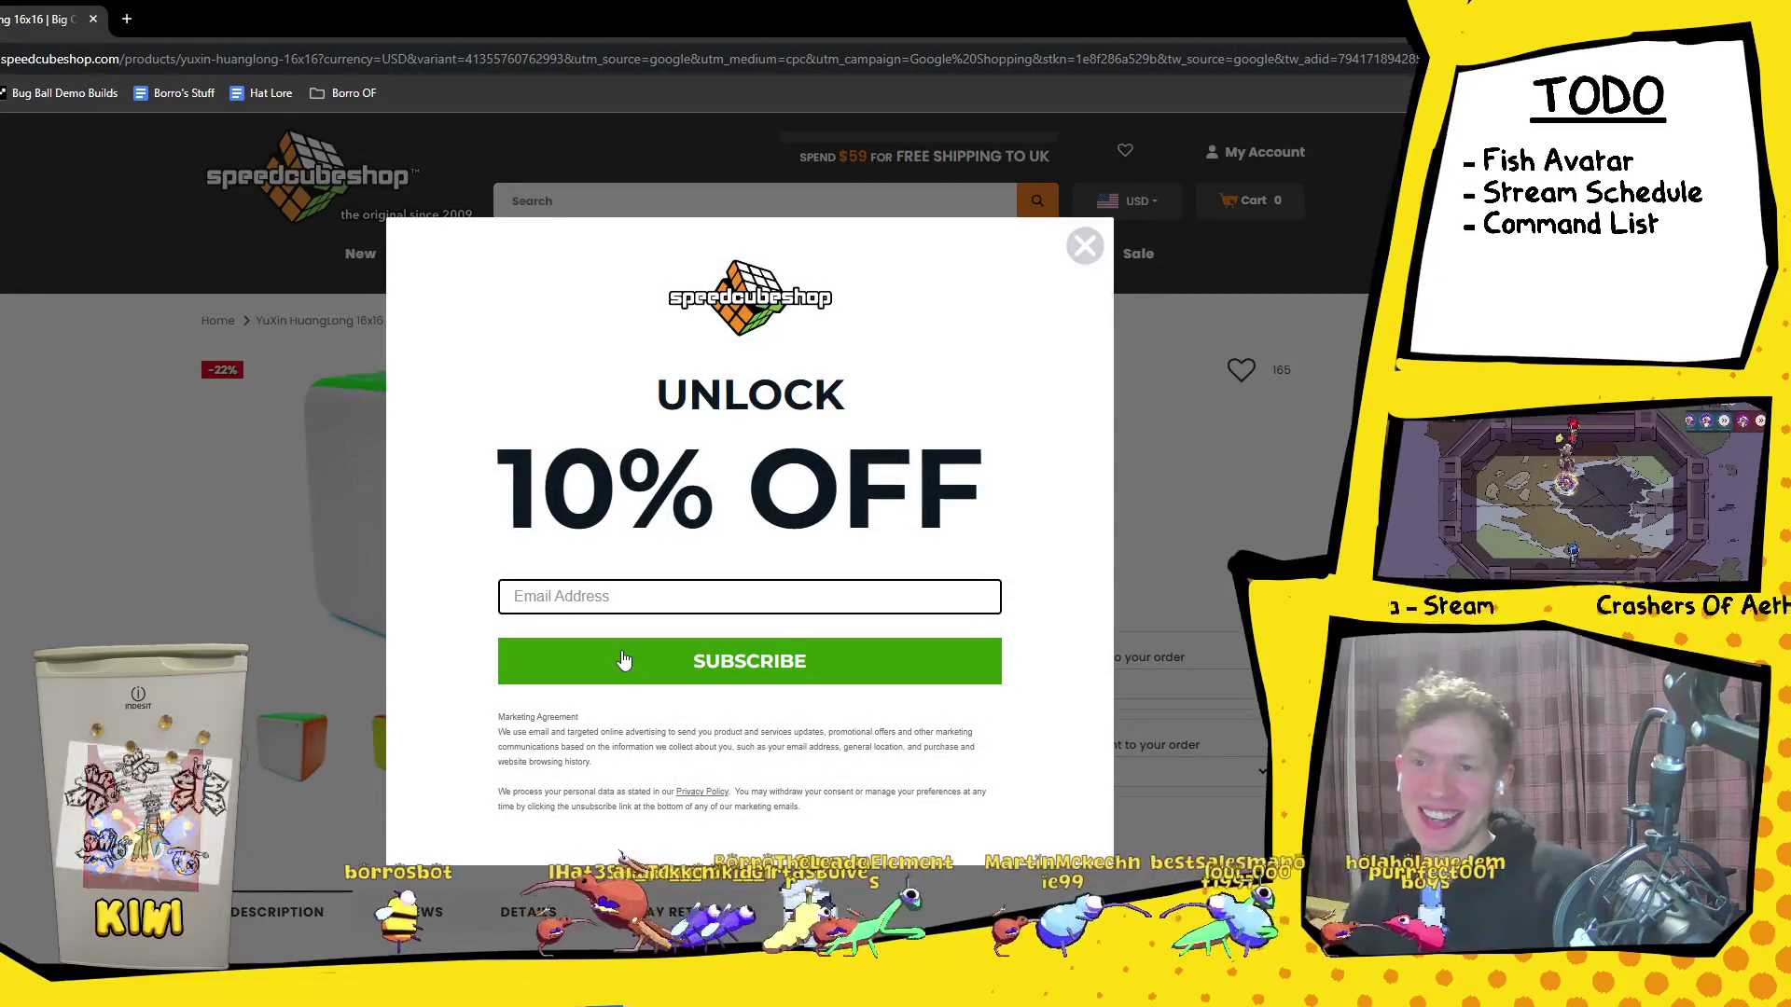
{"action": "left_click", "coordinate": [1083, 248]}
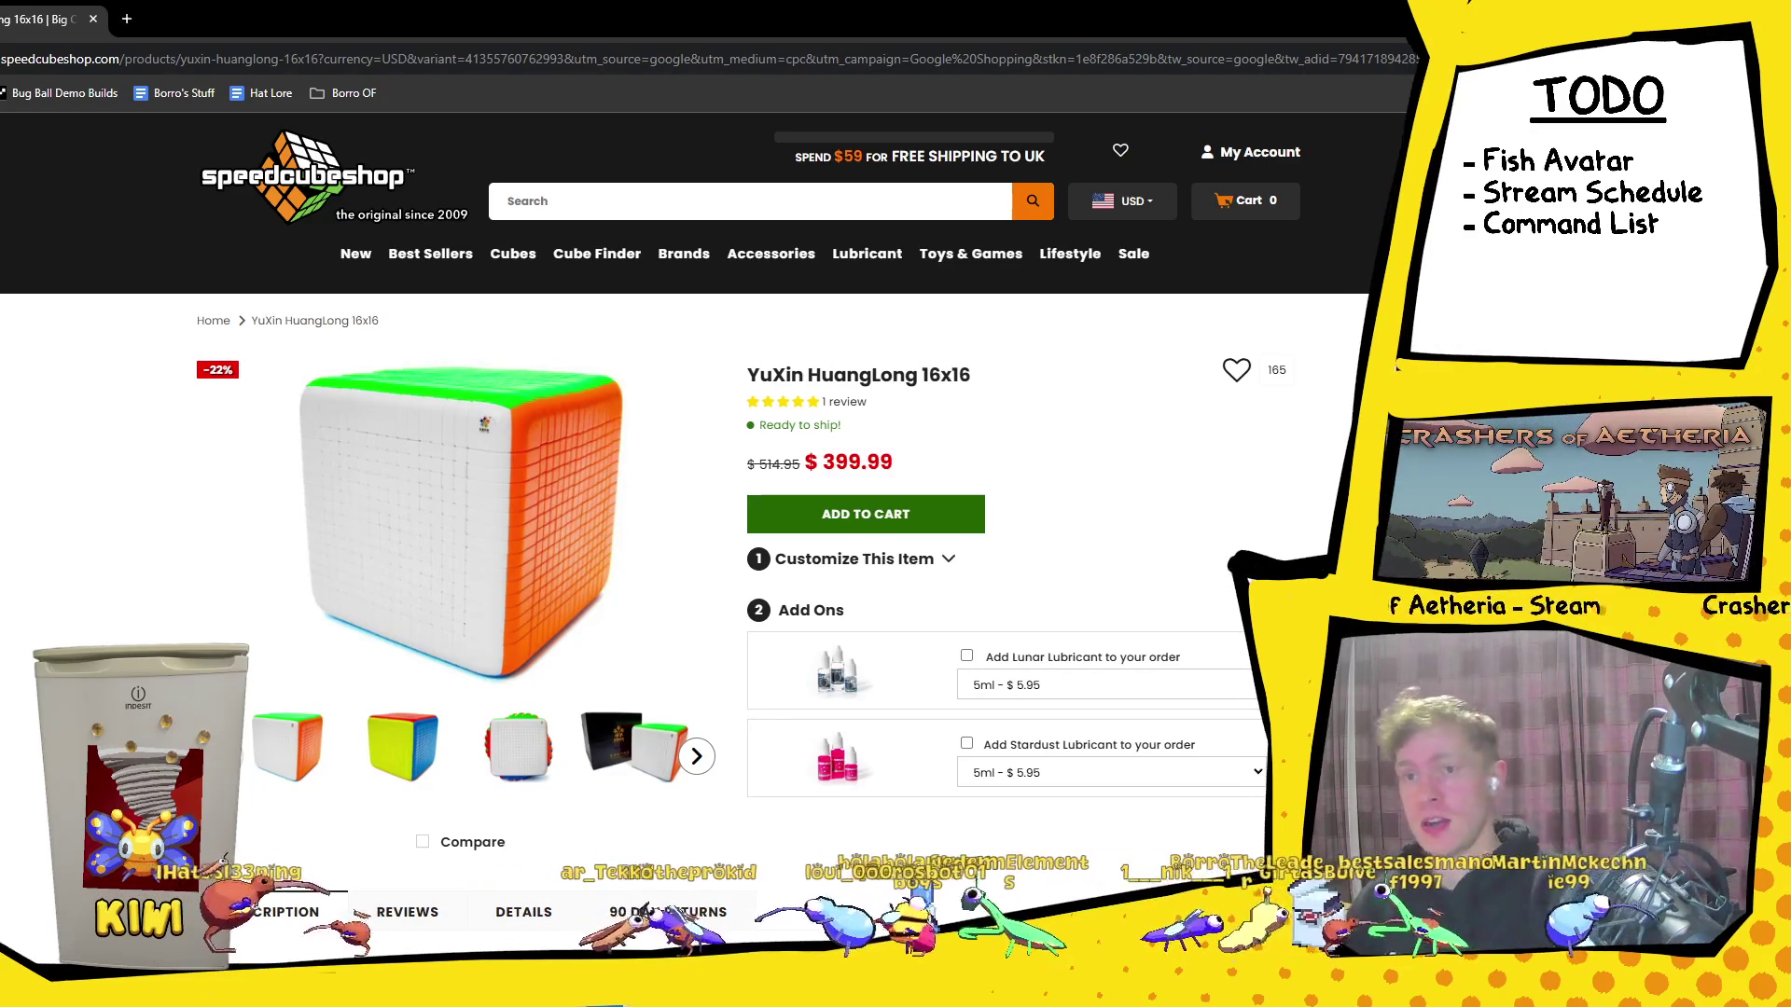
{"action": "key", "text": "ctrl+shift+t"}
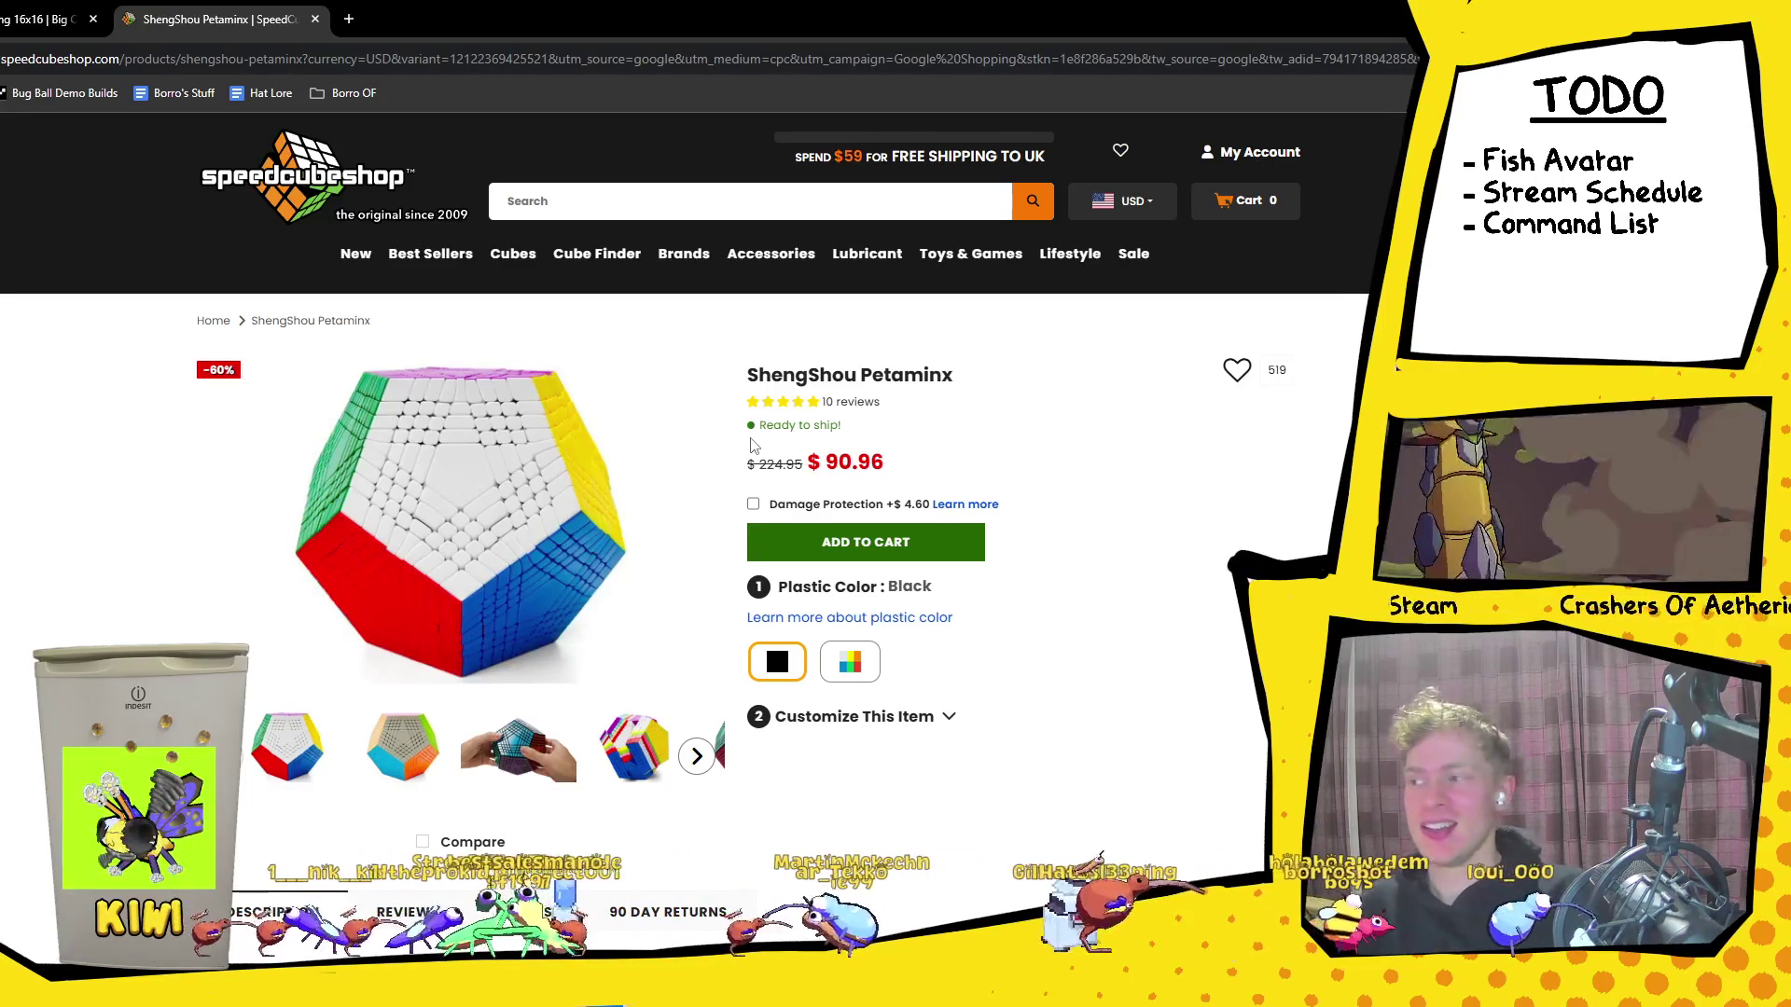
{"action": "left_click", "coordinate": [24, 19]}
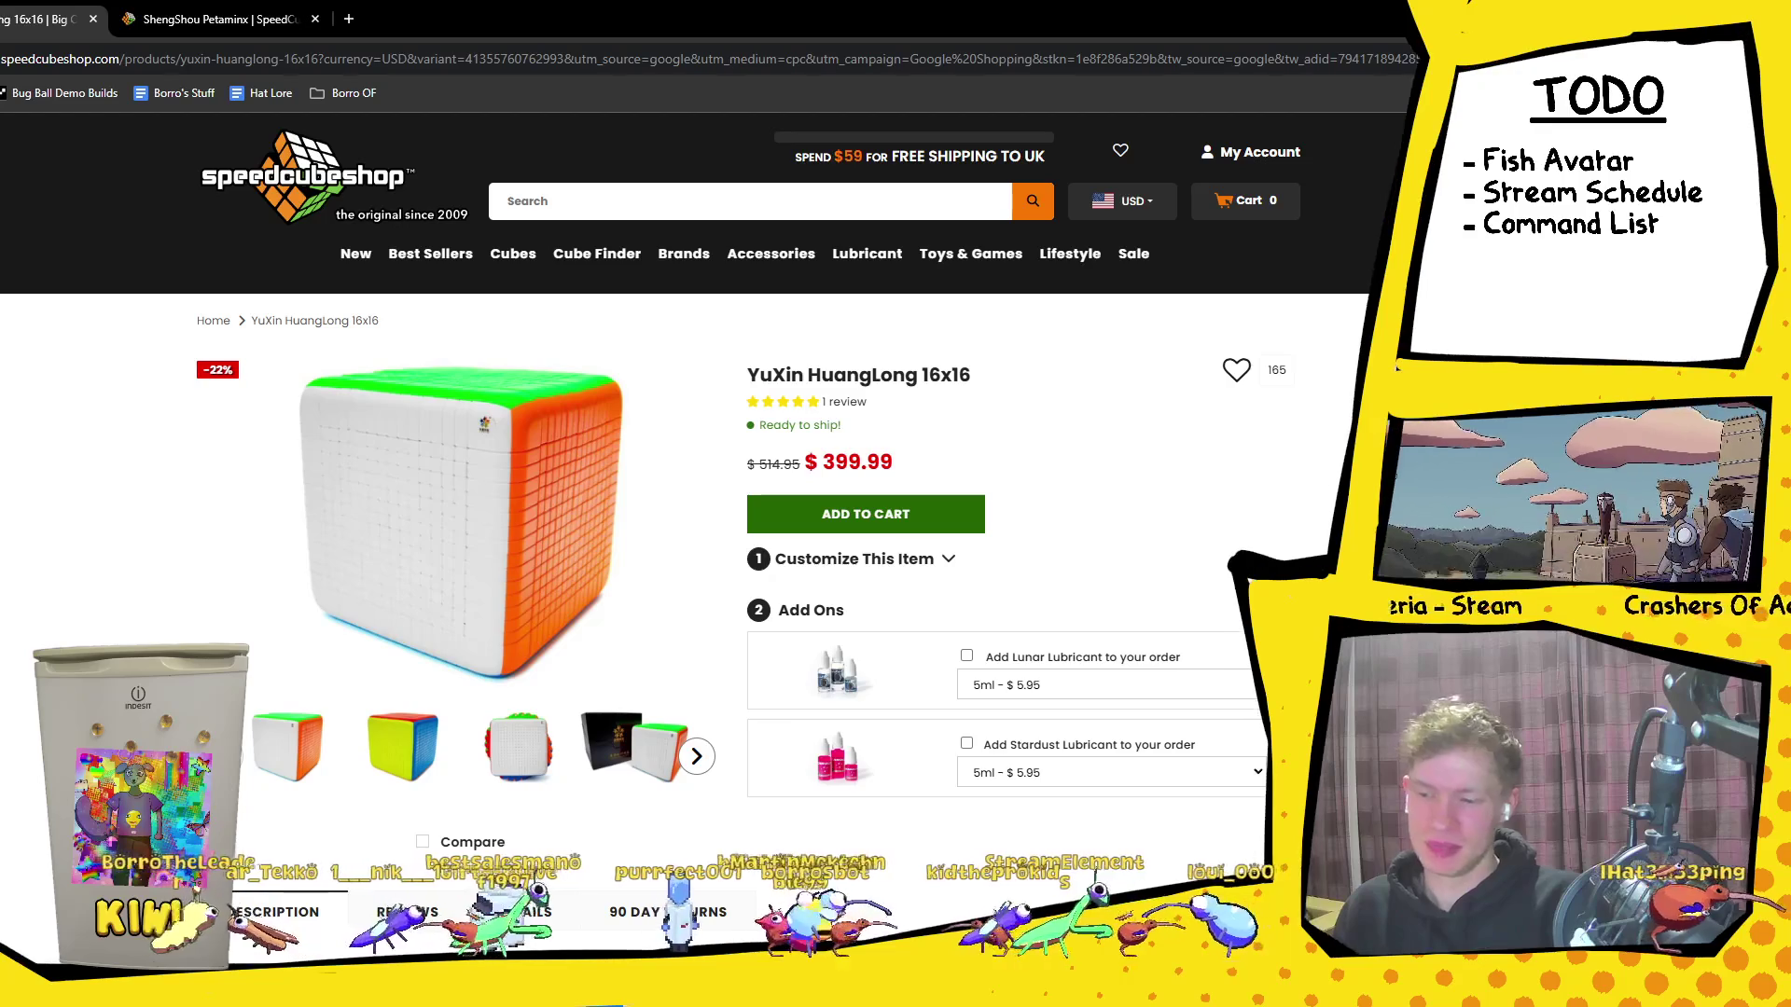
Step: Highlight the Stardust Lubricant add-on label on the YuXin HuangLong page, then clear the selection
{"action": "scroll", "coordinate": [802, 499], "scroll_direction": "down", "scroll_amount": 2}
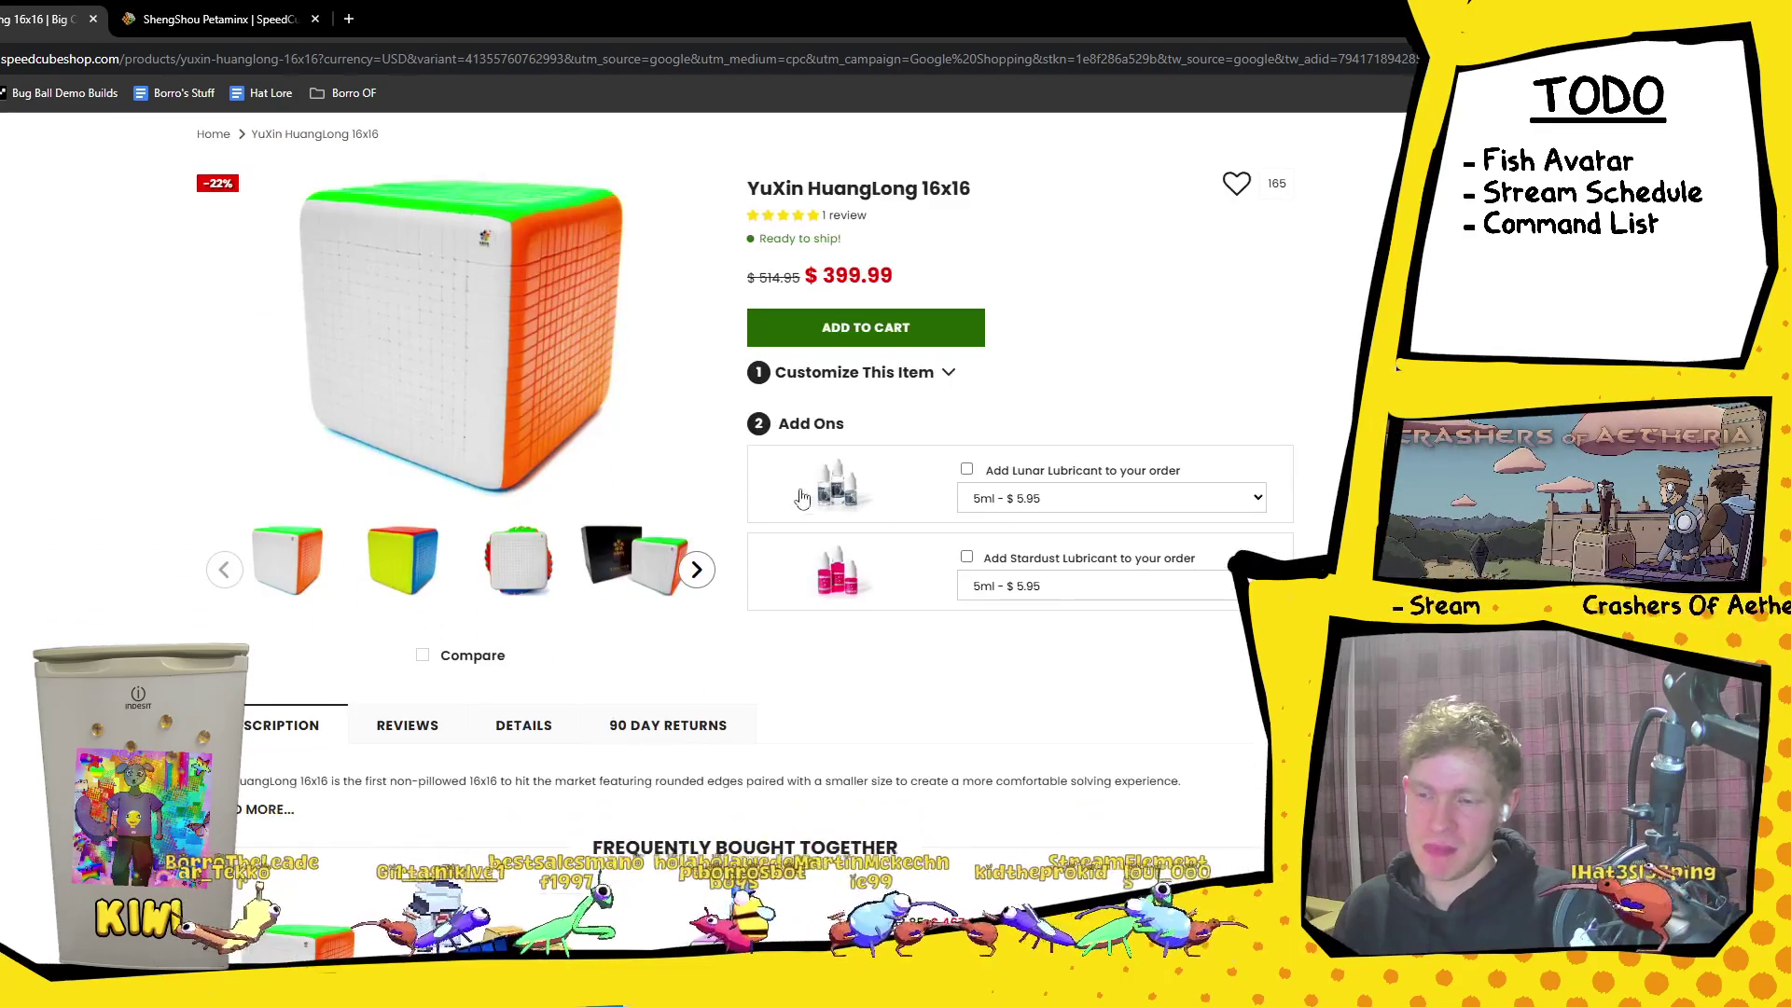
{"action": "mouse_move", "coordinate": [1066, 574]}
{"action": "left_mouse_down"}
{"action": "mouse_move", "coordinate": [982, 550]}
{"action": "mouse_move", "coordinate": [1066, 575]}
{"action": "left_mouse_up"}
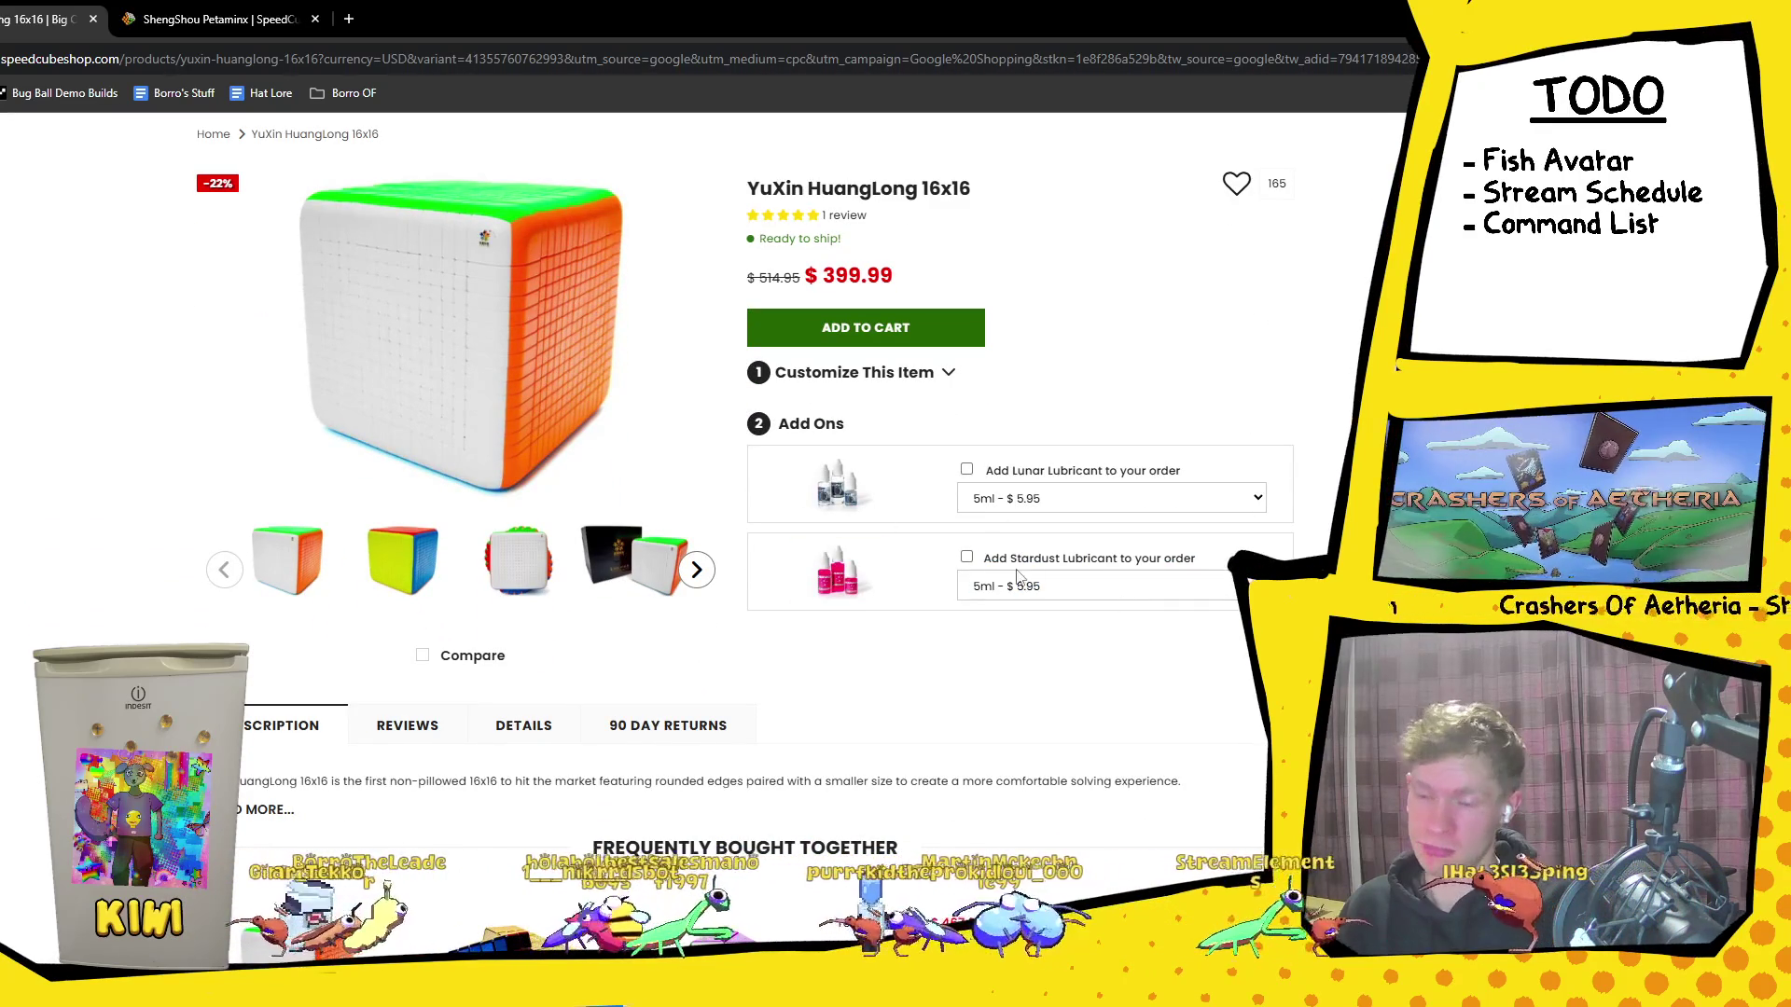
{"action": "left_click_drag", "start_coordinate": [984, 559], "coordinate": [1098, 559]}
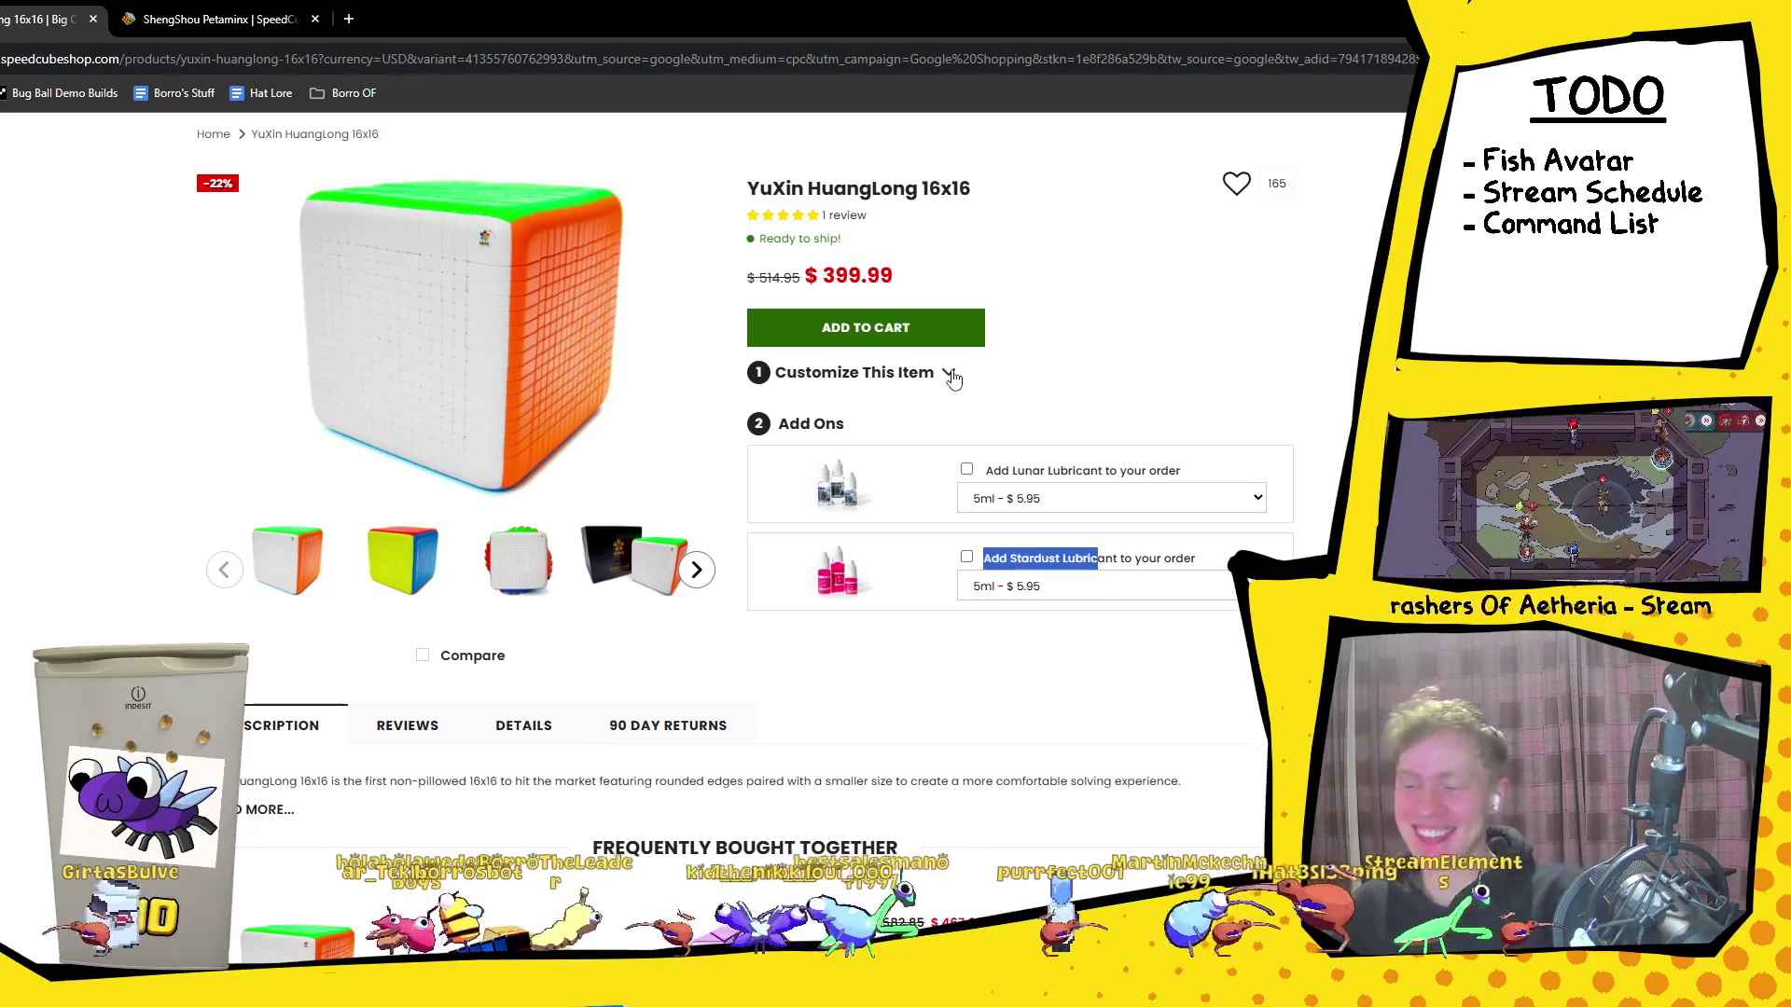
{"action": "left_click", "coordinate": [1071, 615]}
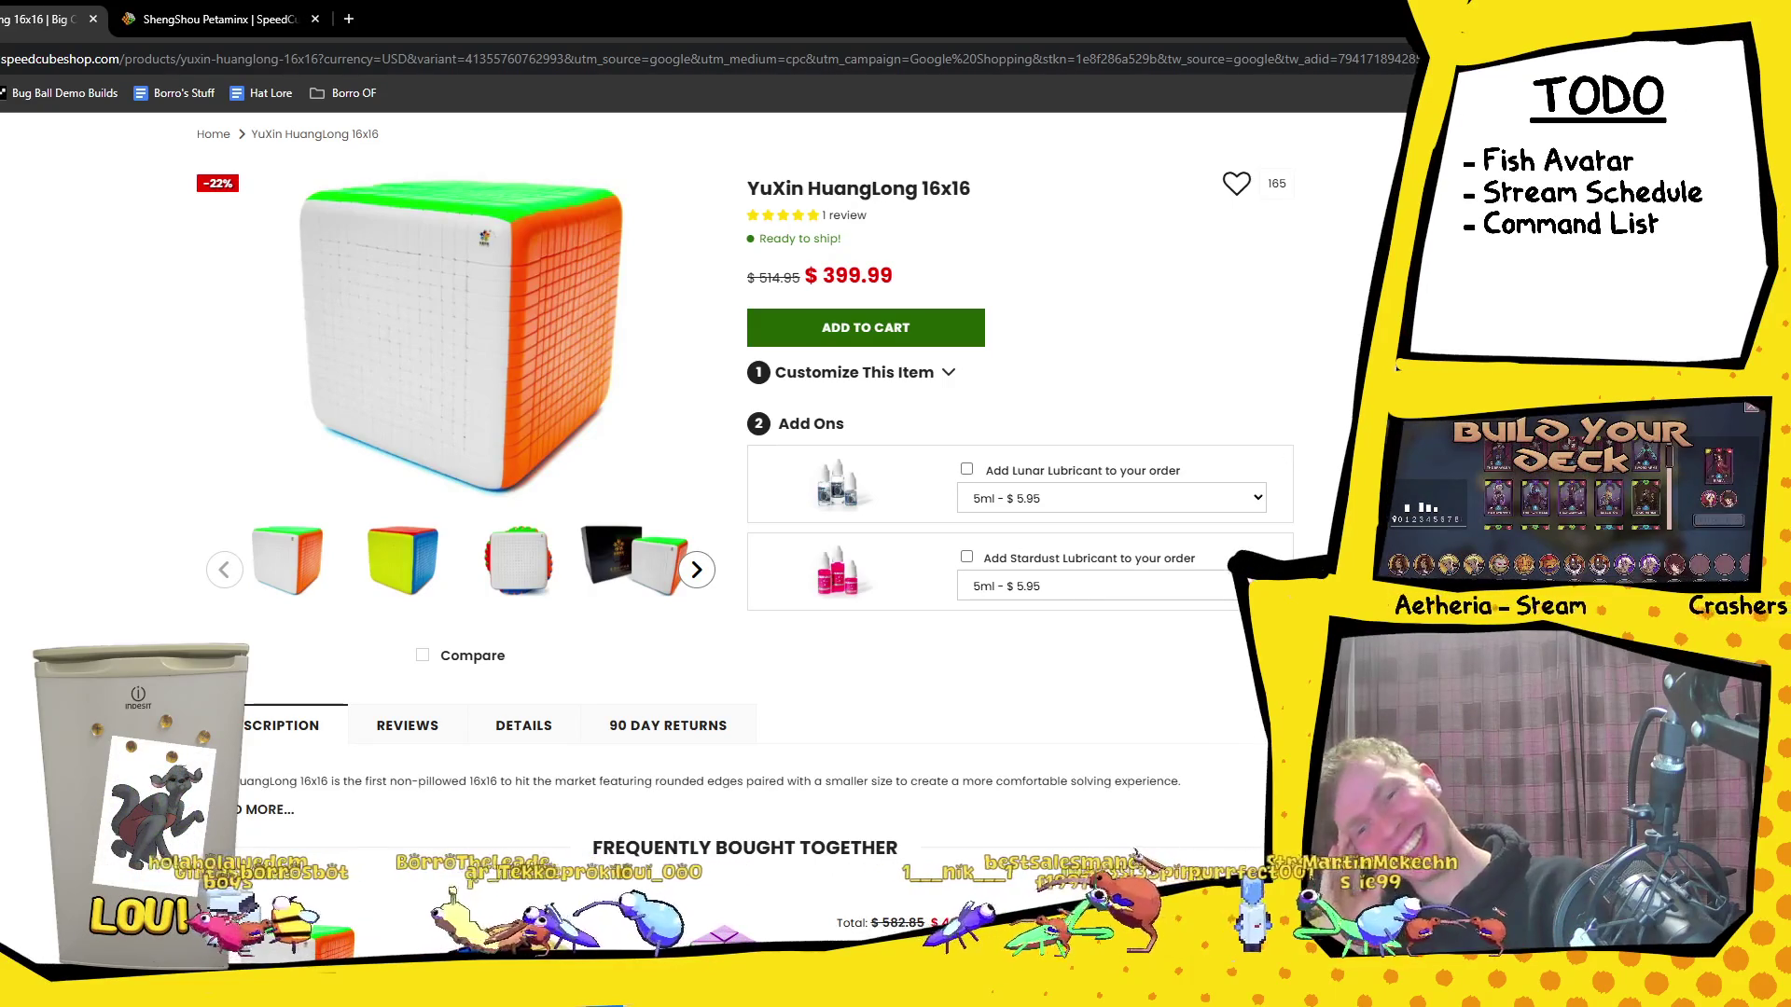
Step: Switch through Discord and Unity to Unity Hub and open the StreamOverlay project
{"action": "key", "text": "alt+Tab"}
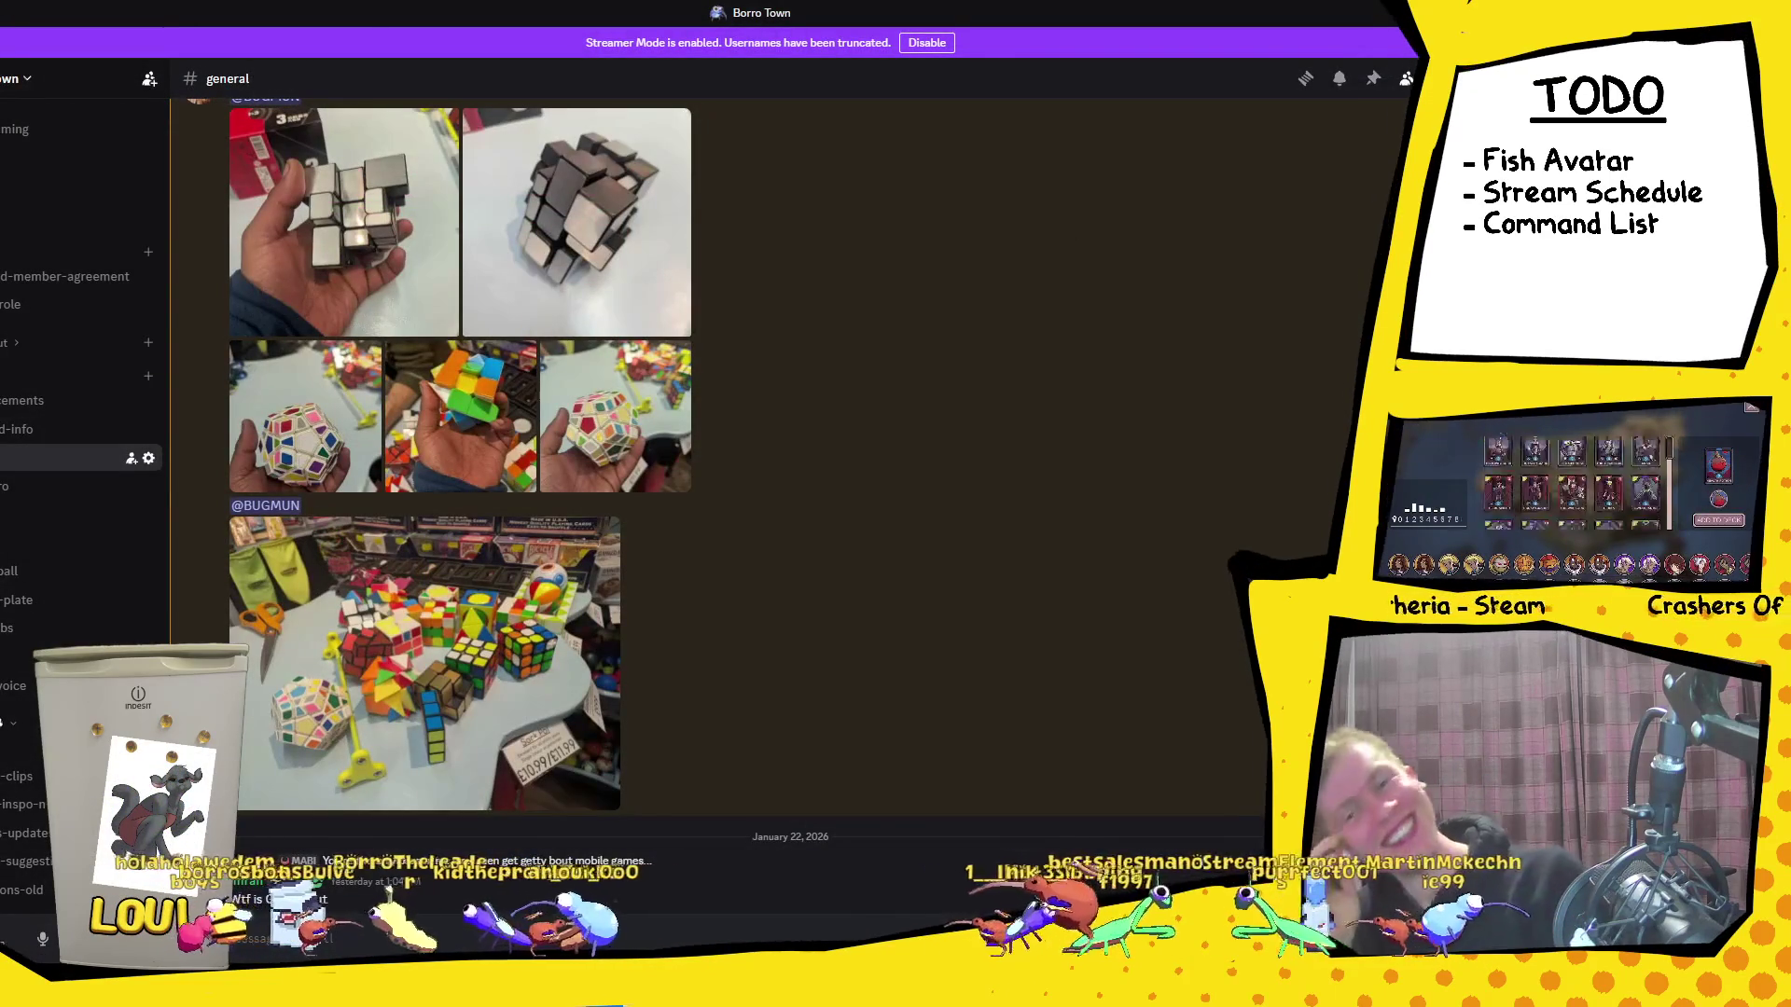
{"action": "key", "text": "alt+Tab"}
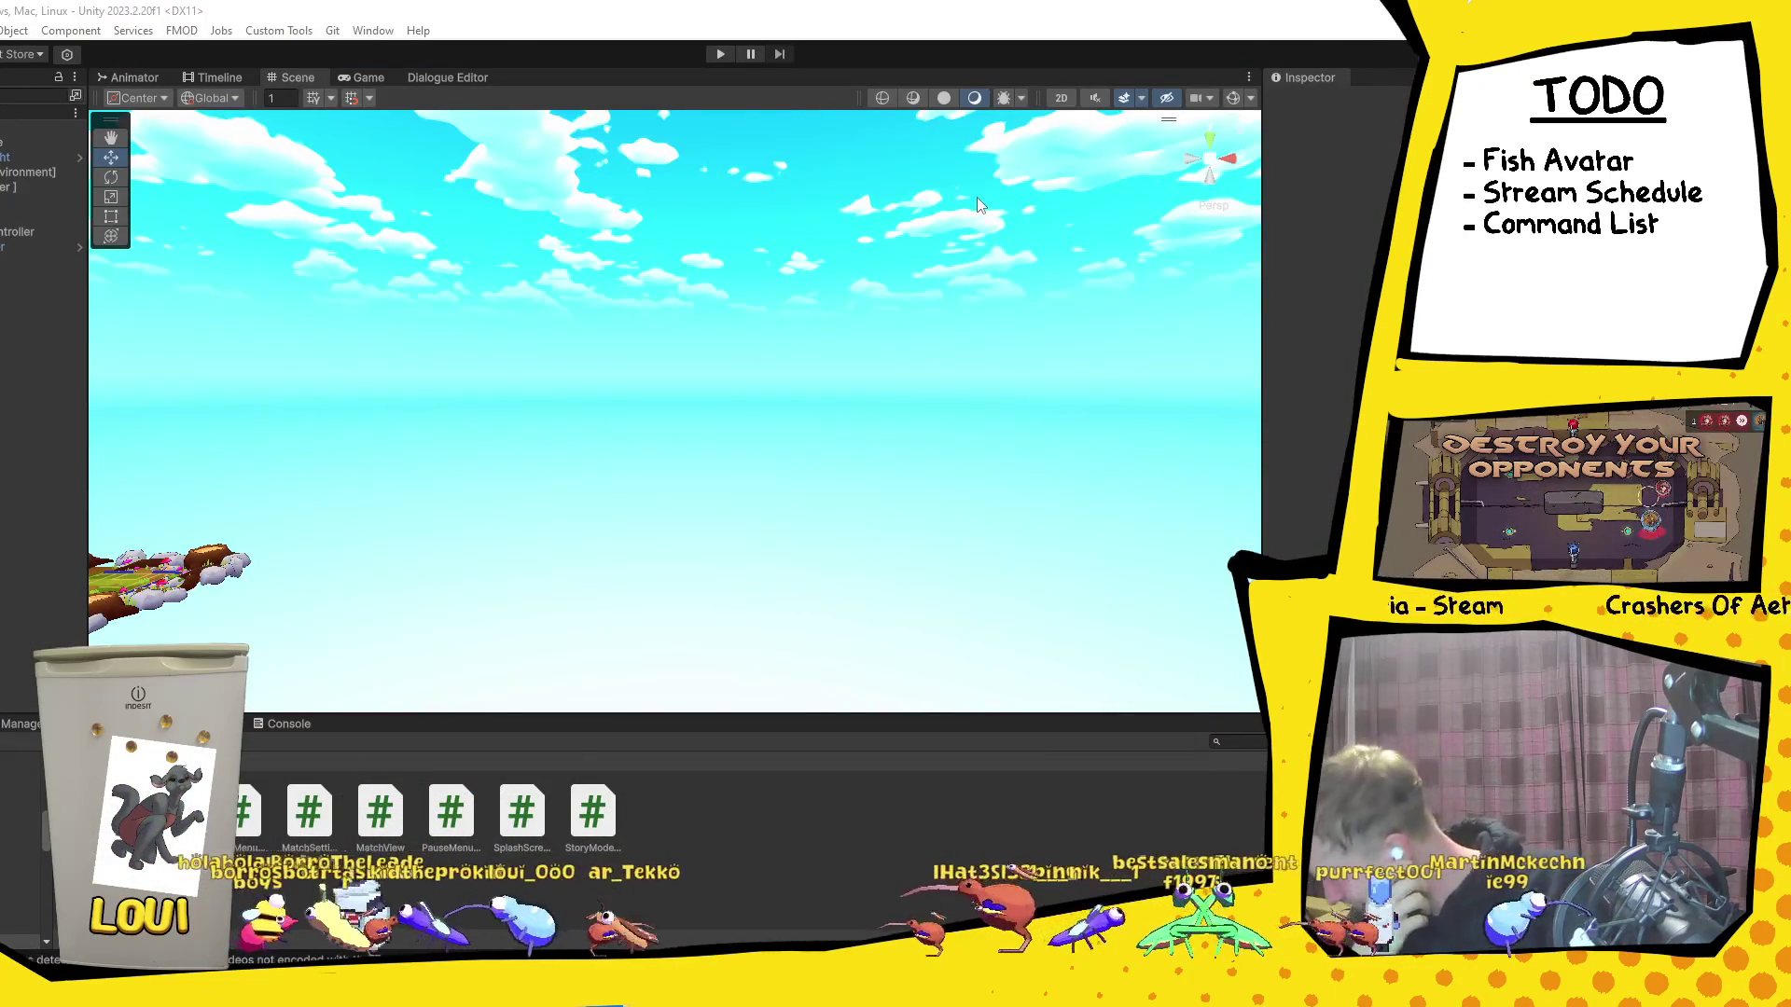
{"action": "key", "text": "alt+Tab"}
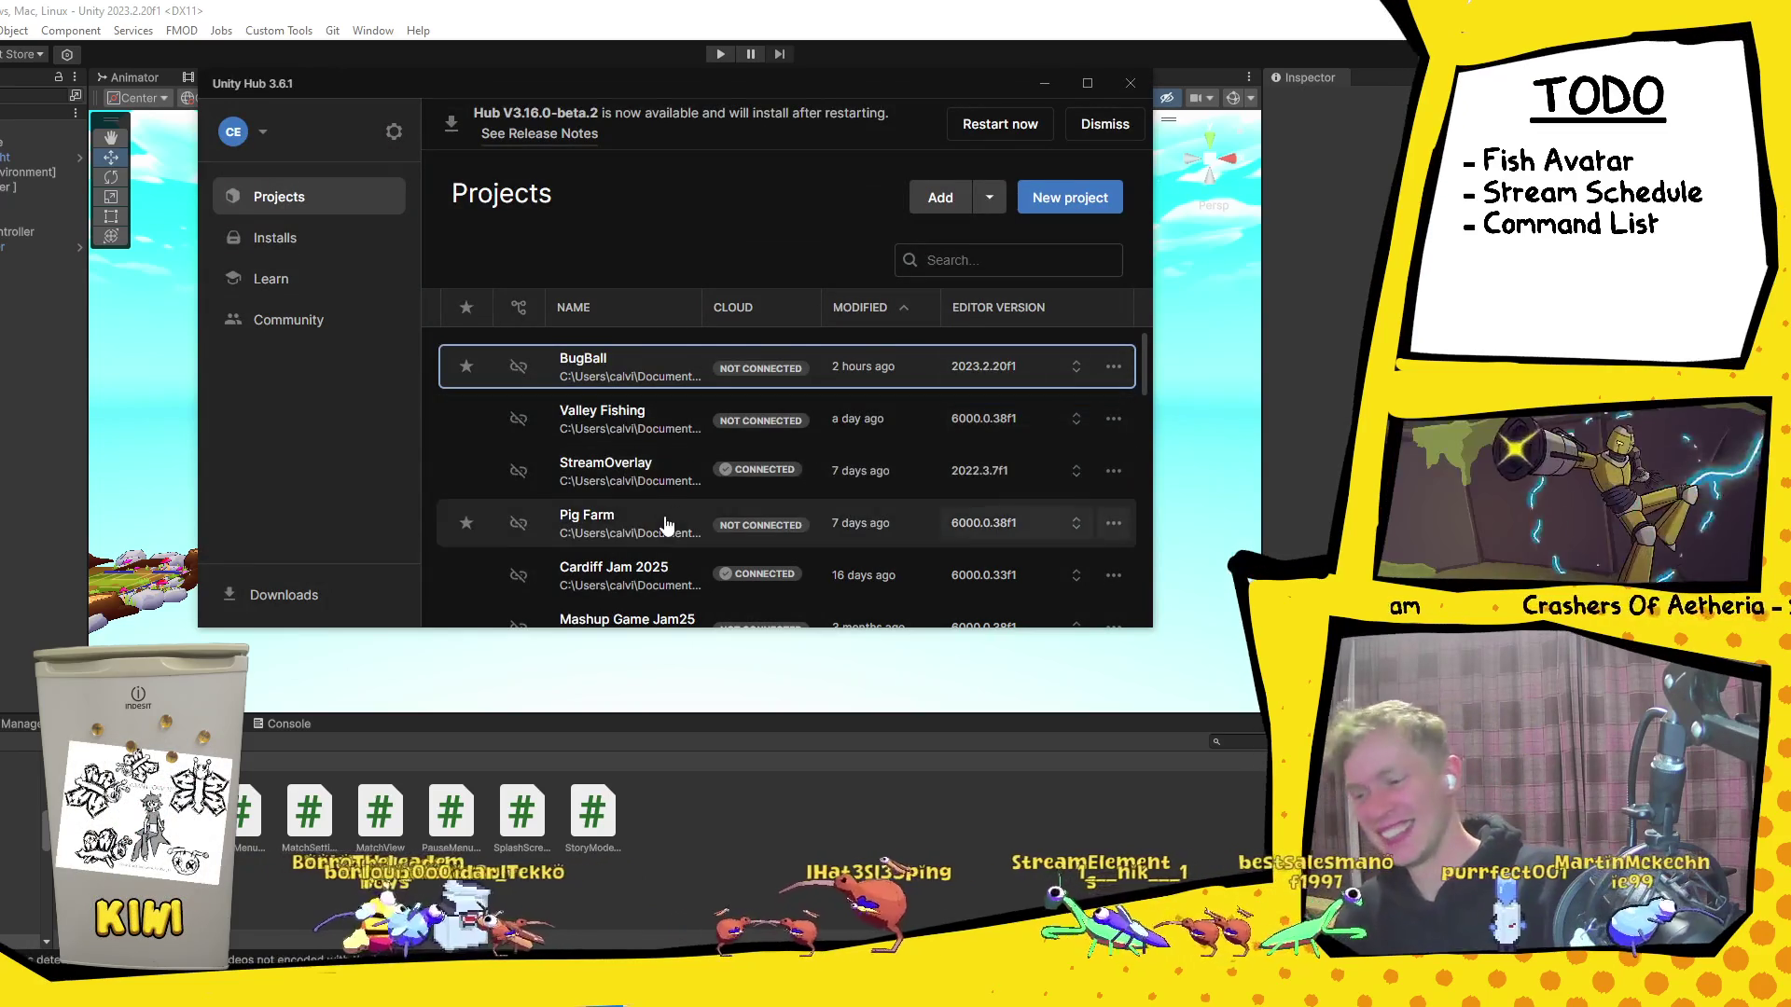
{"action": "left_click", "coordinate": [634, 474]}
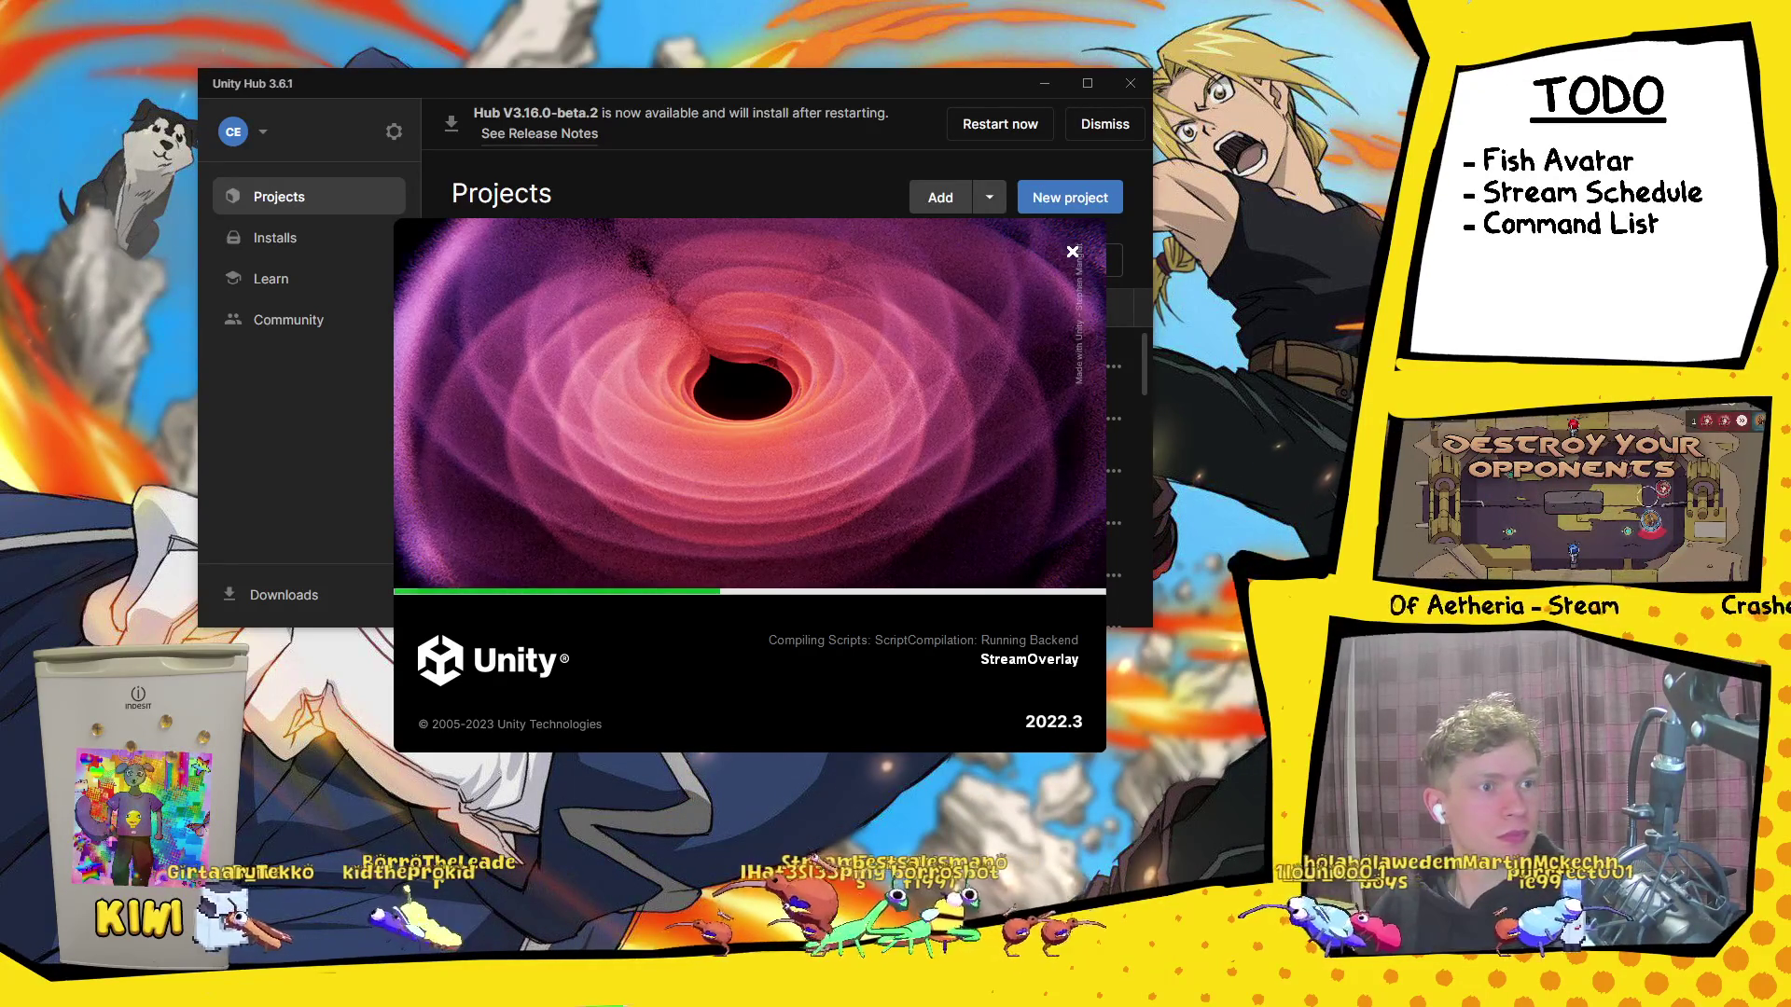
Step: Bring the V-Cube MONDRIAN page to the top, maximize the browser, and accept the cookie banner
{"action": "key", "text": "alt+Tab"}
{"action": "left_click_drag", "start_coordinate": [454, 328], "coordinate": [462, 118]}
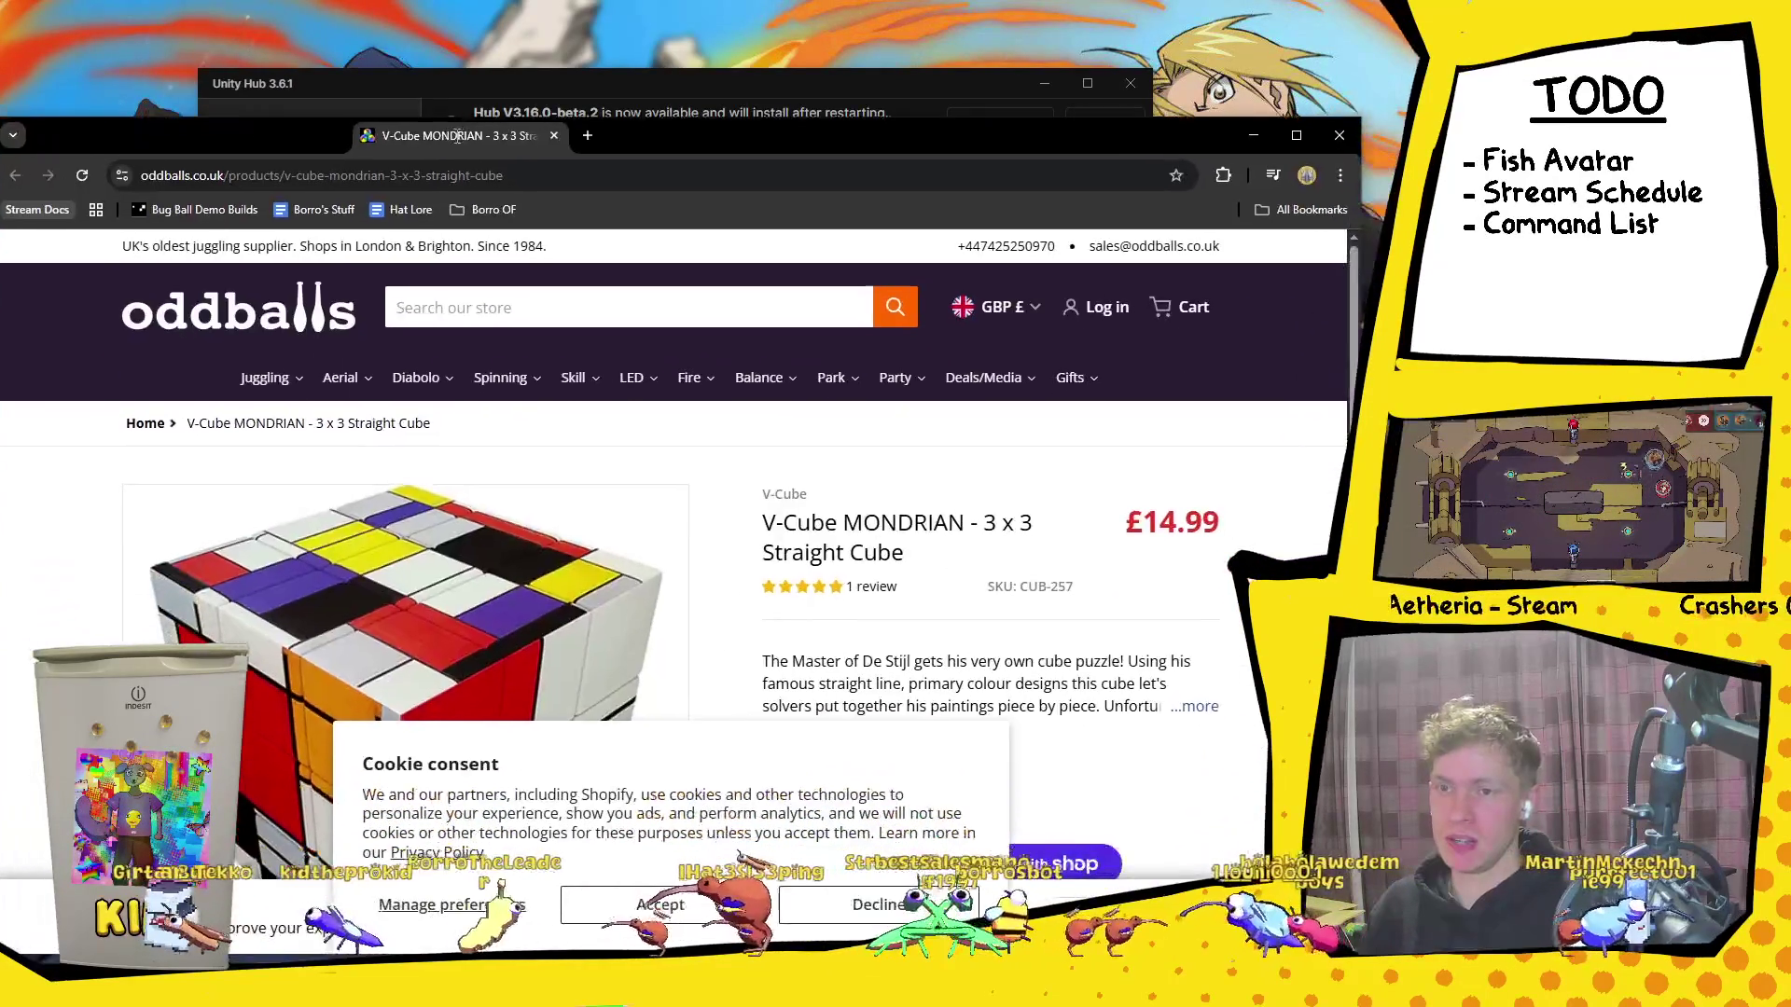
{"action": "left_click", "coordinate": [1295, 136]}
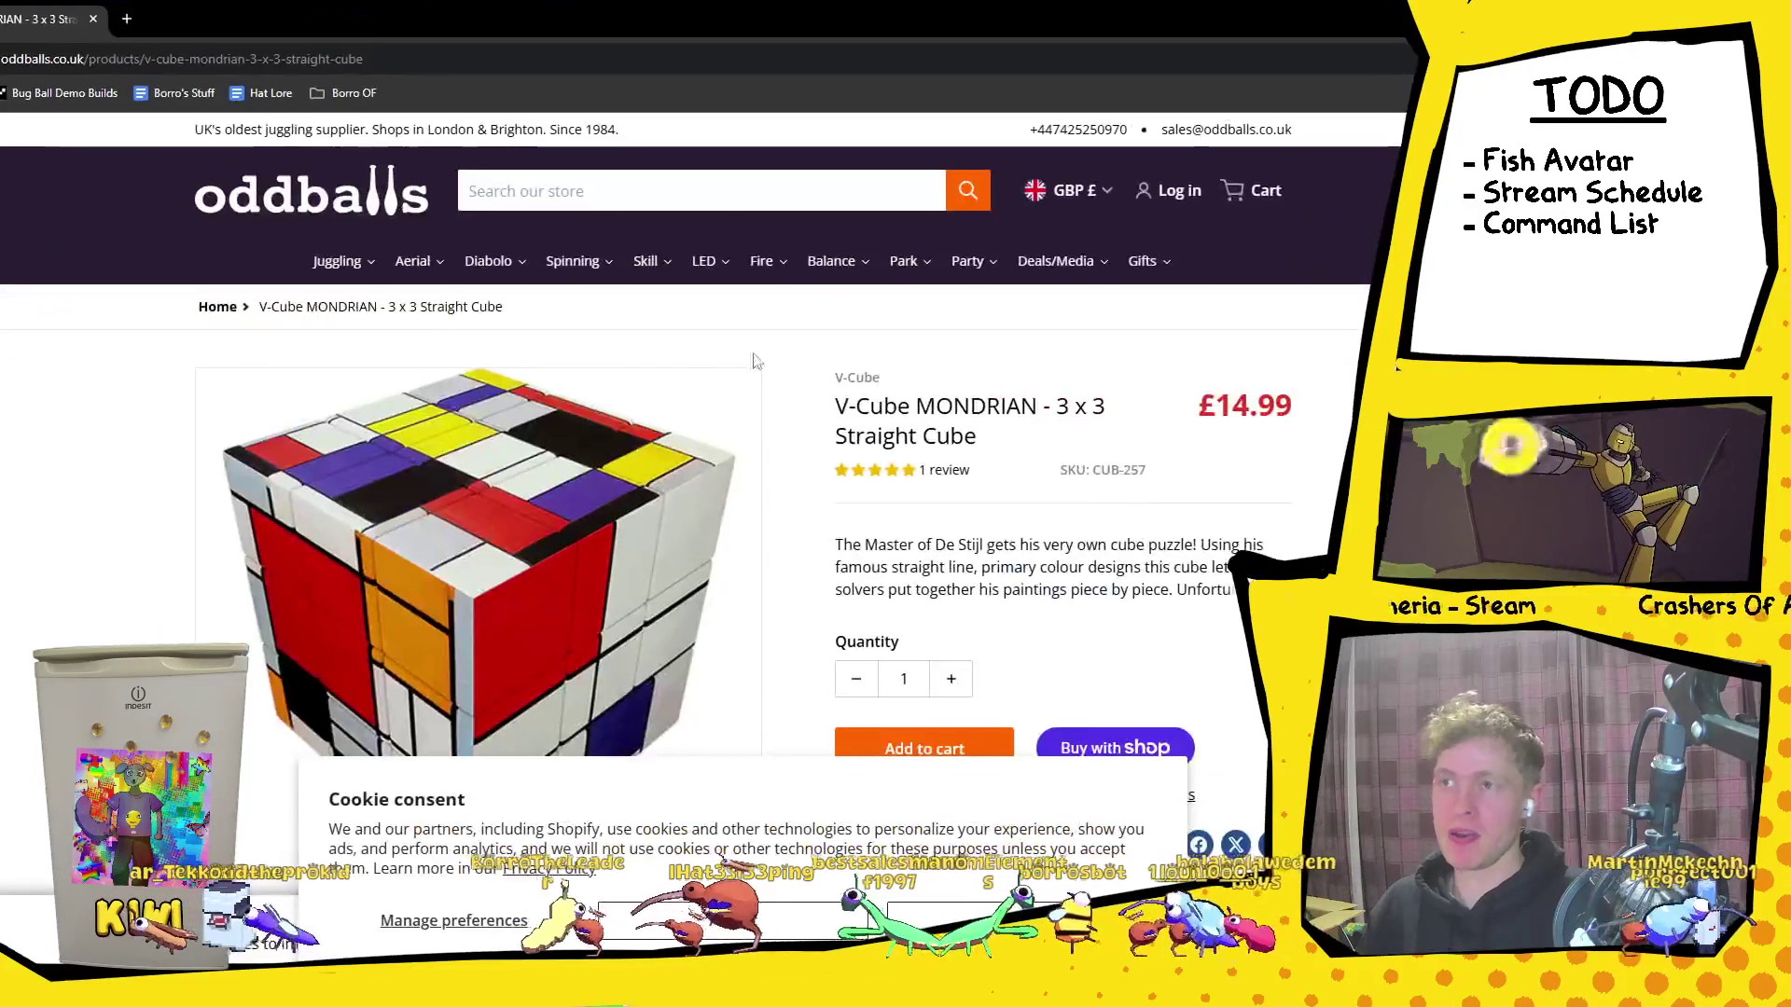
{"action": "scroll", "coordinate": [674, 923], "scroll_direction": "down", "scroll_amount": 1}
{"action": "left_click", "coordinate": [674, 923]}
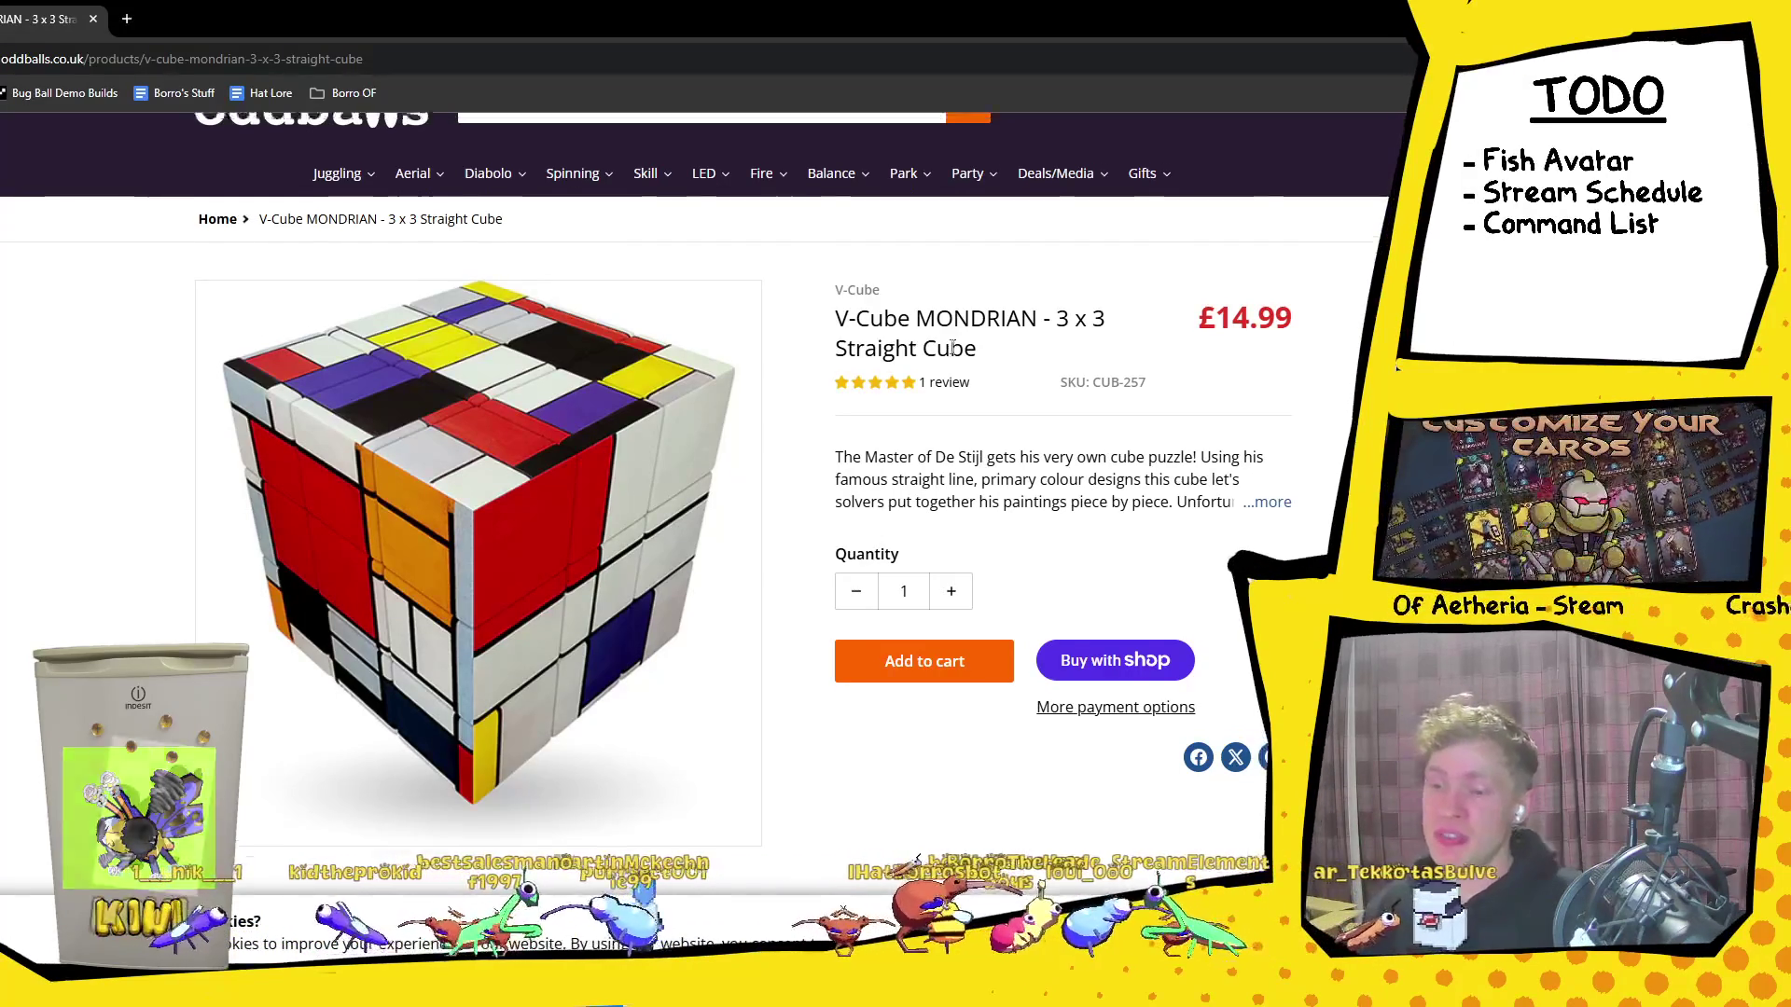
Step: Close the 'Never miss a thing' newsletter popup and search the oddballs store for 'slack line'
{"action": "scroll", "coordinate": [1109, 658], "scroll_direction": "up", "scroll_amount": 1}
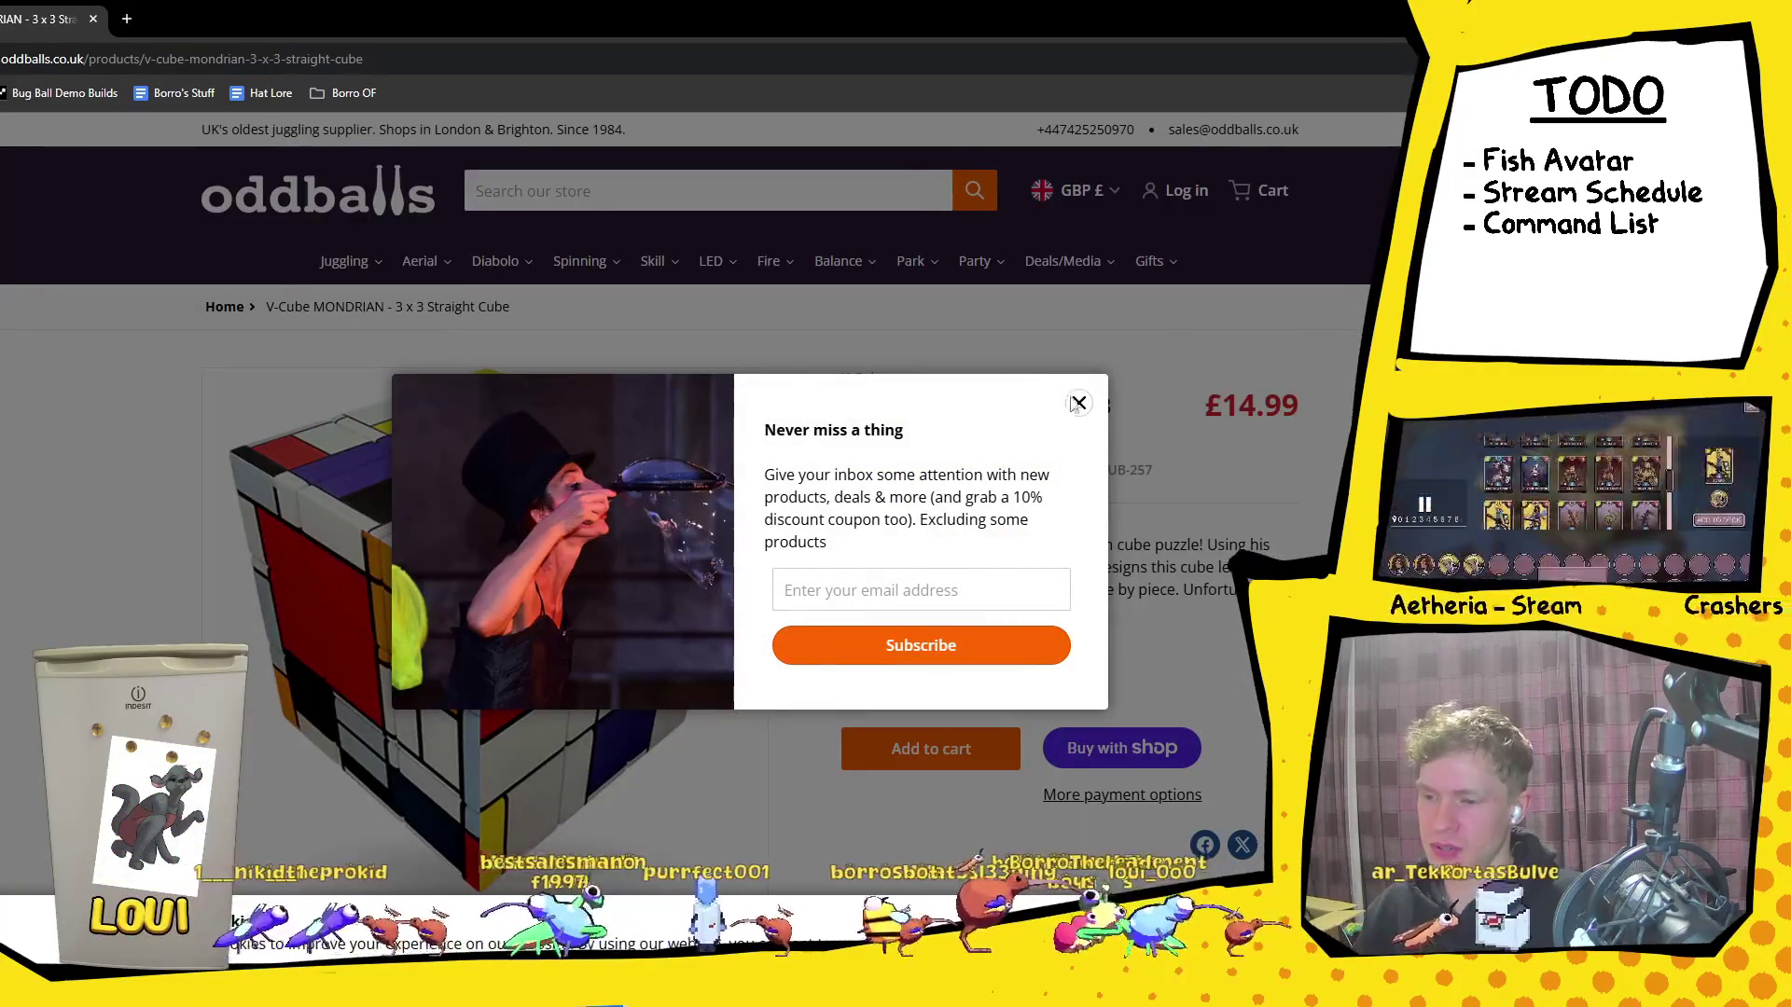
{"action": "left_click", "coordinate": [1078, 402]}
{"action": "mouse_move", "coordinate": [398, 266]}
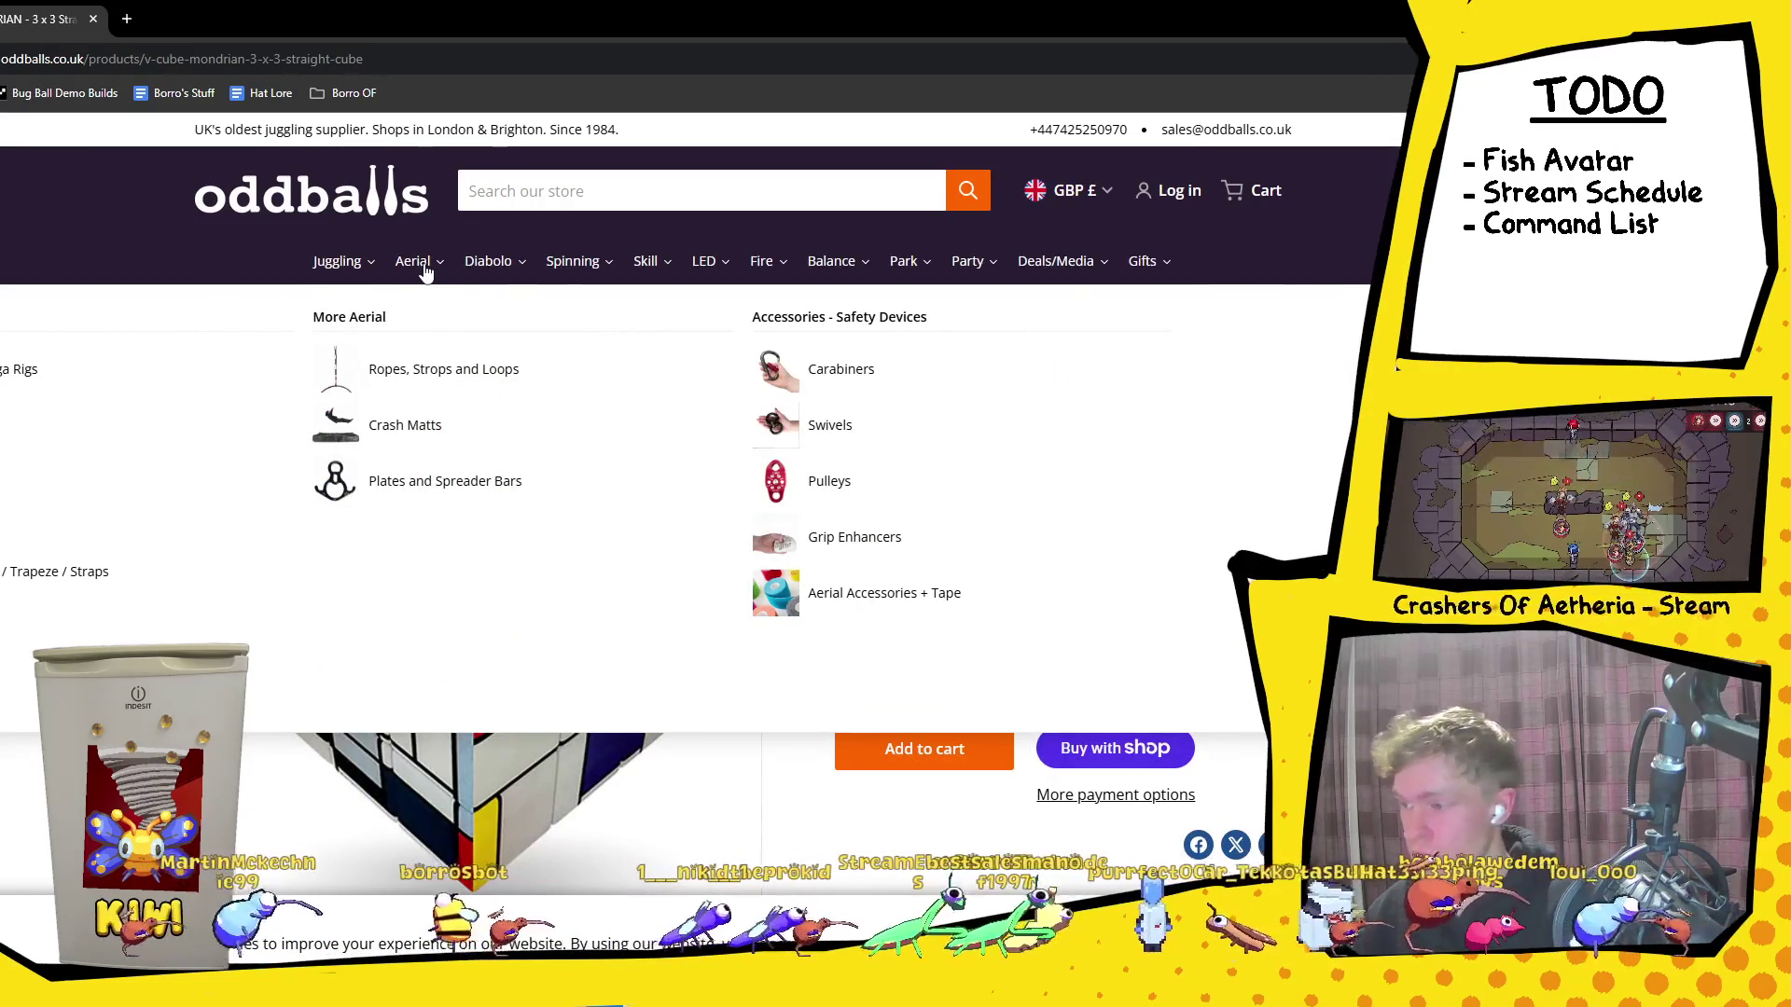
{"action": "mouse_move", "coordinate": [484, 274]}
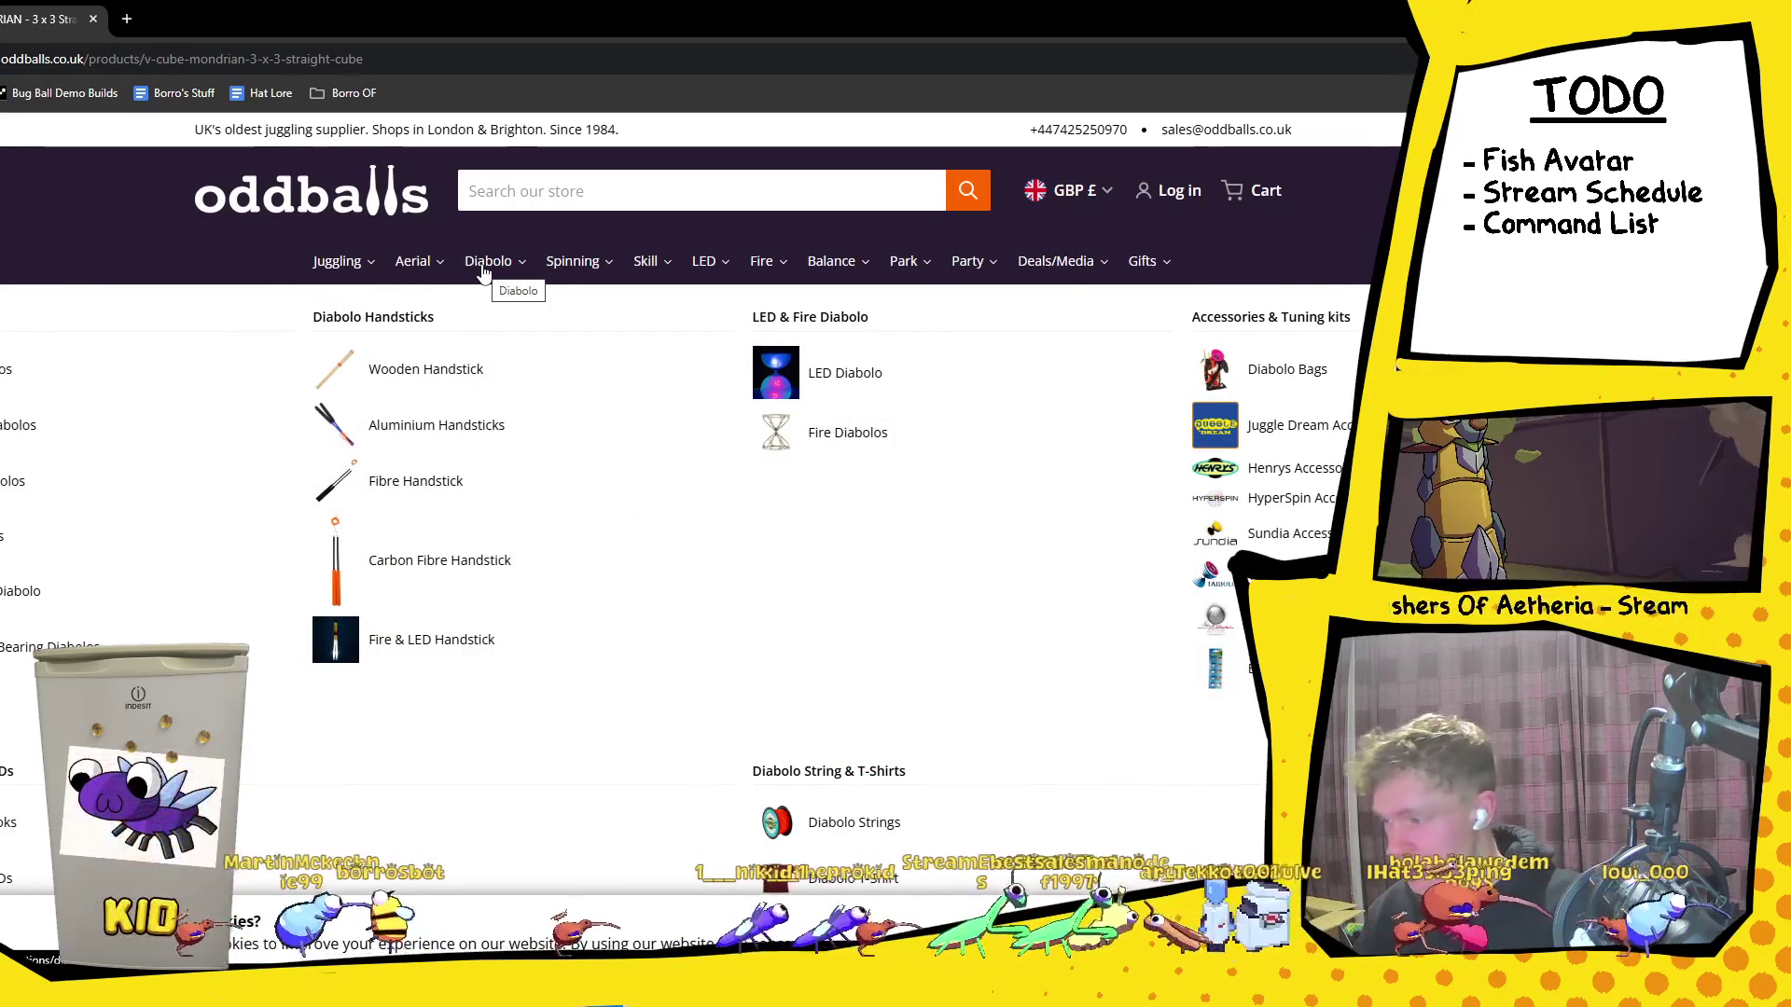
{"action": "mouse_move", "coordinate": [586, 268]}
{"action": "mouse_move", "coordinate": [648, 265]}
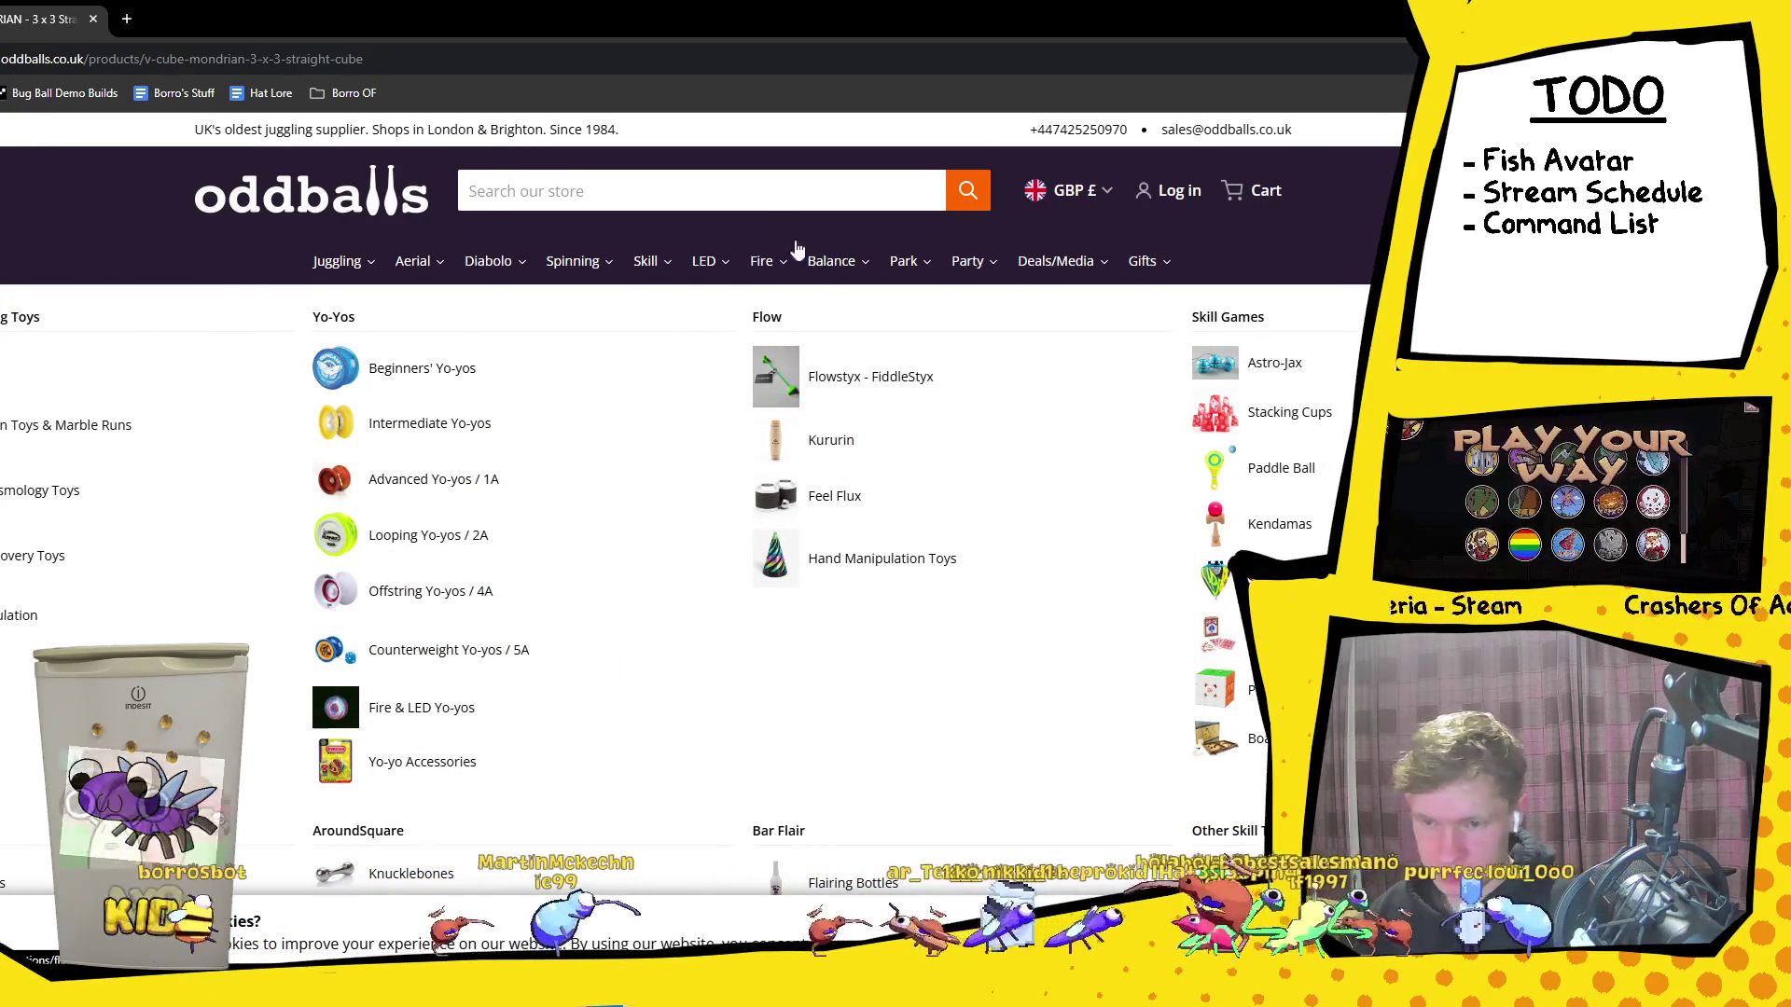
{"action": "left_click", "coordinate": [757, 190]}
{"action": "type", "text": "slack line"}
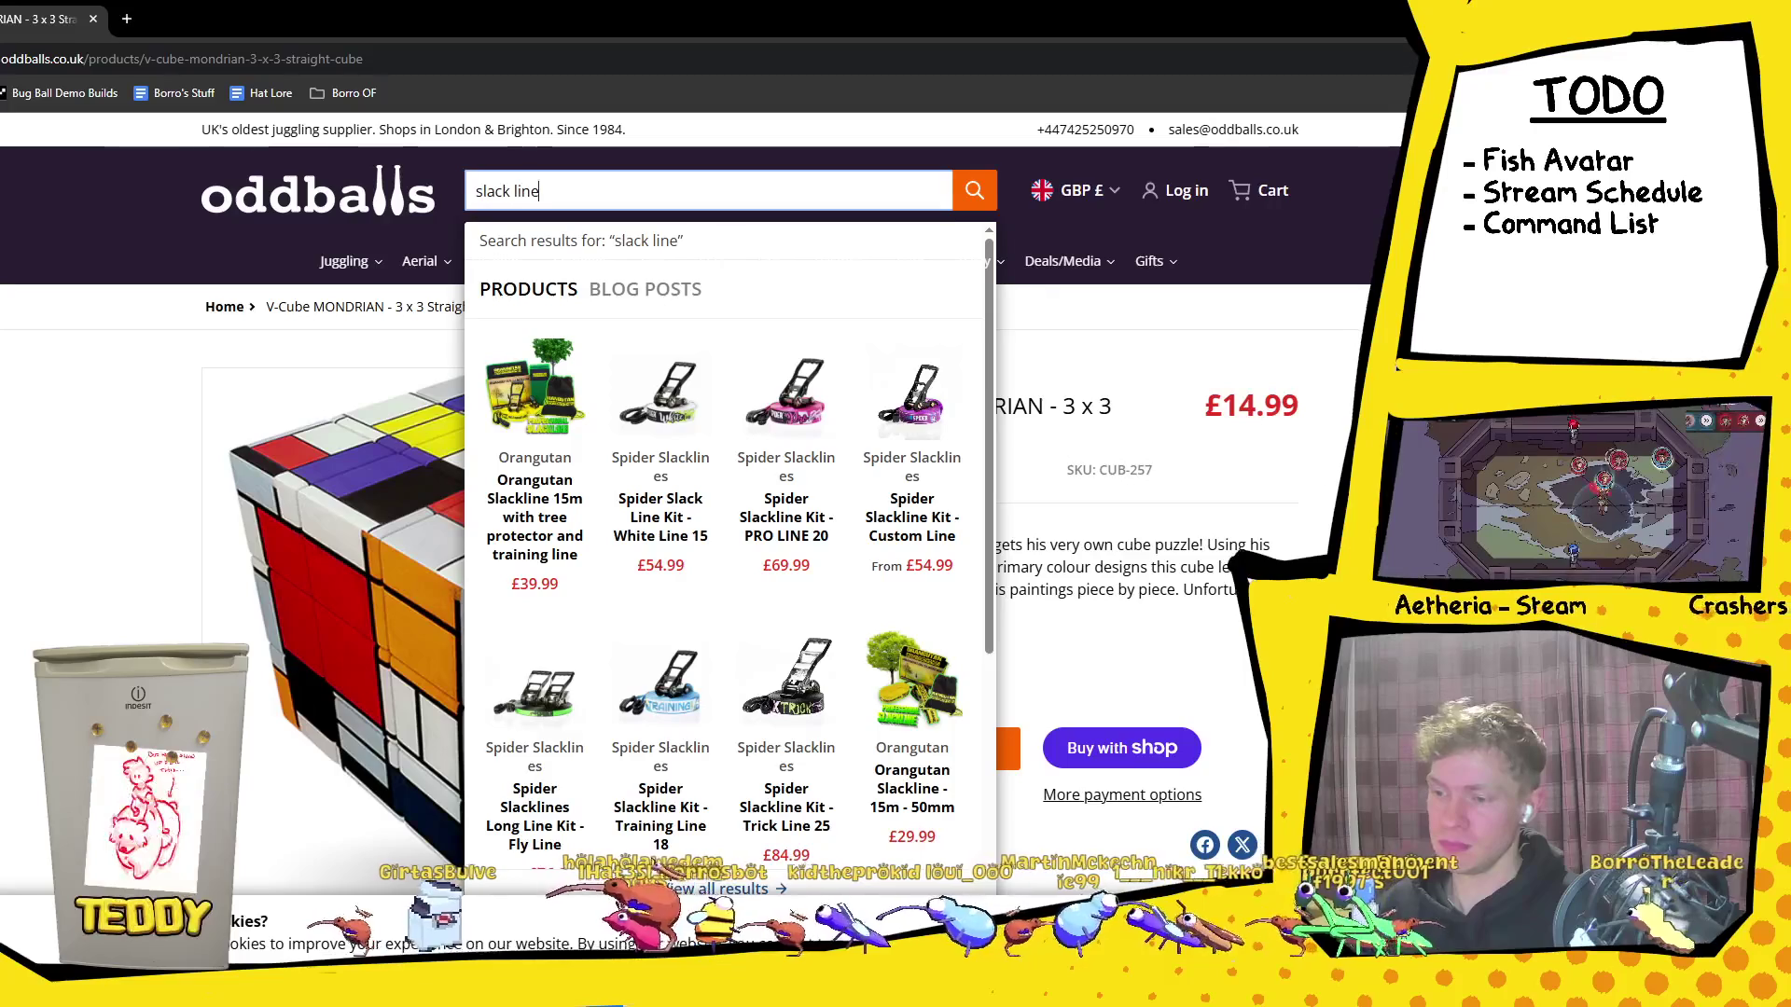
Step: Reopen the slack line search suggestions and open the Orangutan Slackline 15m result
{"action": "key", "text": "Escape"}
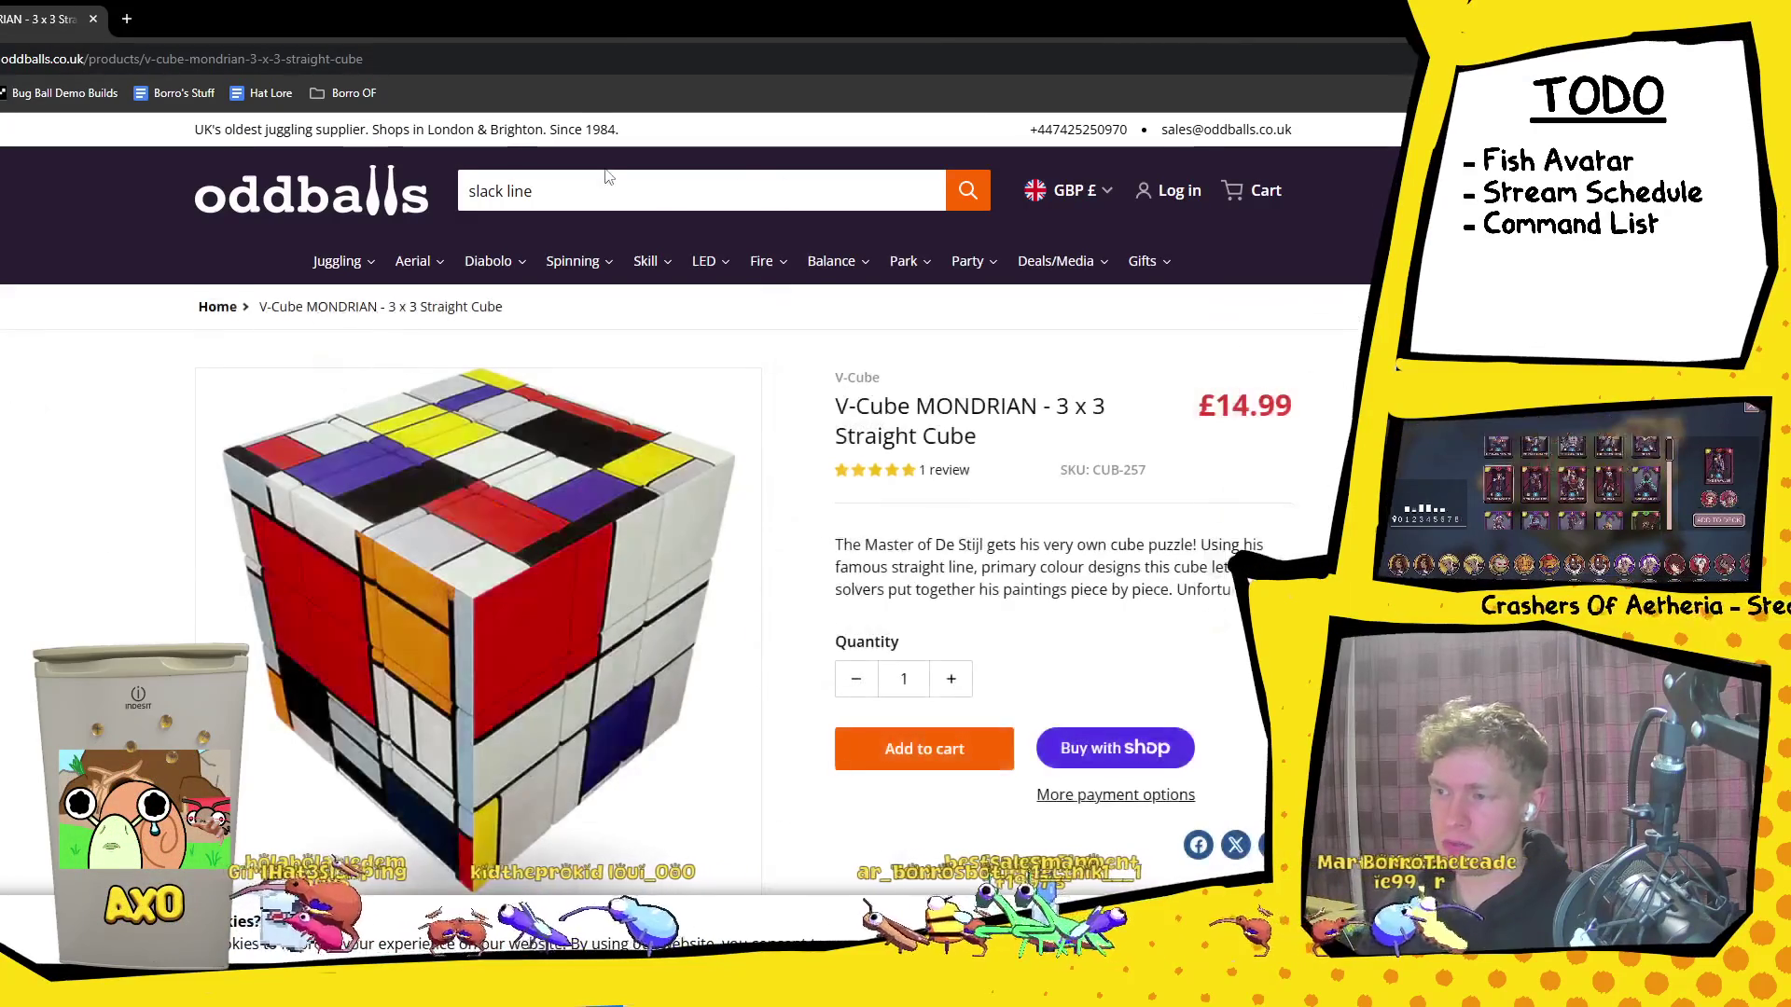
{"action": "left_click", "coordinate": [610, 179]}
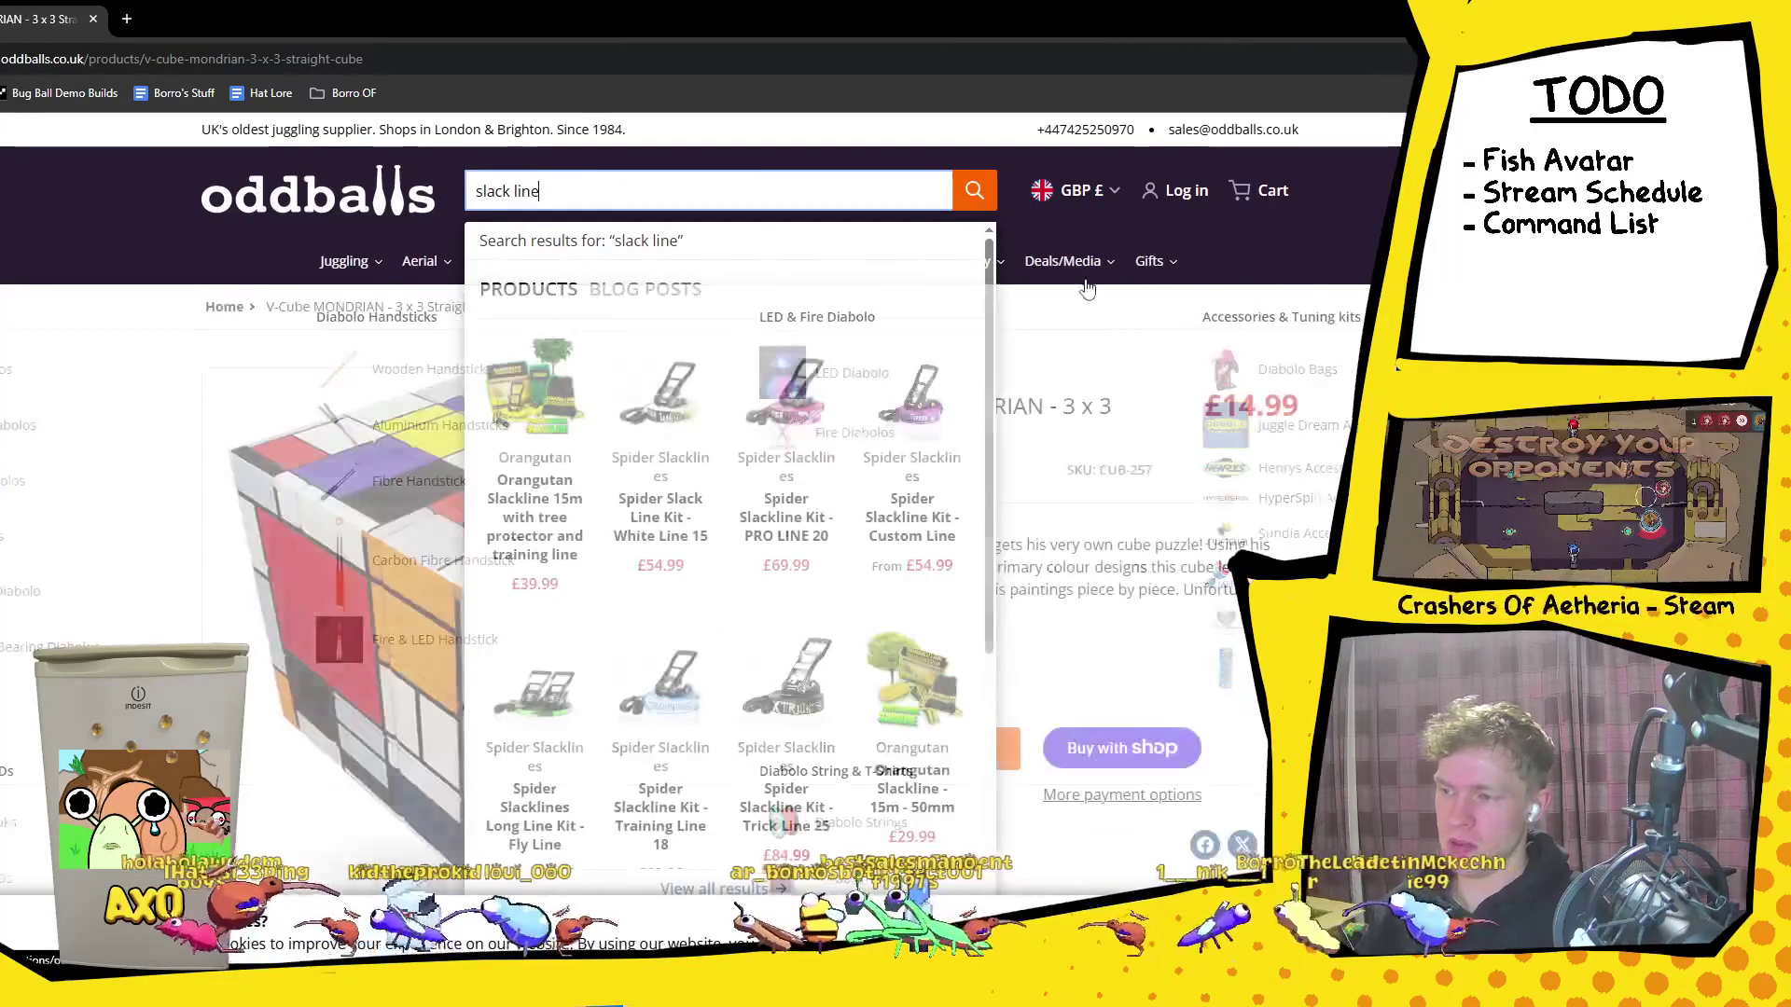
{"action": "left_click", "coordinate": [510, 412]}
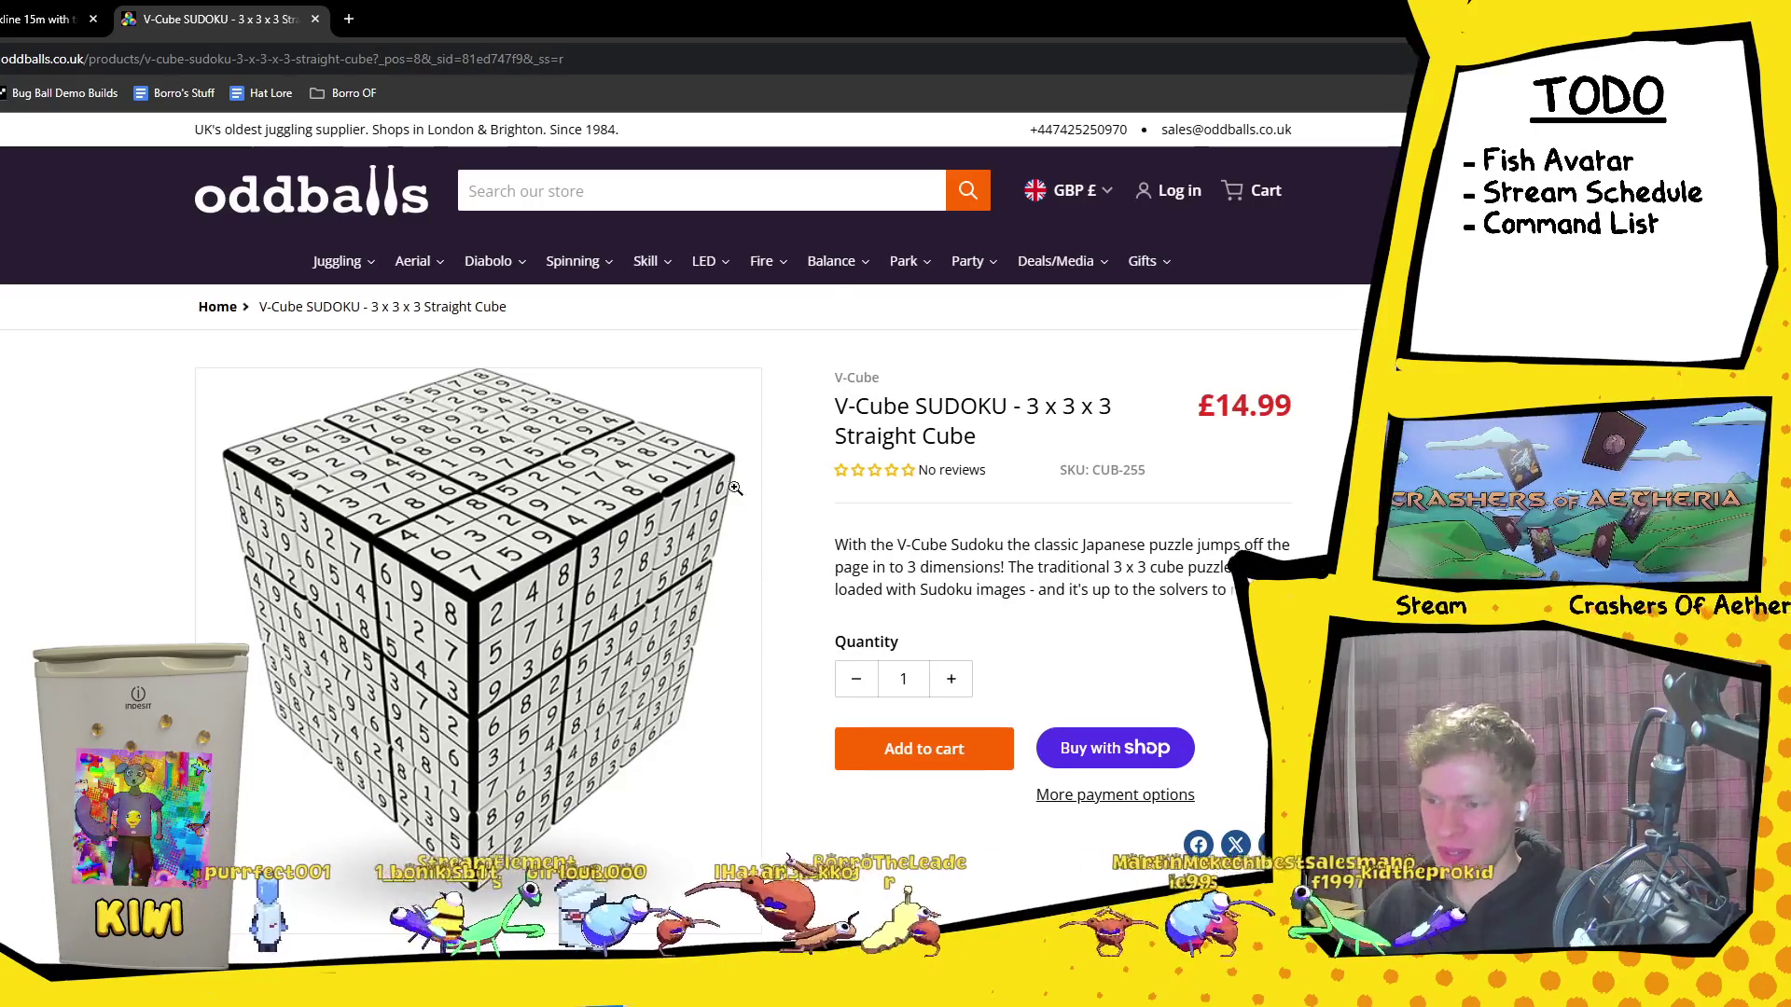
Step: Browse the Fire Umbrella collection from the Fire menu, then go back
{"action": "mouse_move", "coordinate": [901, 269]}
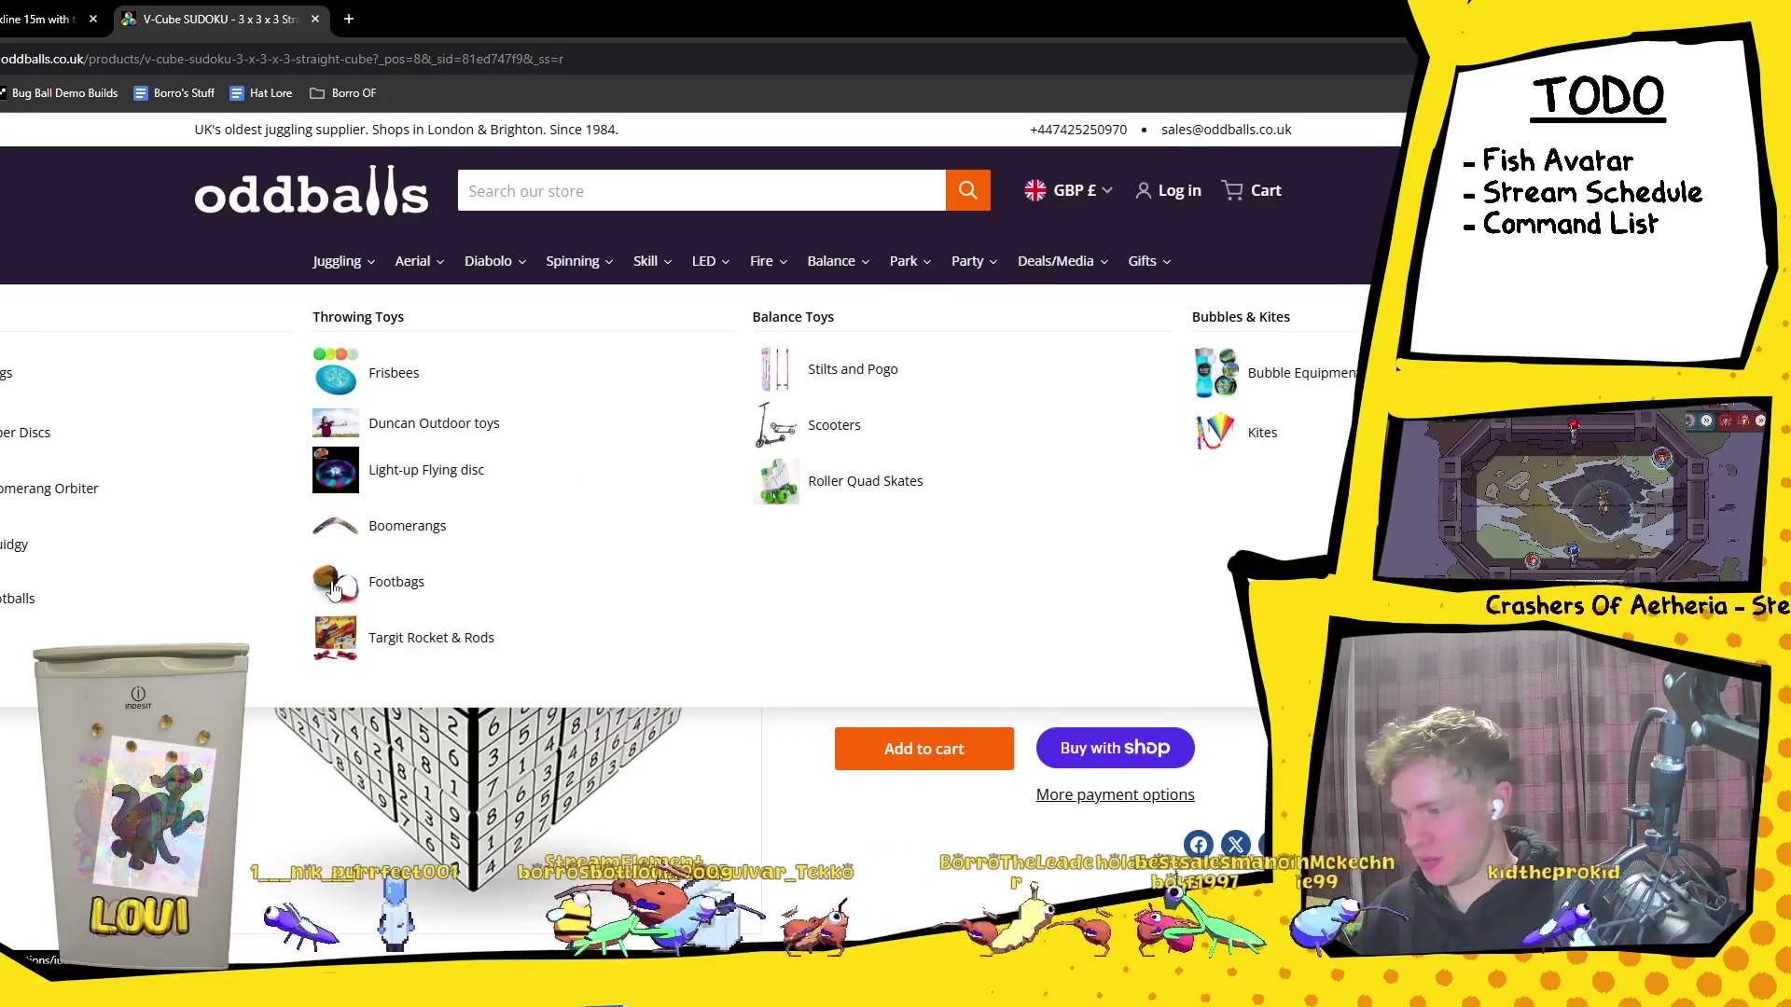
{"action": "mouse_move", "coordinate": [770, 267]}
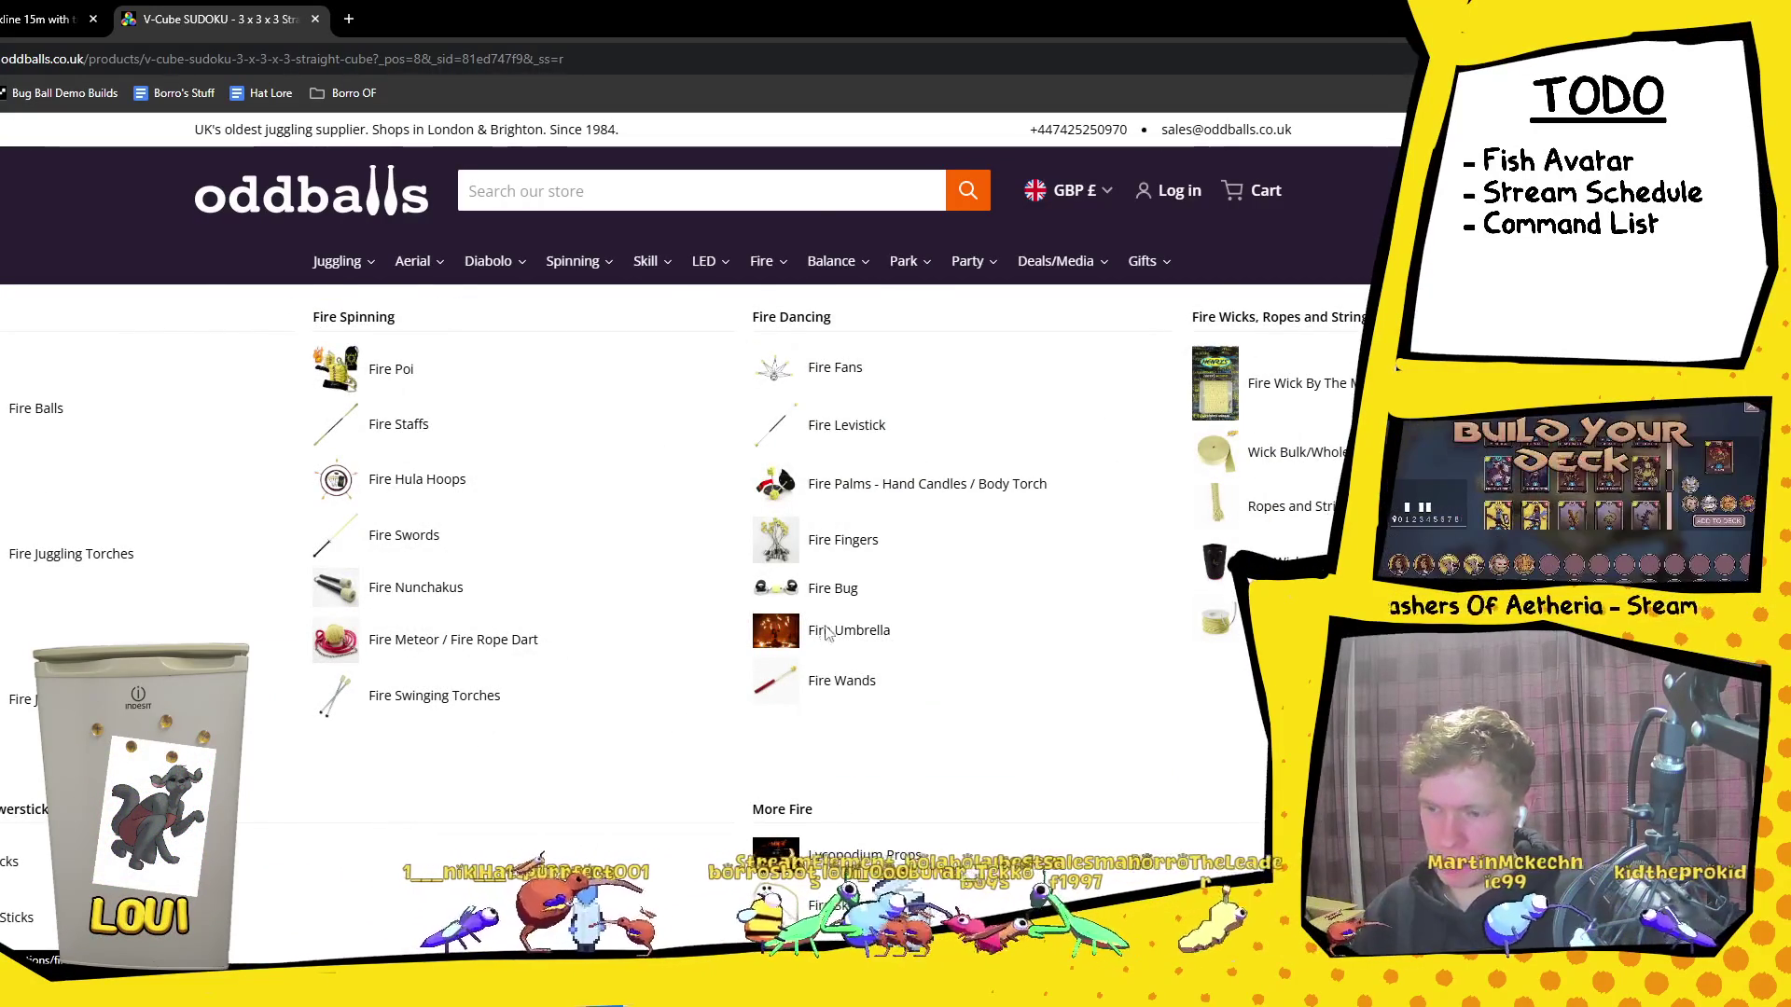
{"action": "scroll", "coordinate": [824, 625], "scroll_direction": "down", "scroll_amount": 5}
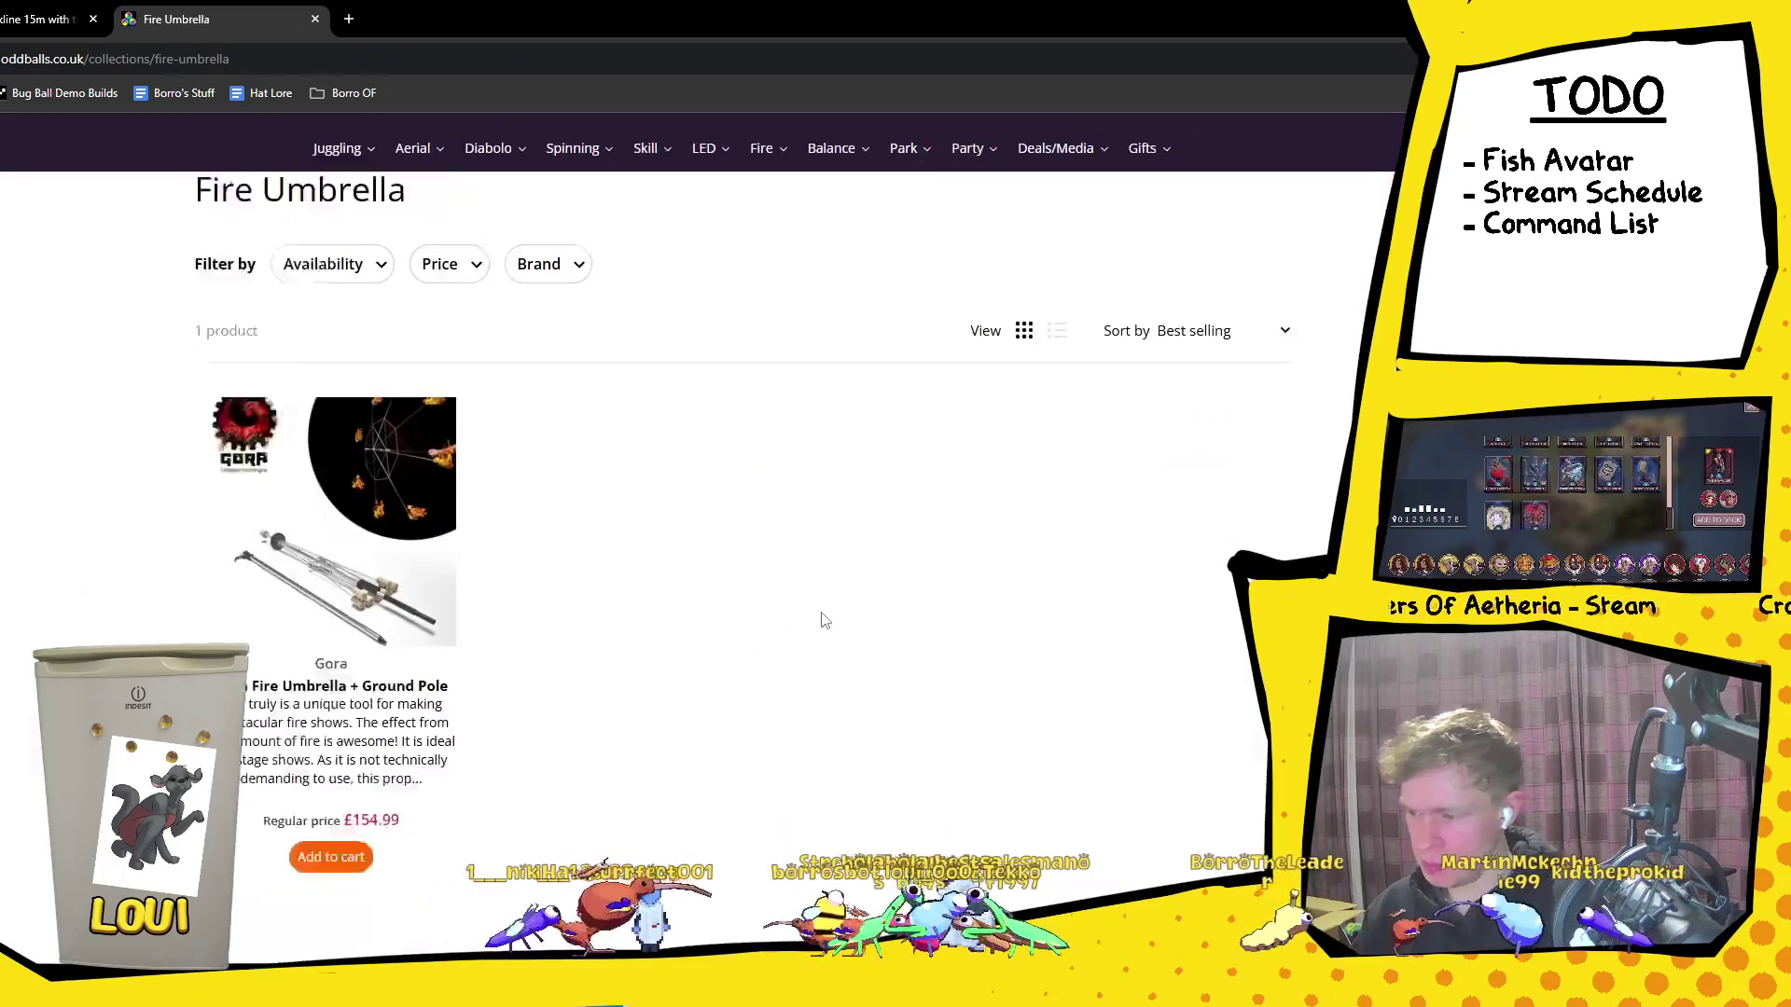
{"action": "scroll", "coordinate": [478, 440], "scroll_direction": "up", "scroll_amount": 5}
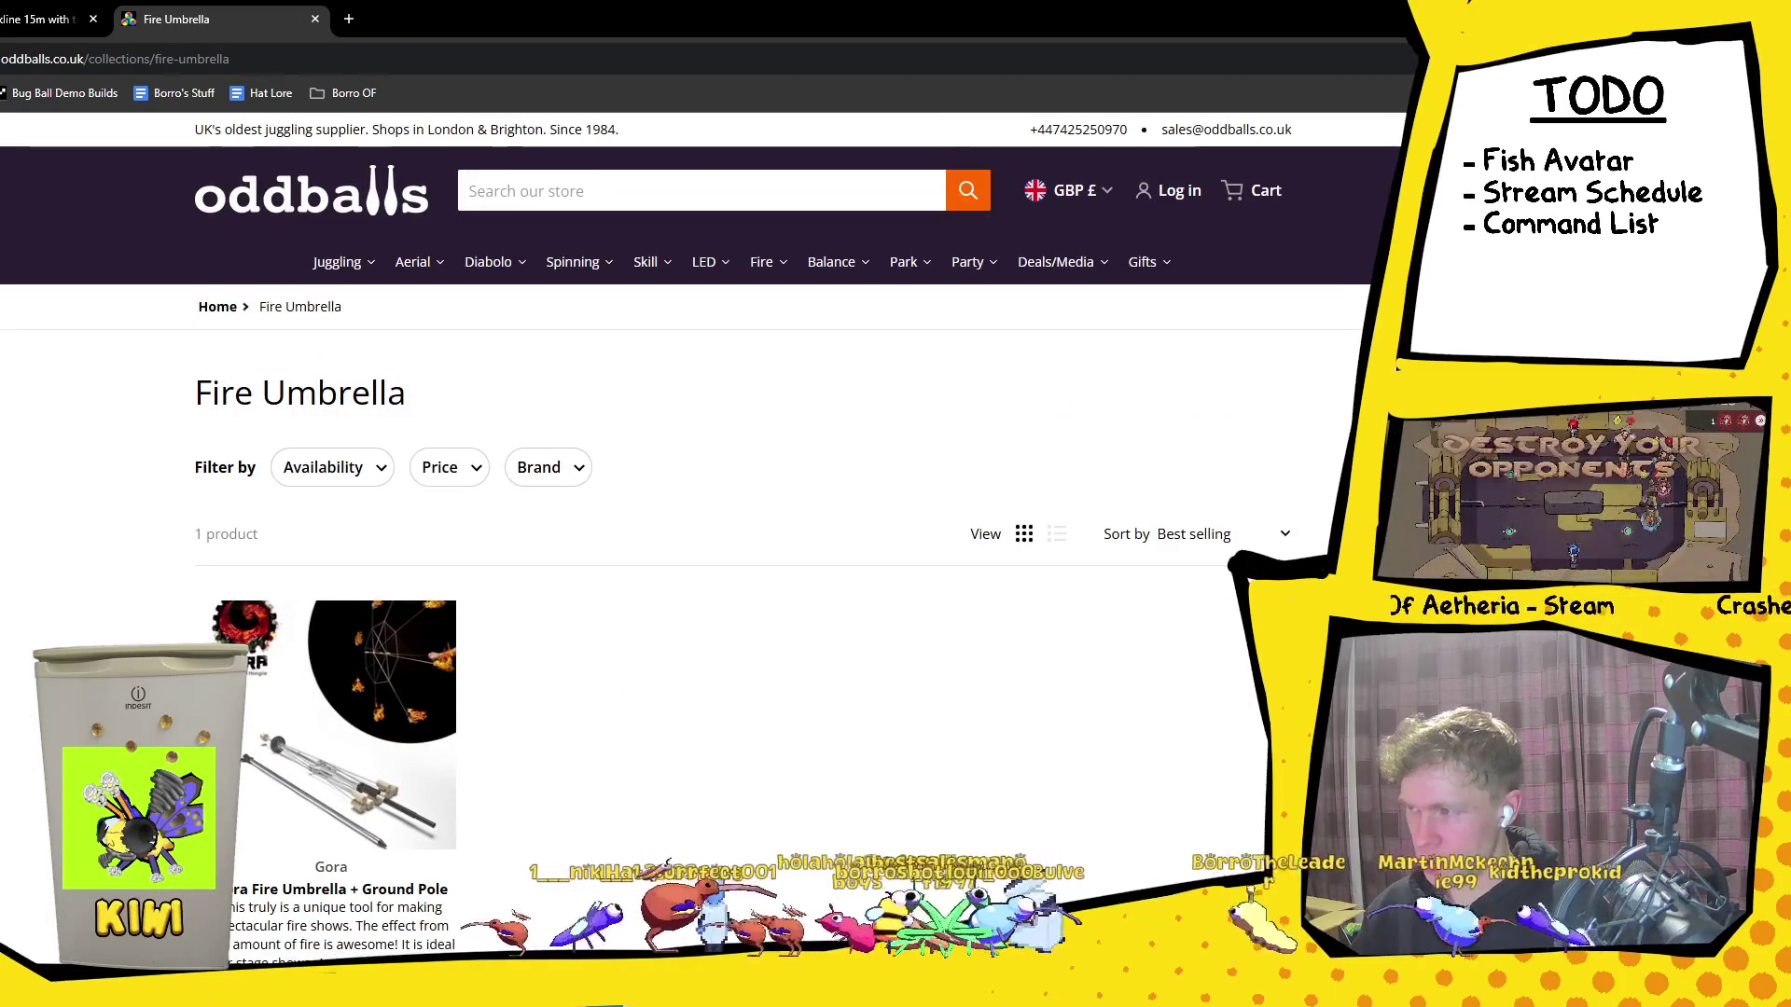
{"action": "key", "text": "alt+Left"}
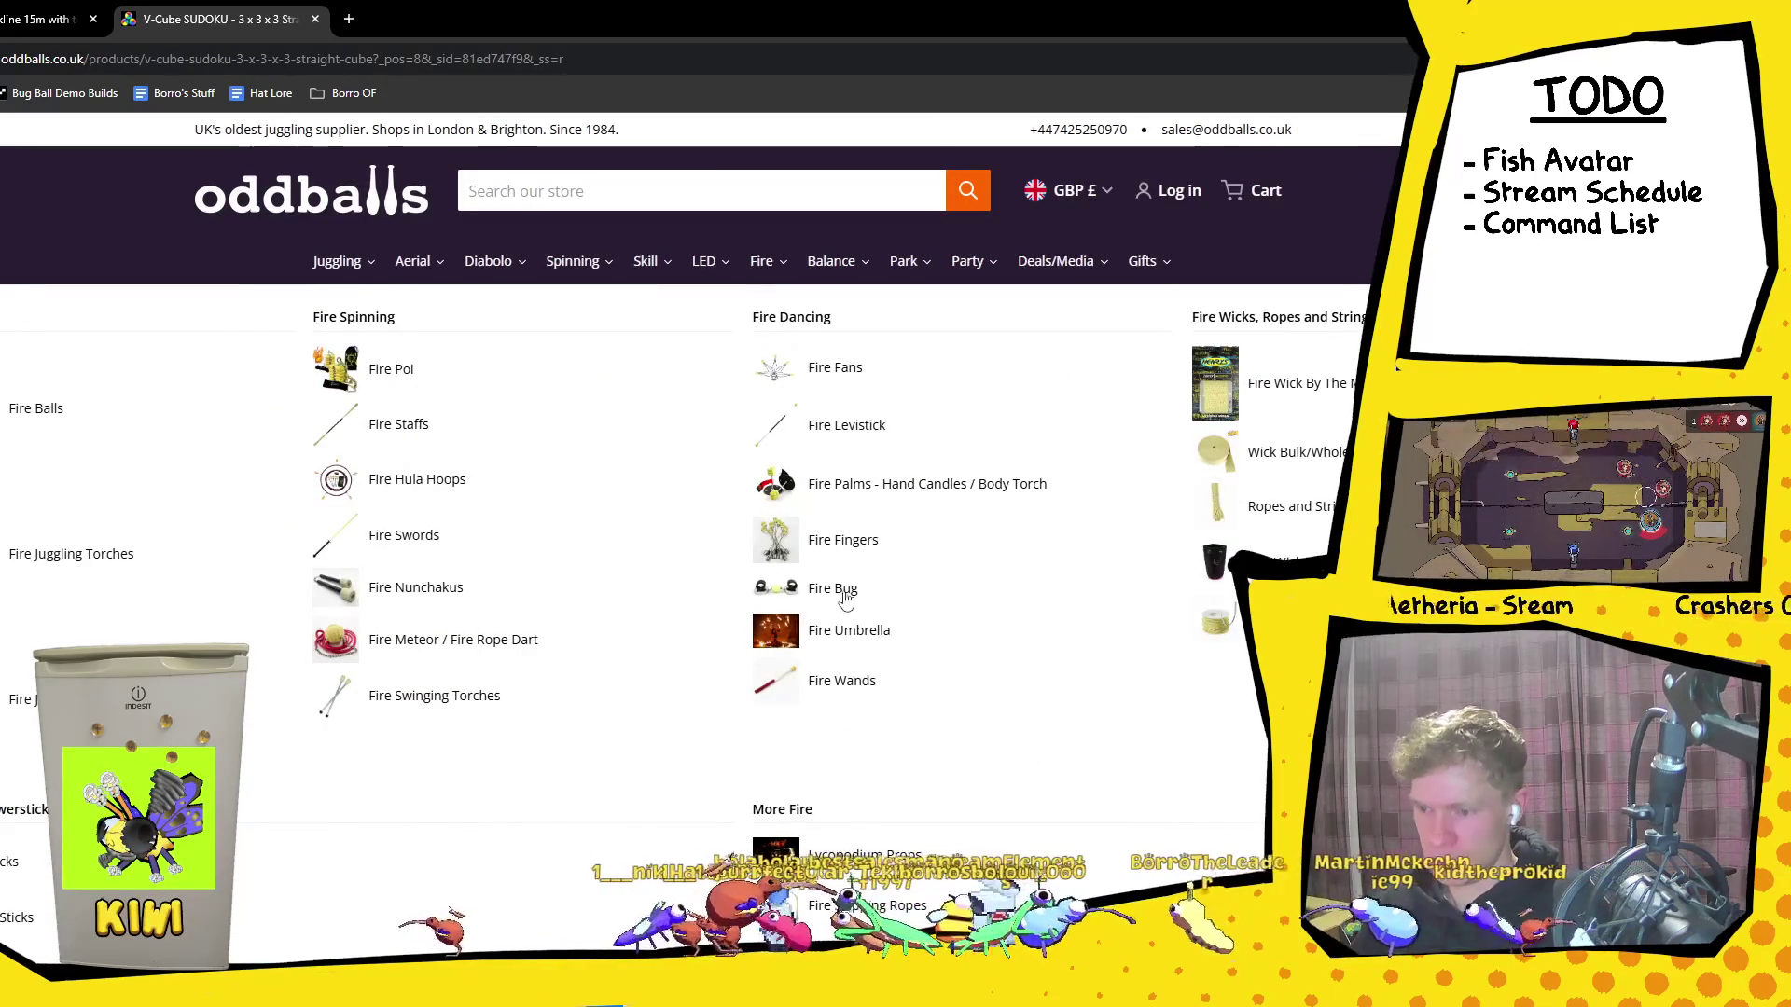
Step: Open and browse the Fire Bug collection, ending on the V-Cube UNITED NATIONS Pillow Cube page
{"action": "left_click", "coordinate": [833, 590]}
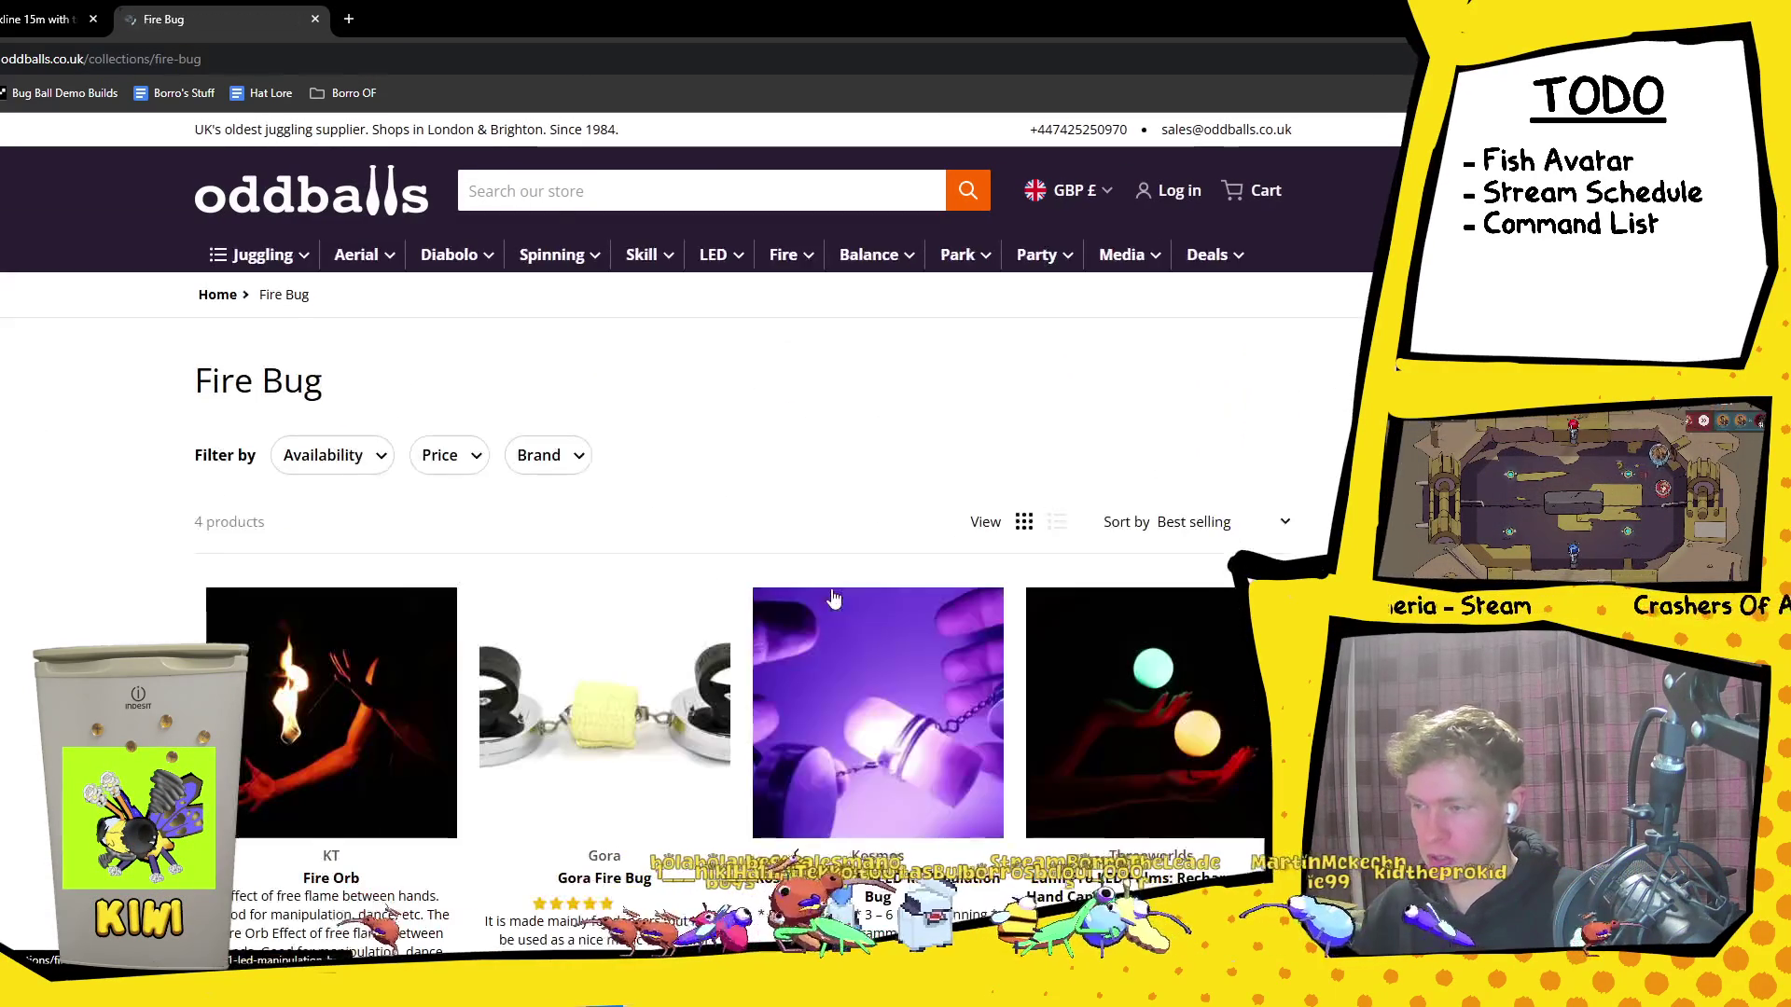
{"action": "scroll", "coordinate": [614, 399], "scroll_direction": "down", "scroll_amount": 4}
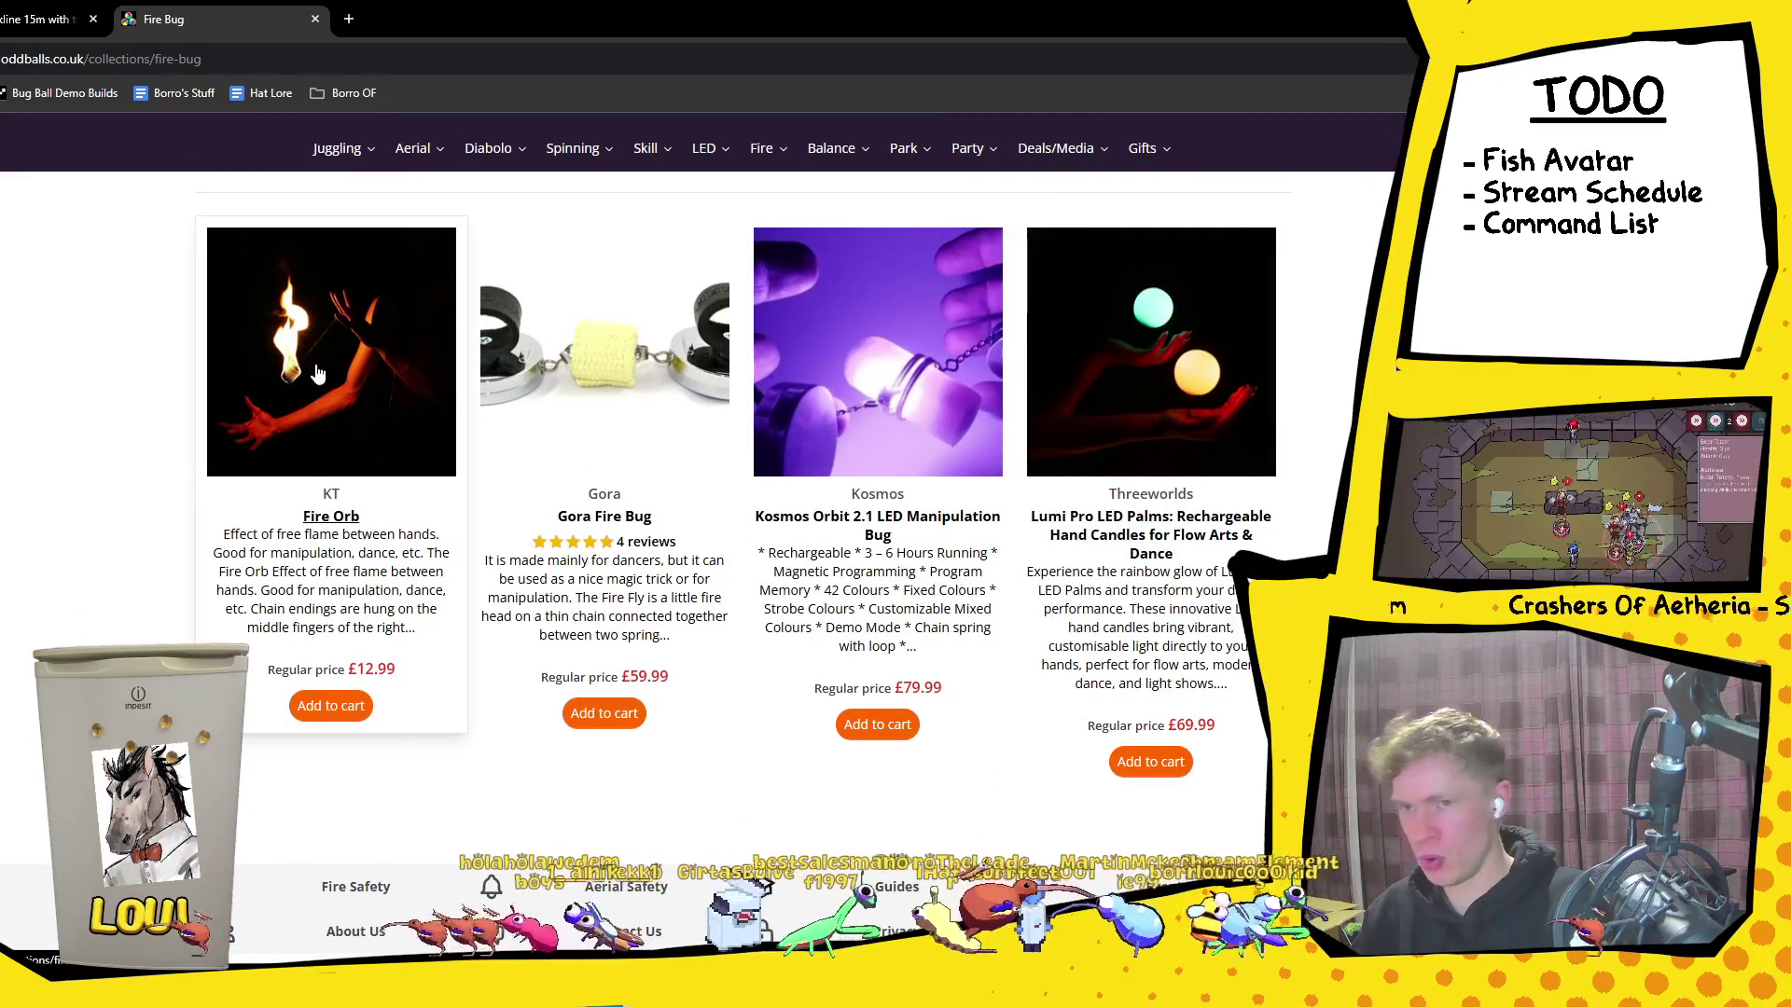
{"action": "scroll", "coordinate": [747, 583], "scroll_direction": "up", "scroll_amount": 4}
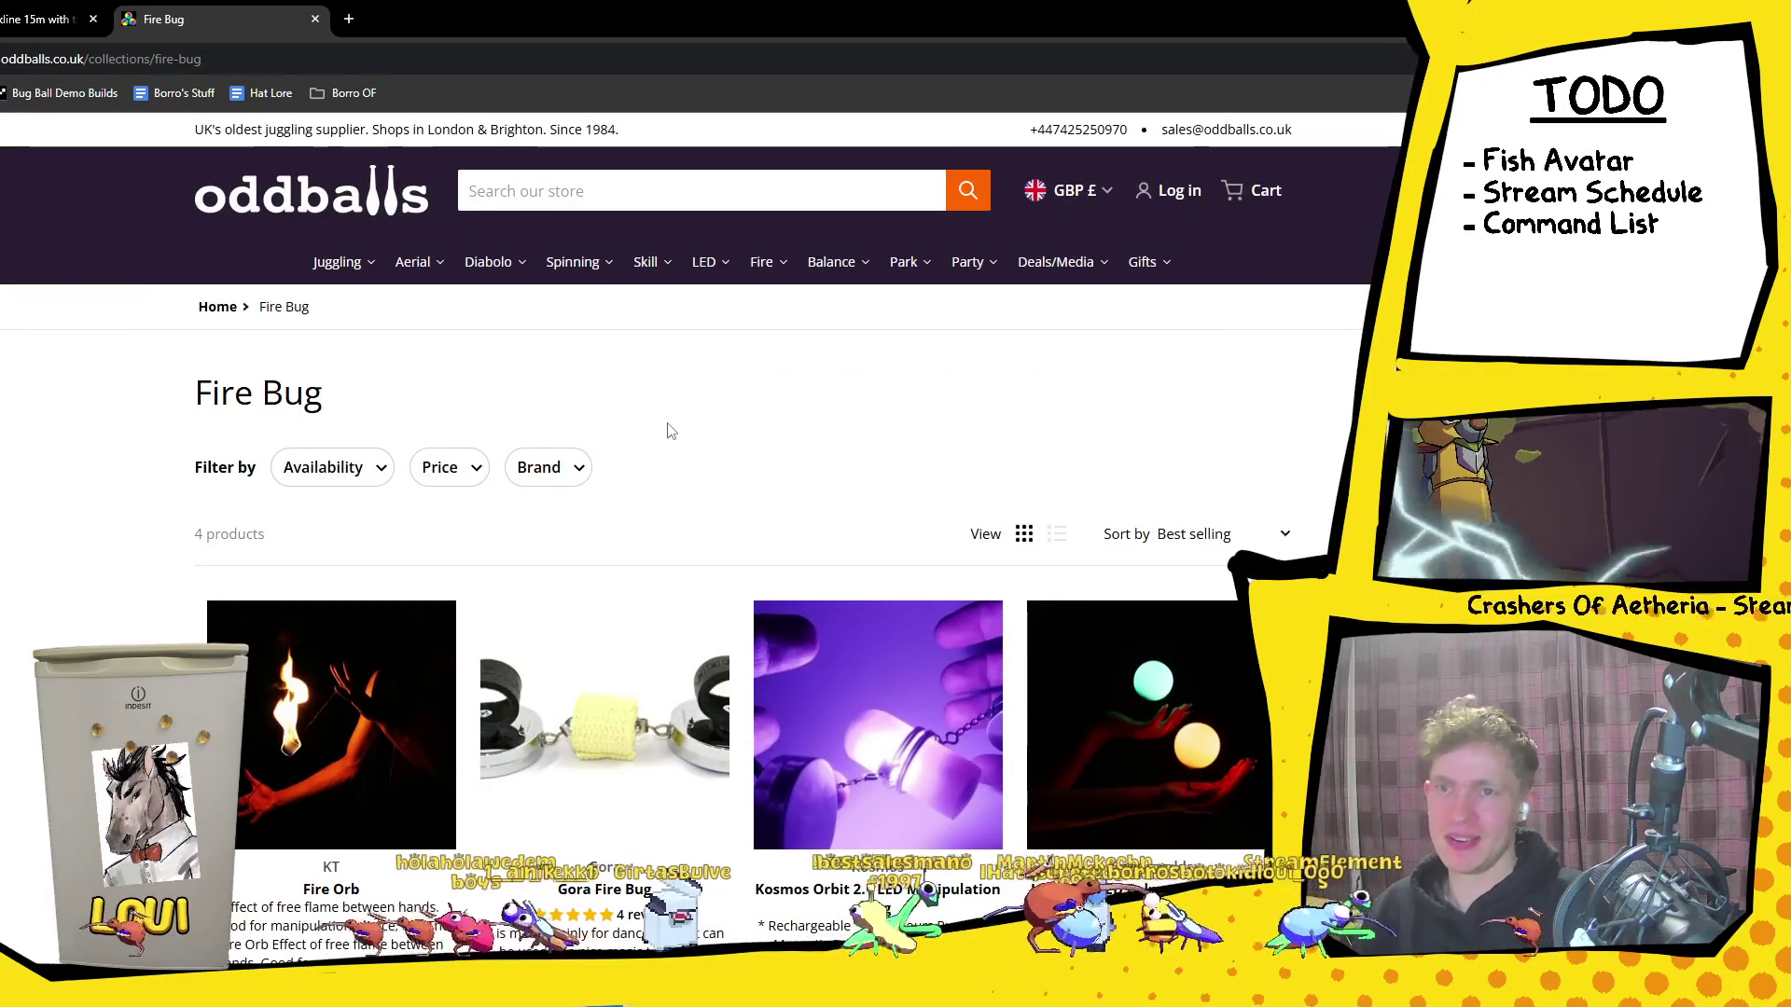
{"action": "mouse_move", "coordinate": [691, 252]}
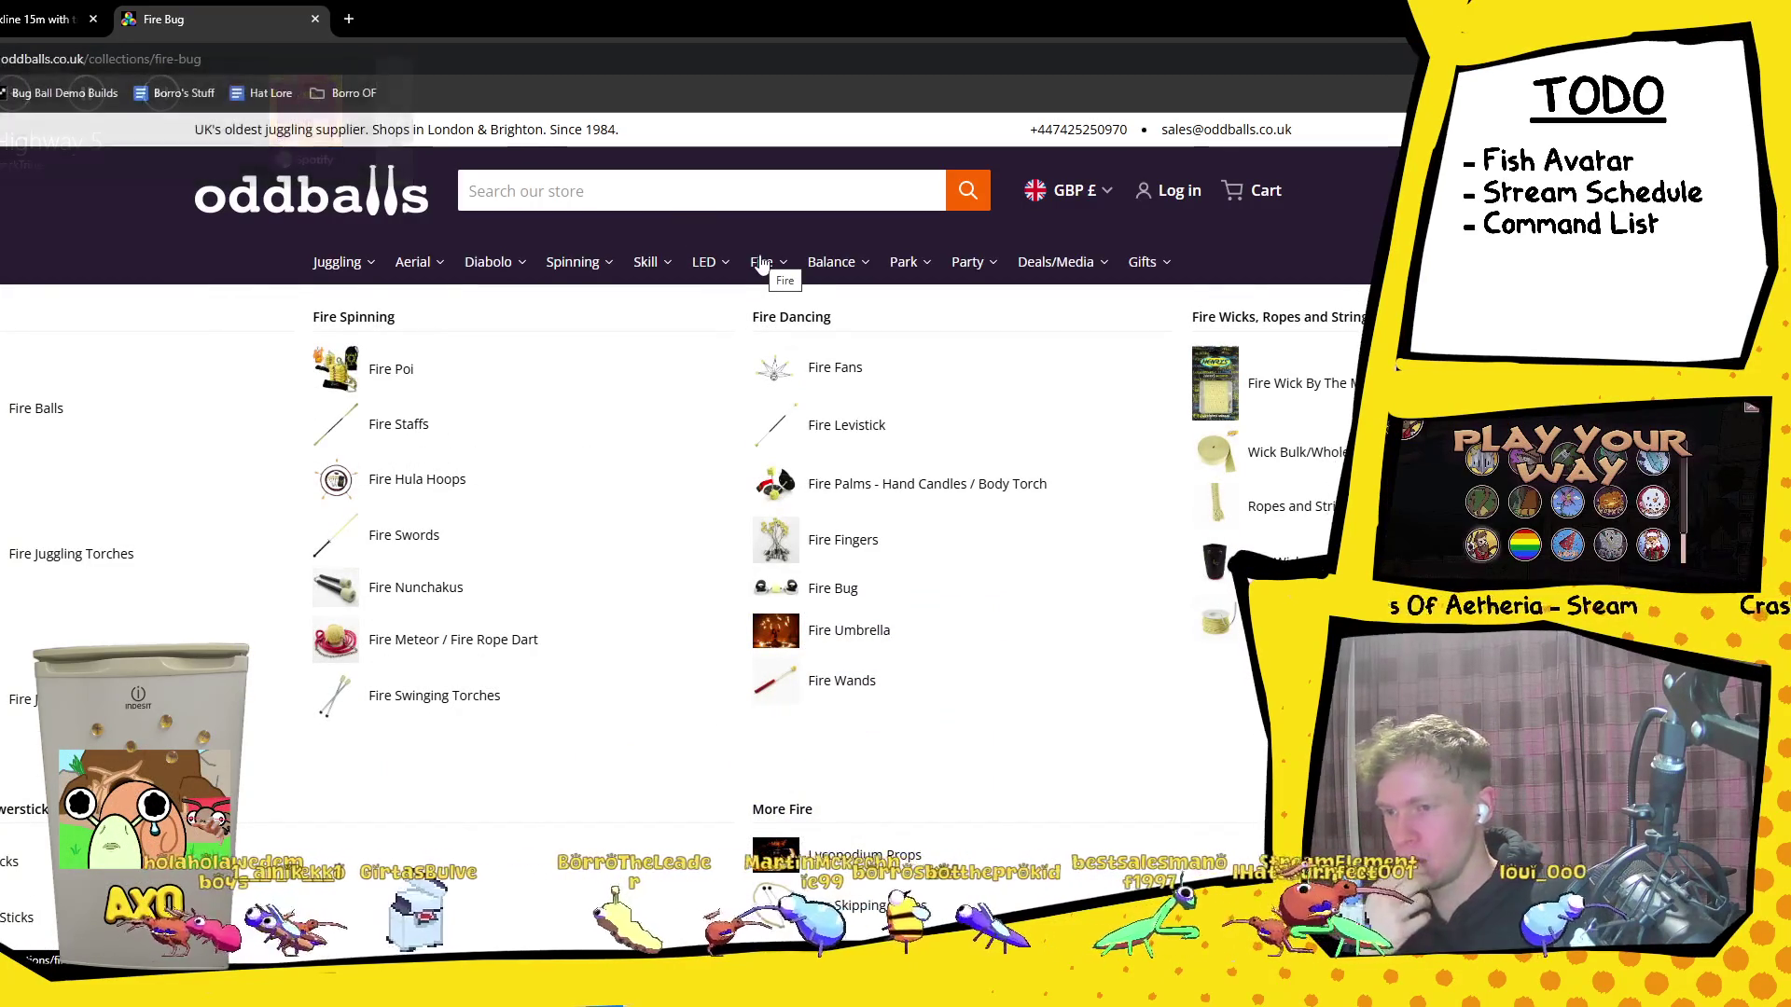
{"action": "mouse_move", "coordinate": [831, 270]}
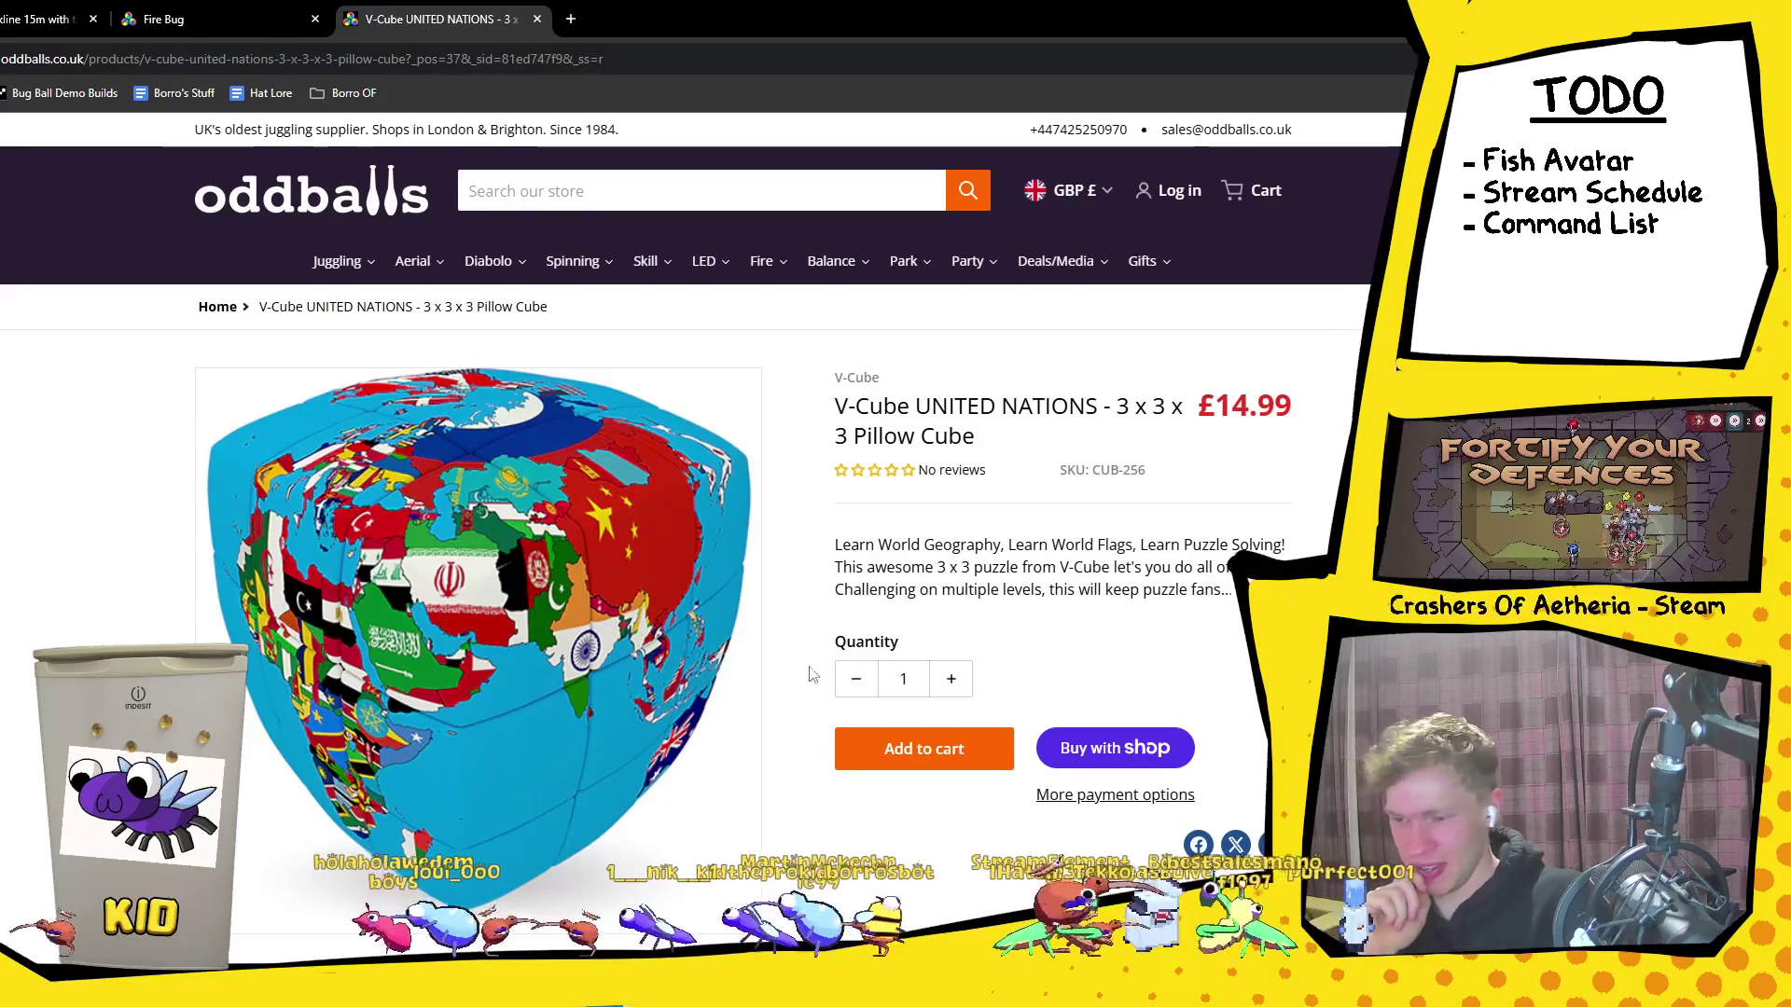
Step: Open the Watermelon puzzle cube in its own tab
{"action": "scroll", "coordinate": [562, 627], "scroll_direction": "down", "scroll_amount": 2}
{"action": "scroll", "coordinate": [558, 637], "scroll_direction": "down", "scroll_amount": 3}
{"action": "scroll", "coordinate": [556, 620], "scroll_direction": "up", "scroll_amount": 5}
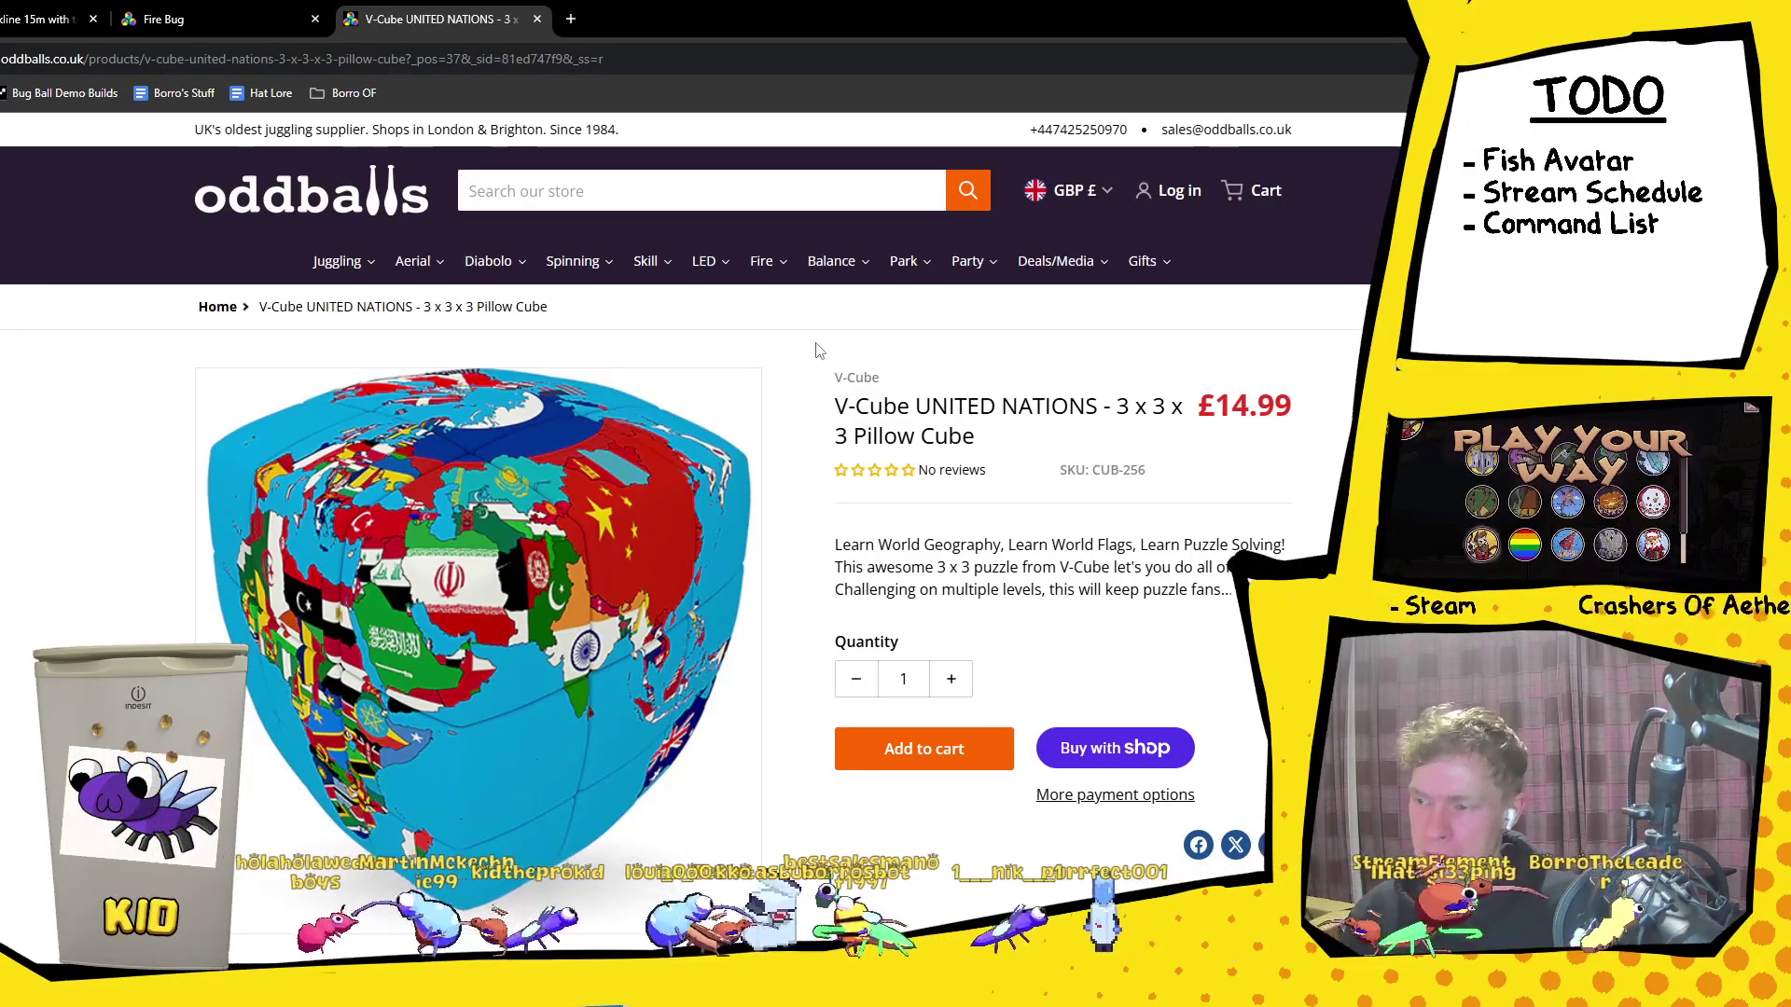
{"action": "scroll", "coordinate": [393, 442], "scroll_direction": "down", "scroll_amount": 5}
{"action": "scroll", "coordinate": [552, 511], "scroll_direction": "up", "scroll_amount": 5}
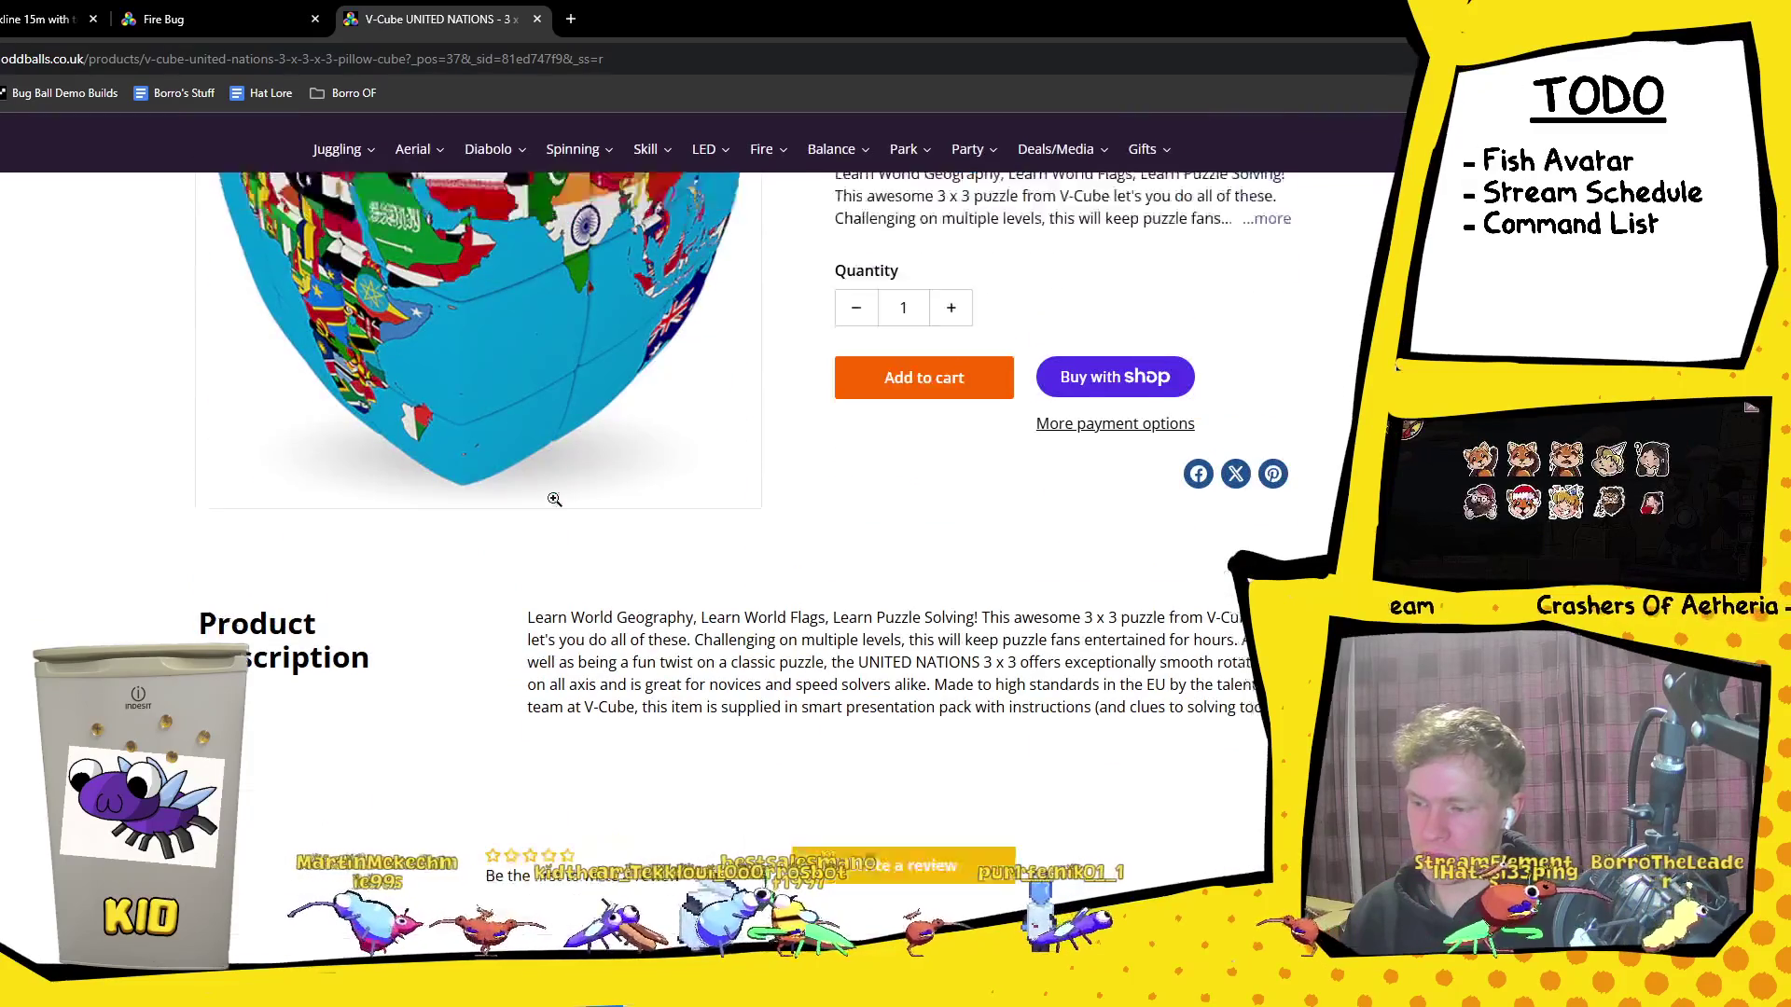
{"action": "mouse_move", "coordinate": [488, 261]}
{"action": "scroll", "coordinate": [644, 648], "scroll_direction": "down", "scroll_amount": 5}
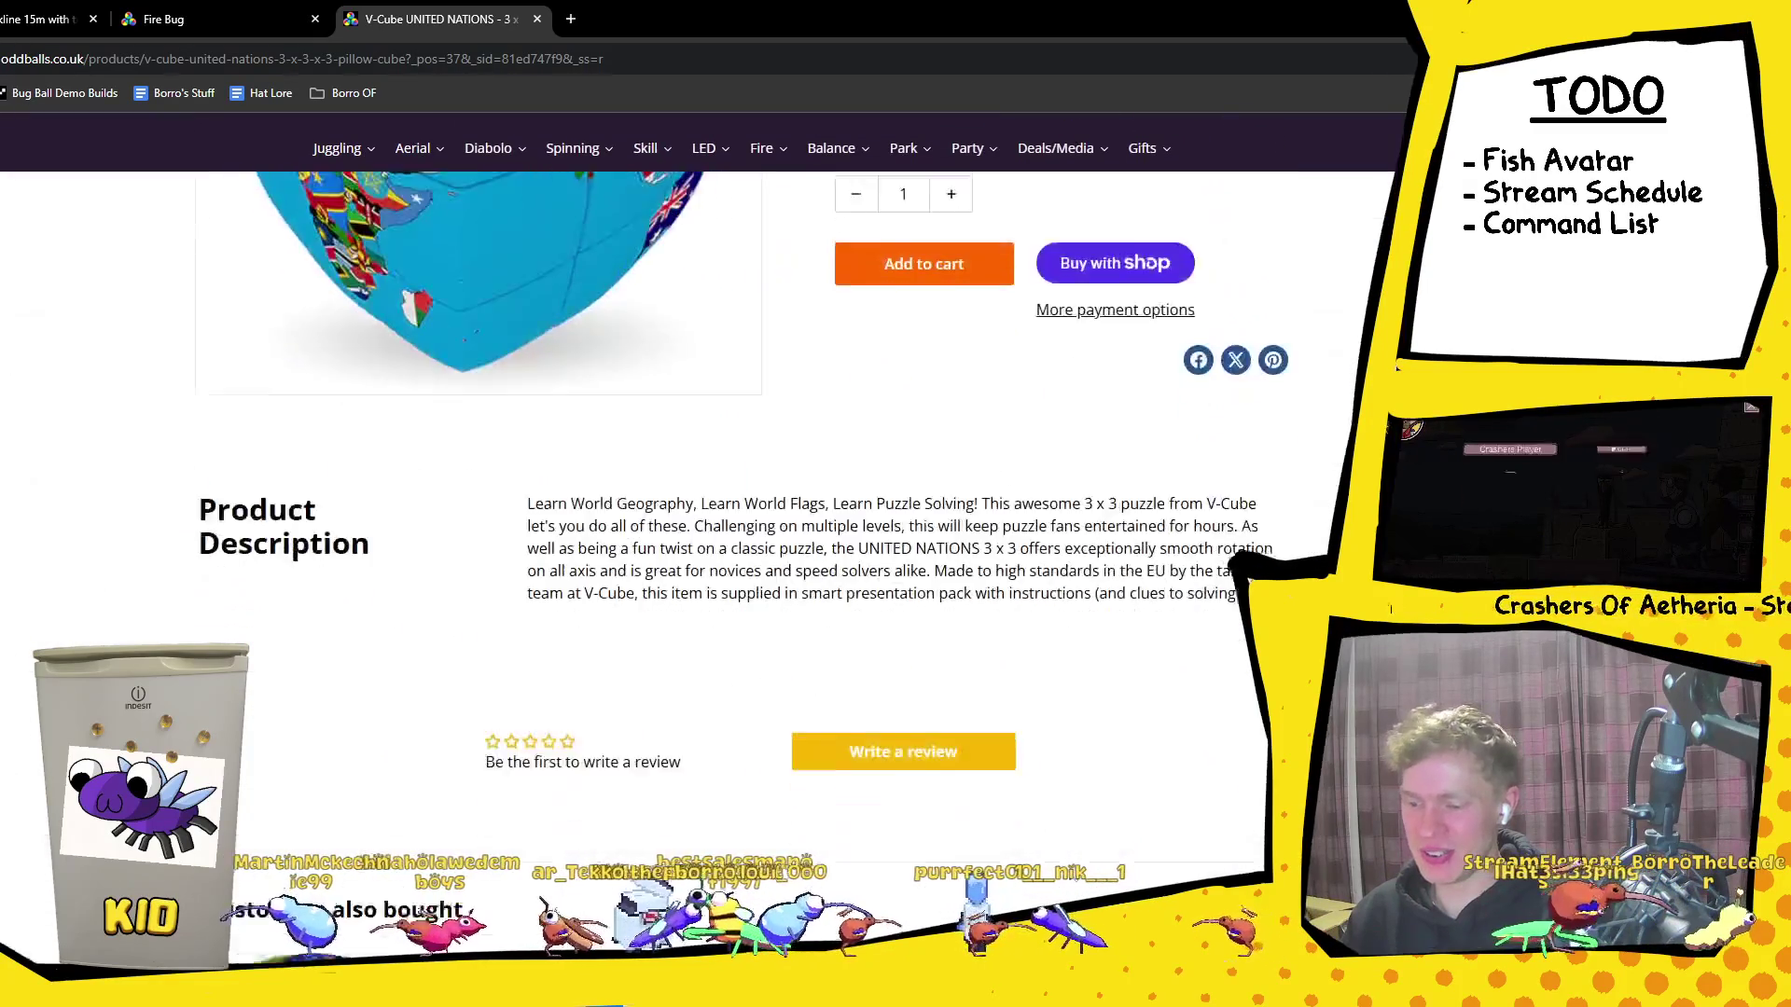
{"action": "scroll", "coordinate": [907, 663], "scroll_direction": "up", "scroll_amount": 5}
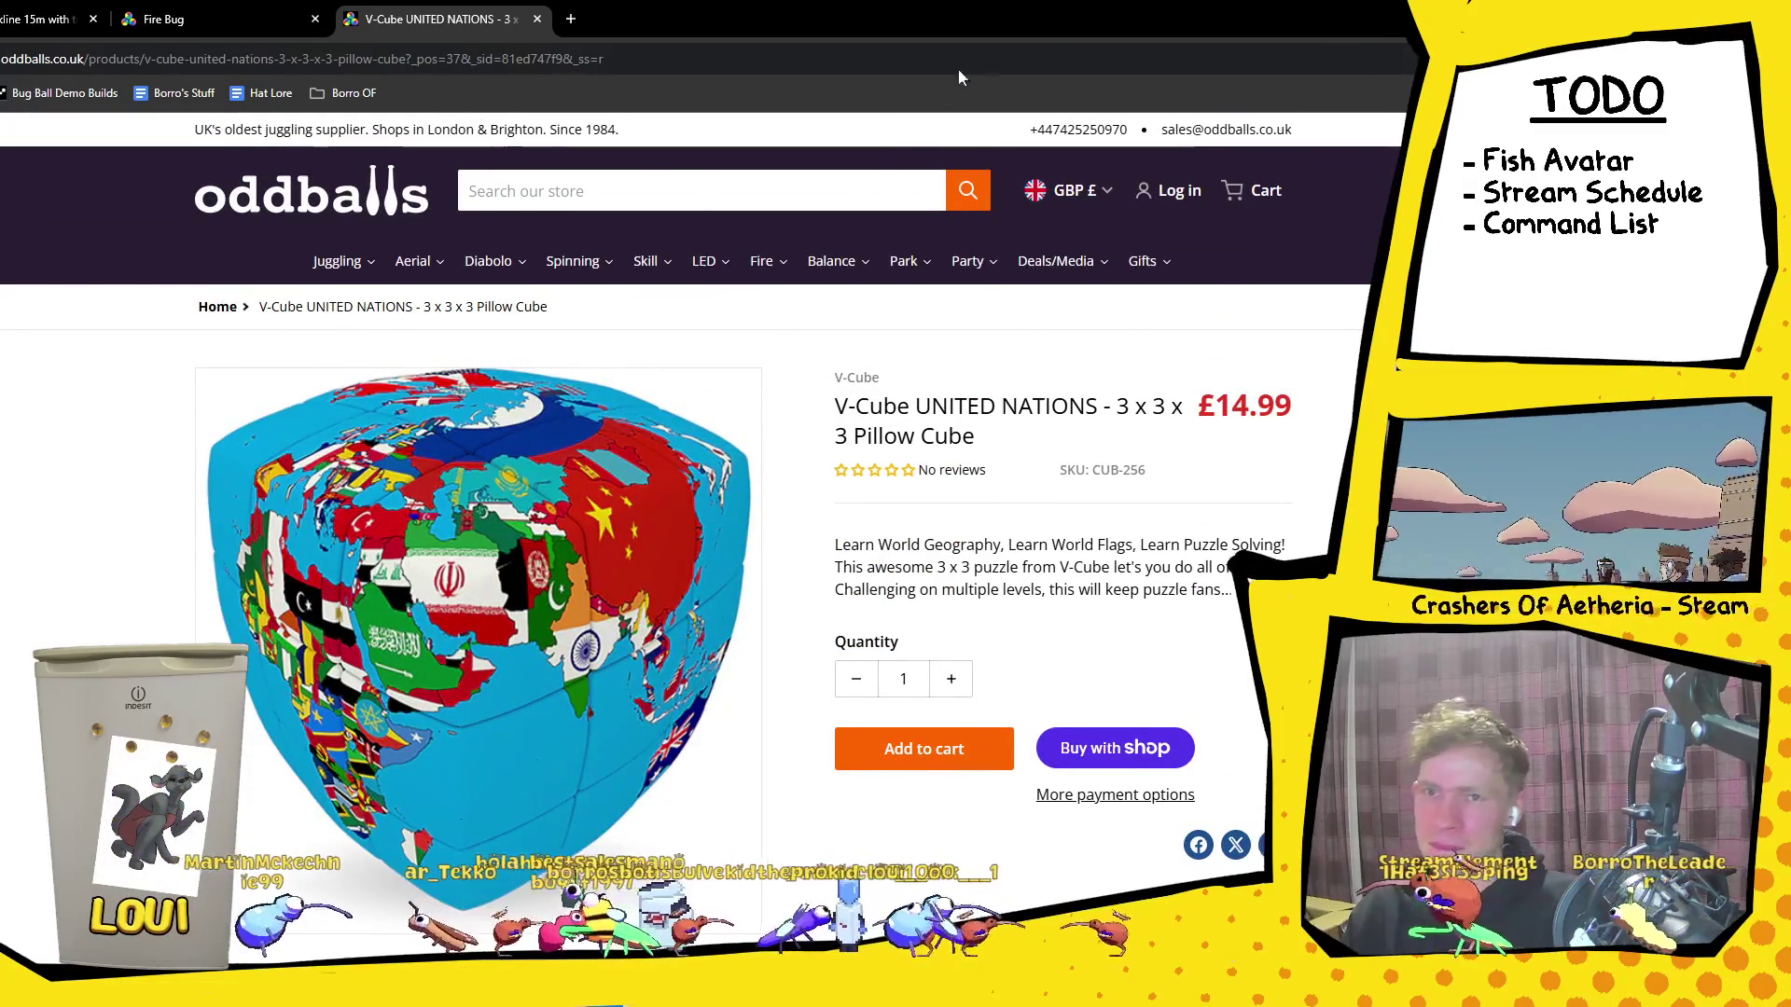
{"action": "key", "text": "ctrl+shift+t"}
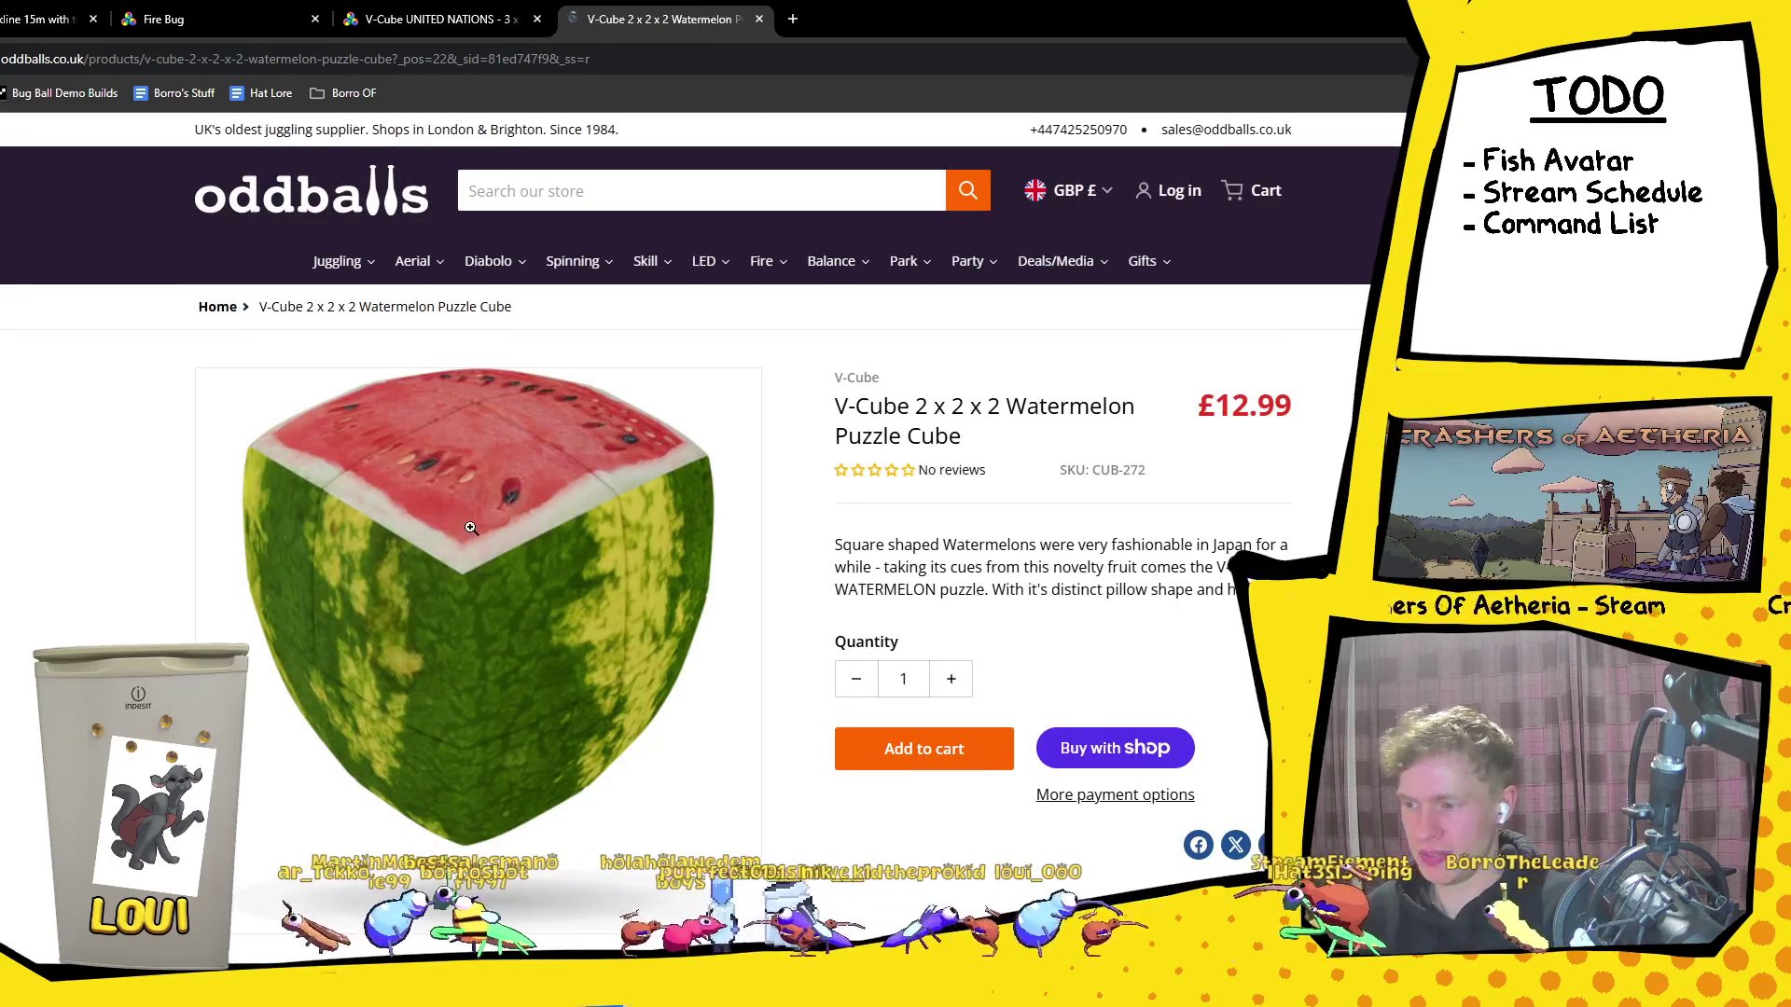
Step: Return to the UNITED NATIONS Pillow Cube tab and open its product photo full-size
{"action": "scroll", "coordinate": [481, 494], "scroll_direction": "down", "scroll_amount": 3}
{"action": "scroll", "coordinate": [490, 458], "scroll_direction": "up", "scroll_amount": 3}
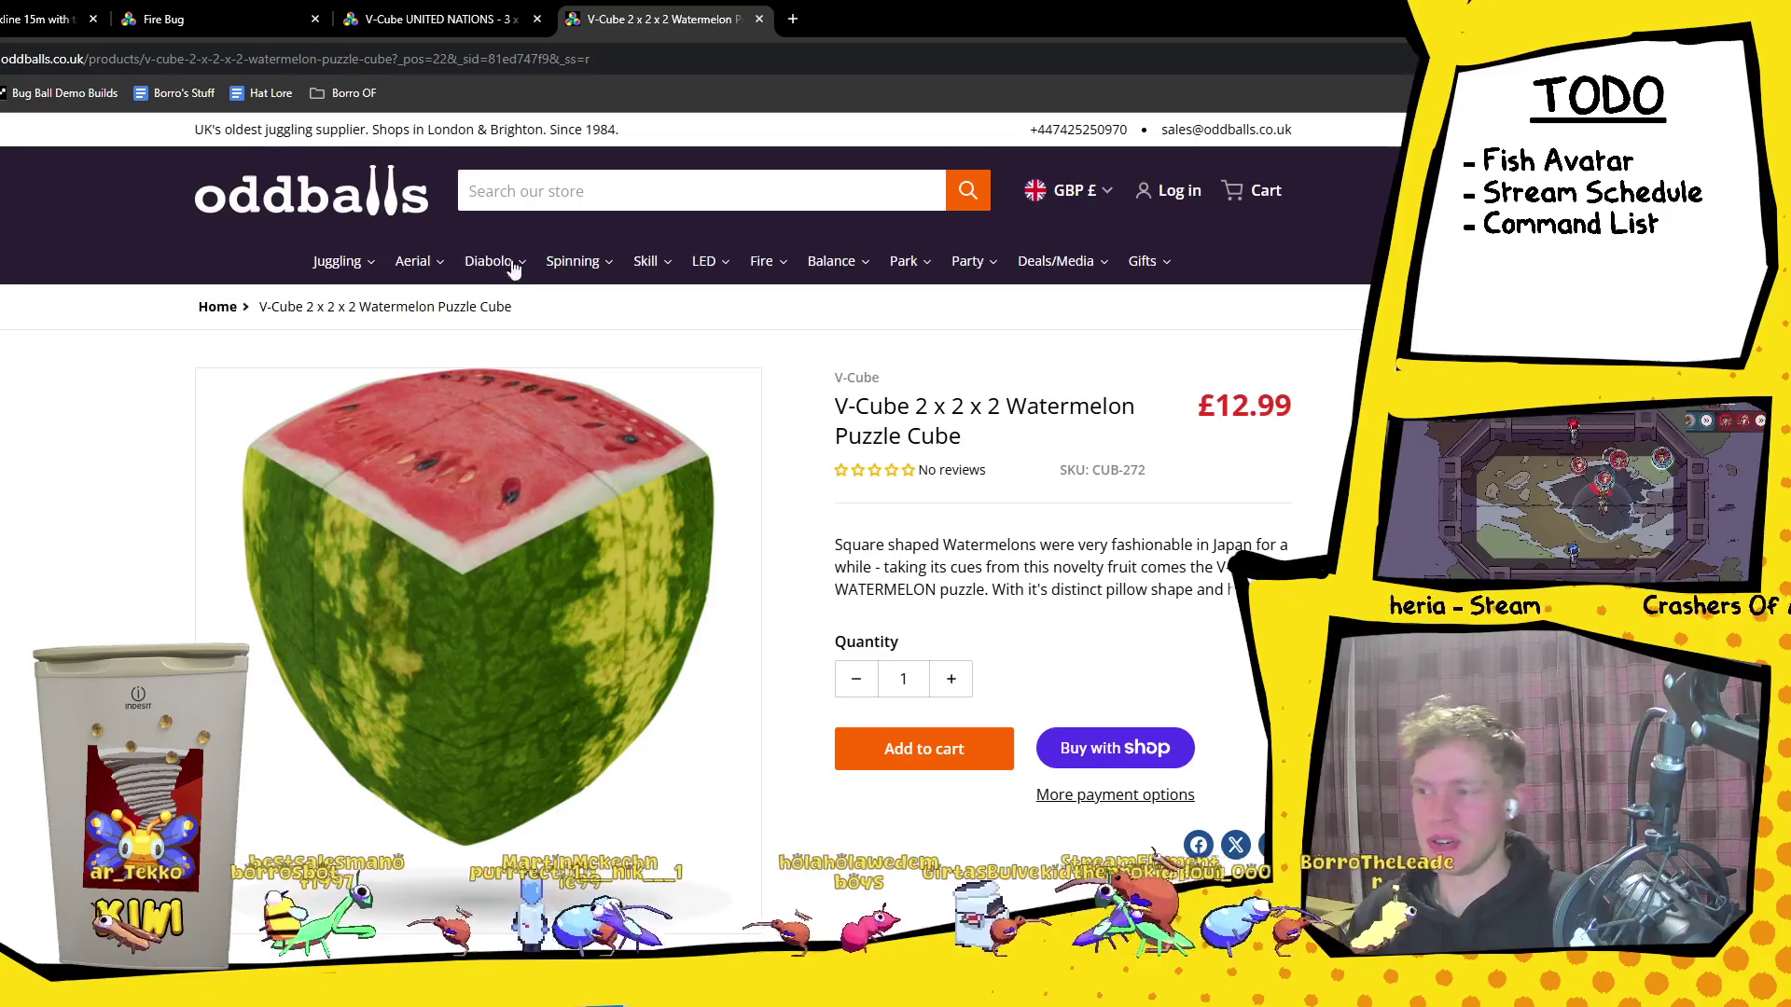
{"action": "left_click", "coordinate": [450, 24]}
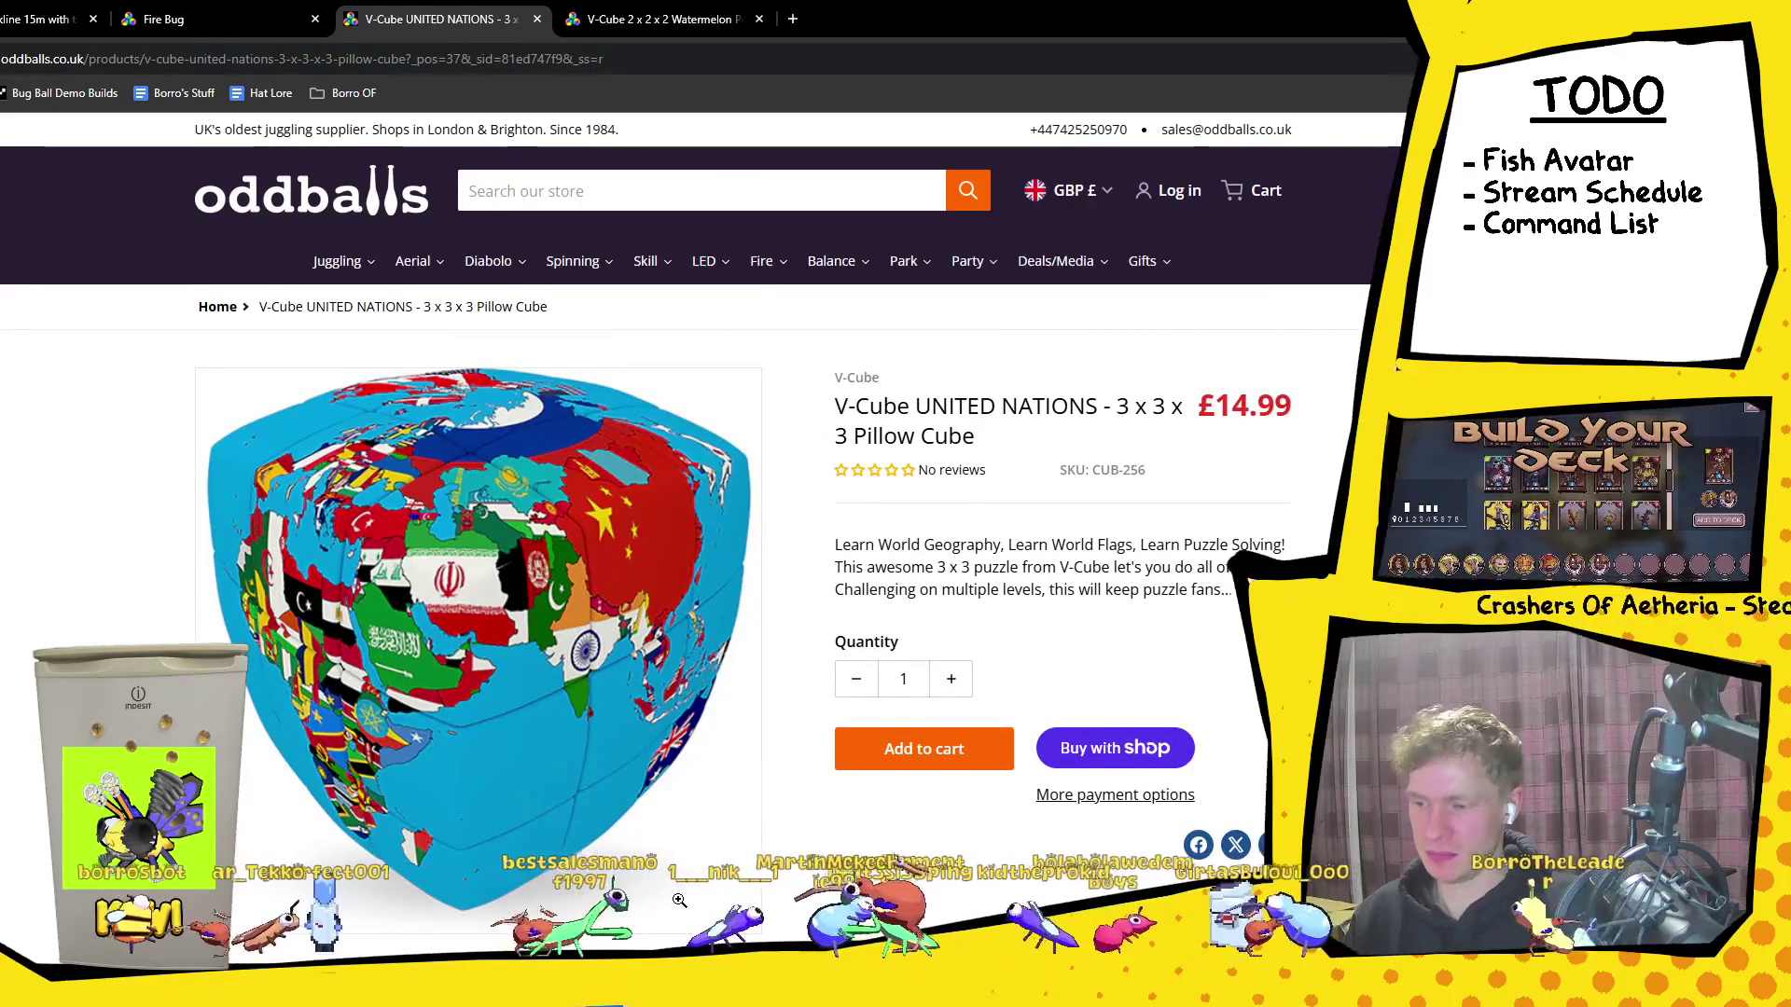
{"action": "scroll", "coordinate": [681, 901], "scroll_direction": "down", "scroll_amount": 2}
{"action": "scroll", "coordinate": [667, 867], "scroll_direction": "up", "scroll_amount": 2}
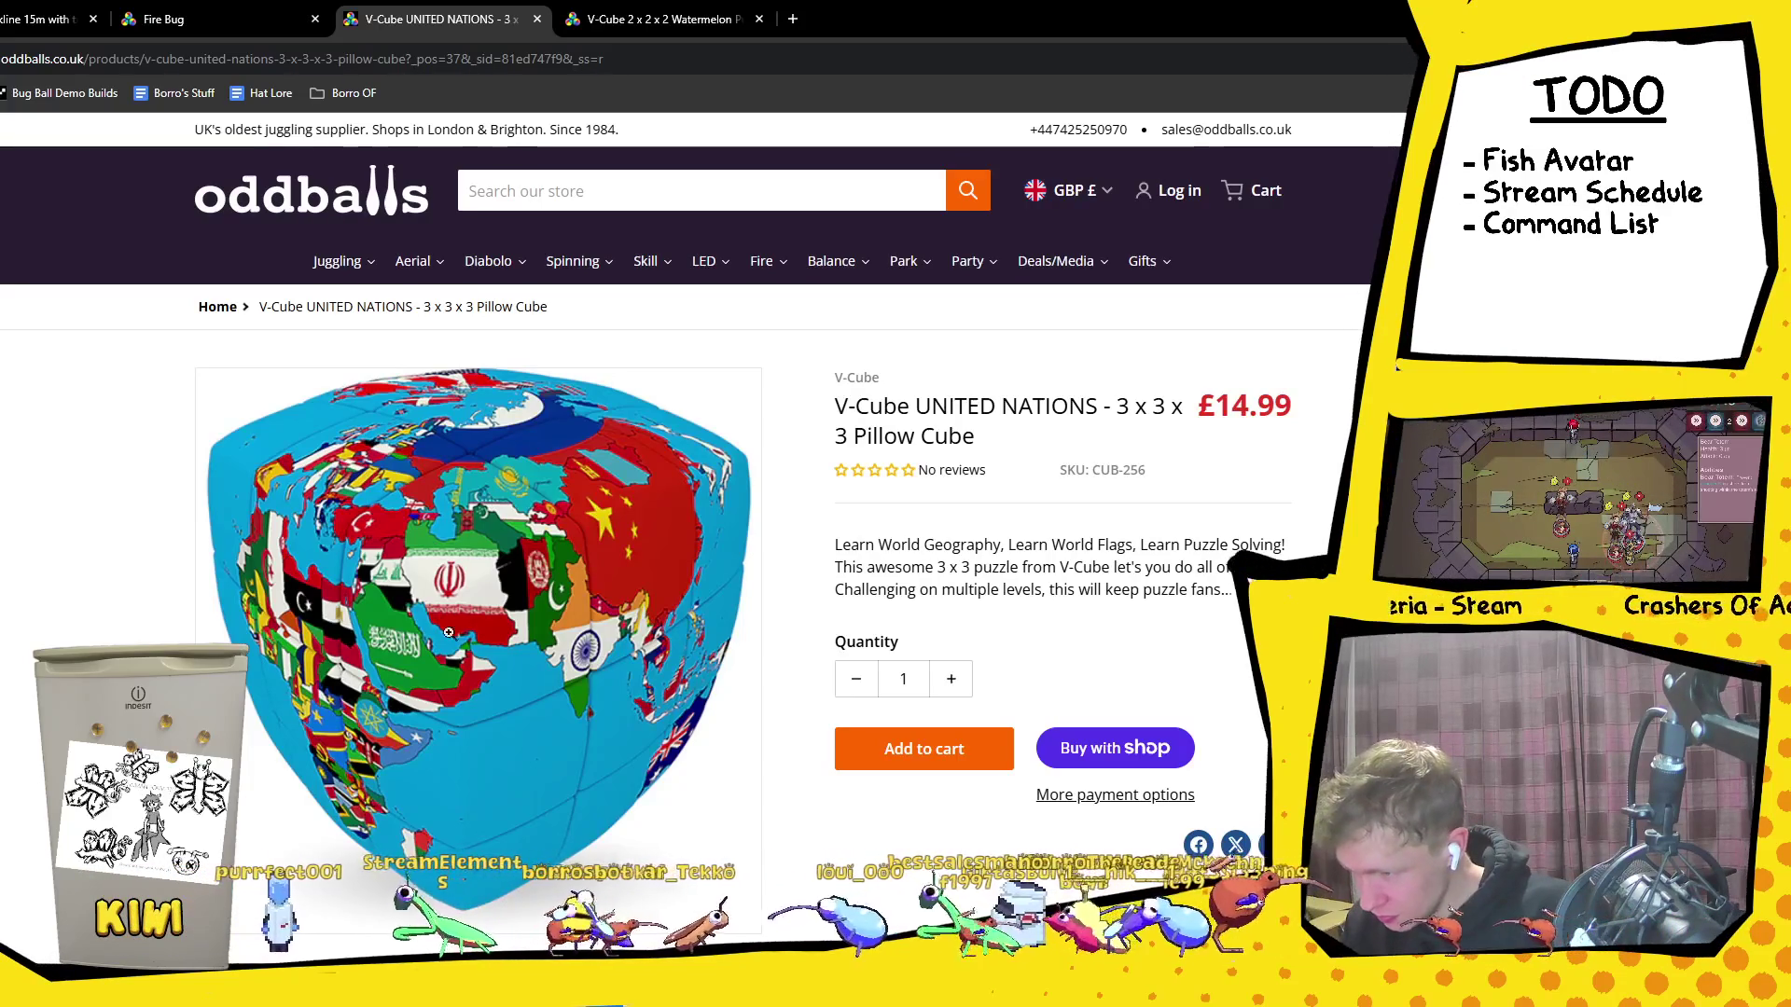
{"action": "left_click", "coordinate": [365, 482]}
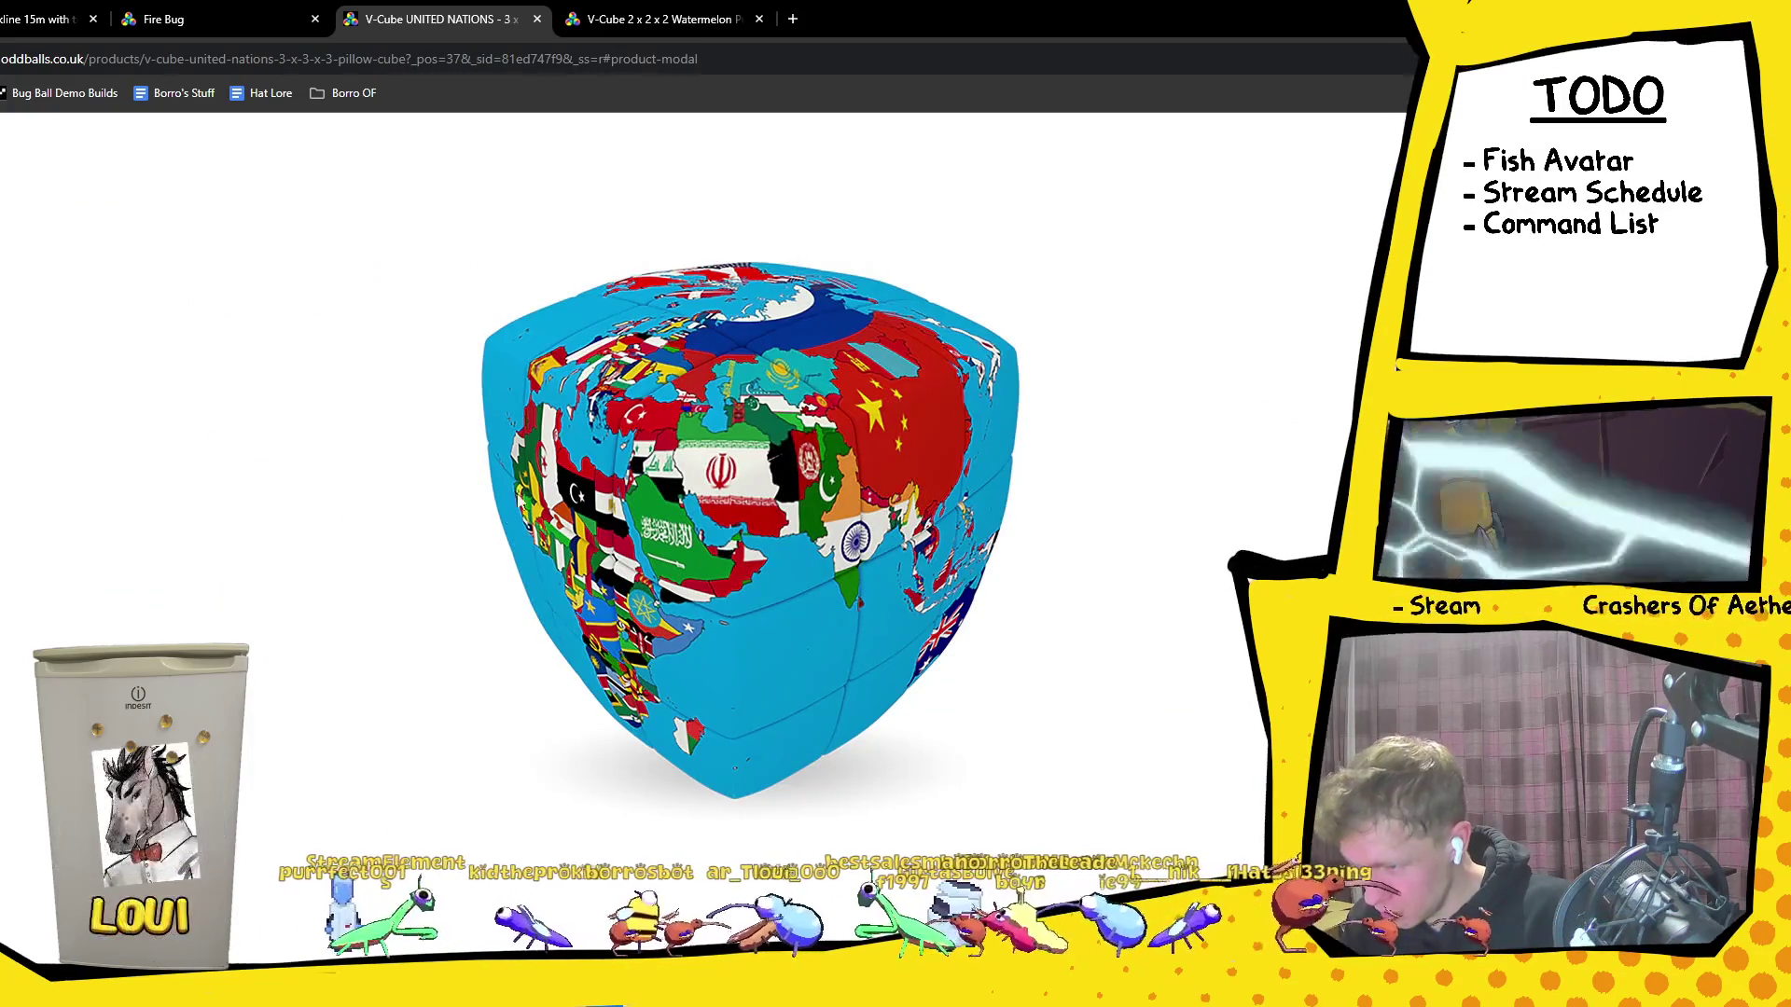
{"action": "scroll", "coordinate": [638, 378], "scroll_direction": "up", "scroll_amount": 6, "text": "ctrl"}
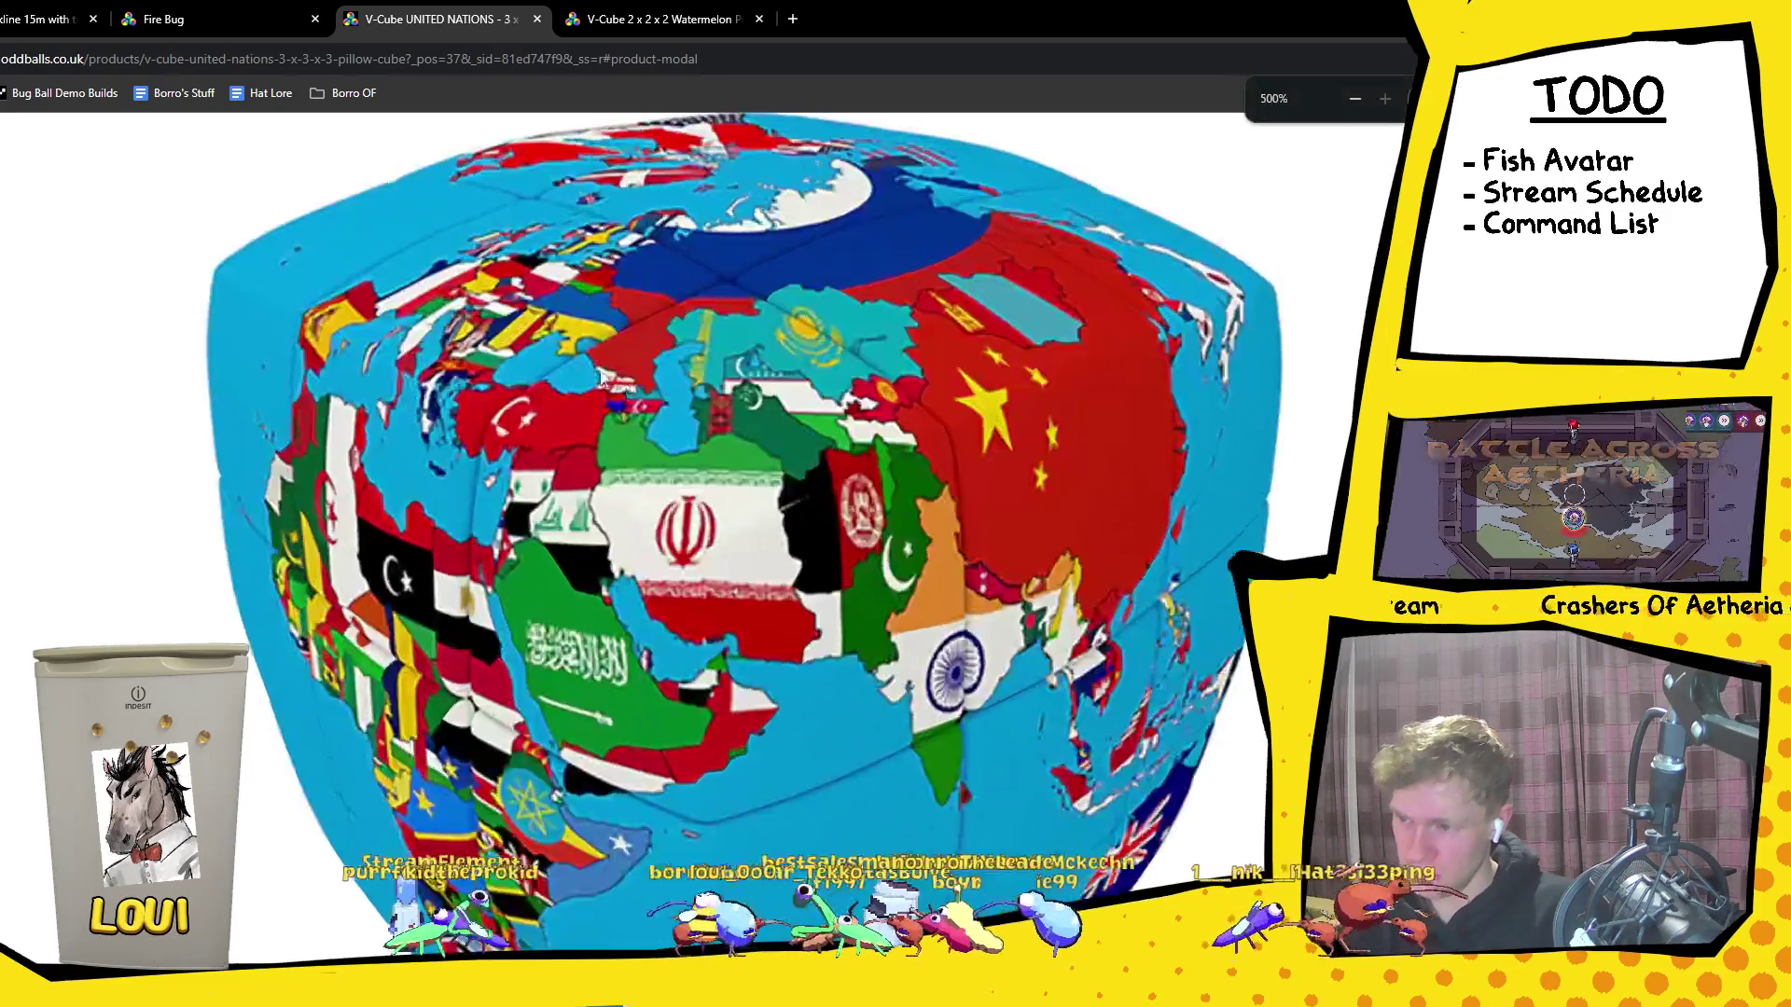
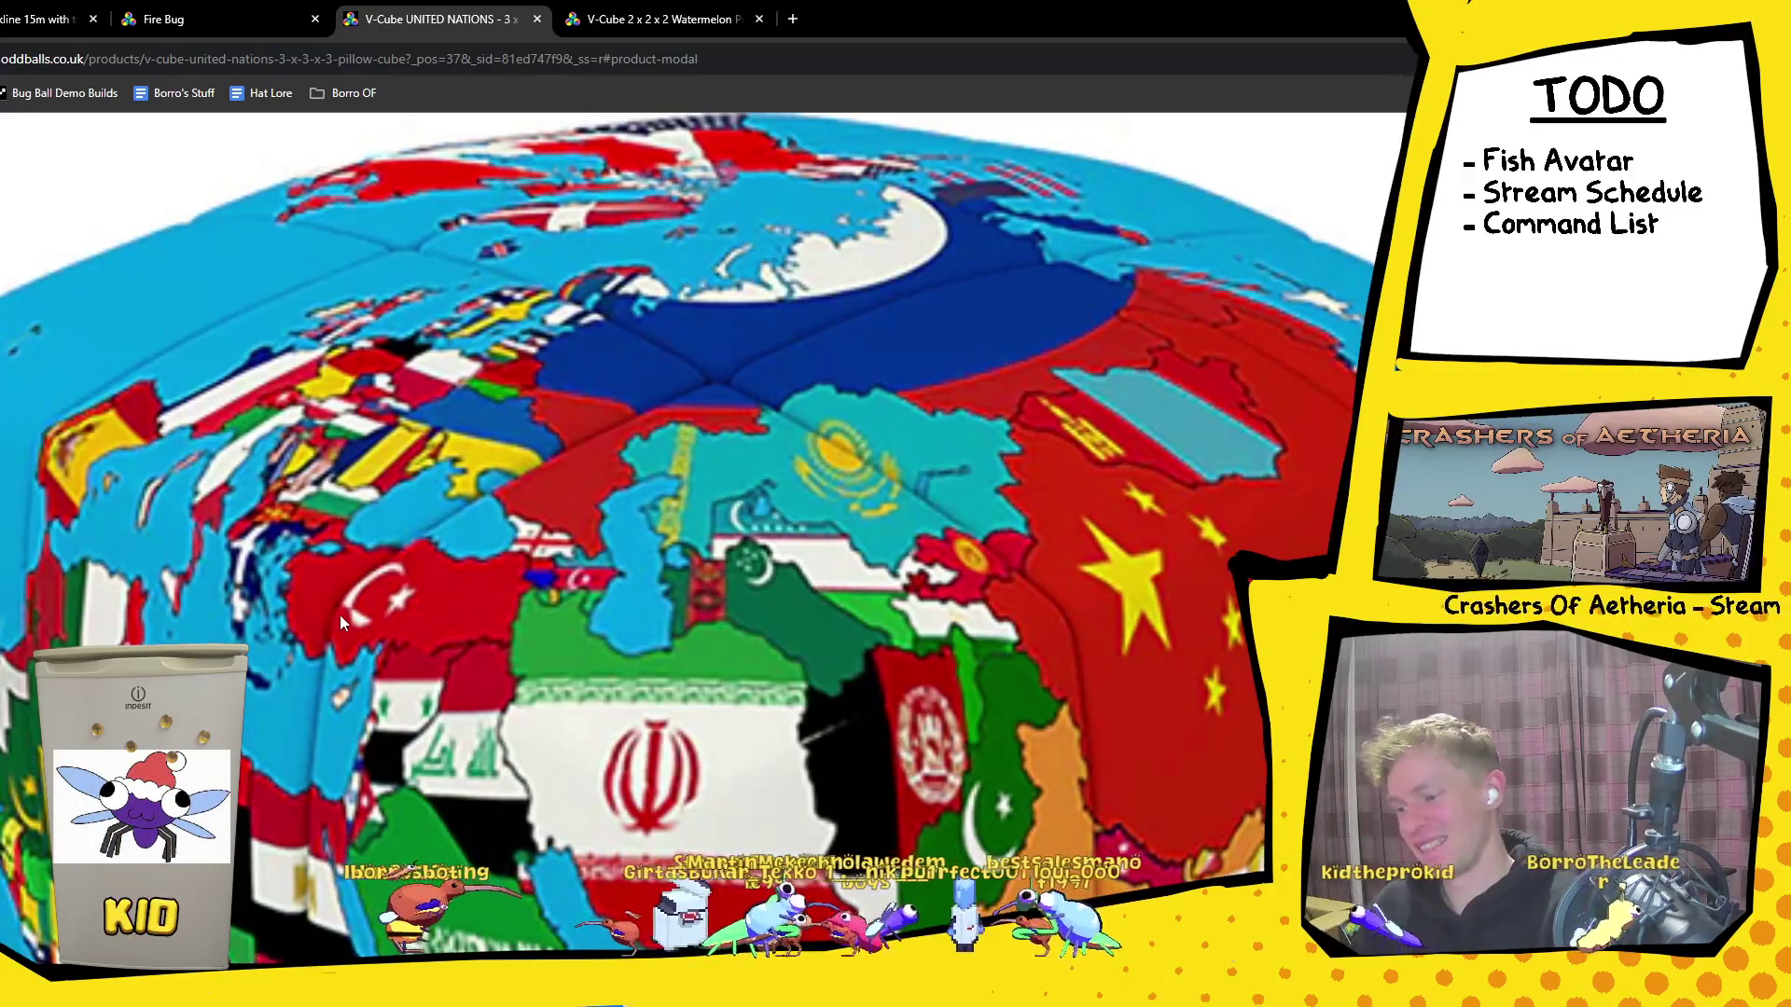
Step: Pan the zoomed UN flag cube image down from Turkey and Iran to Arabia and the Horn of Africa
{"action": "left_click_drag", "start_coordinate": [371, 587], "coordinate": [363, 505]}
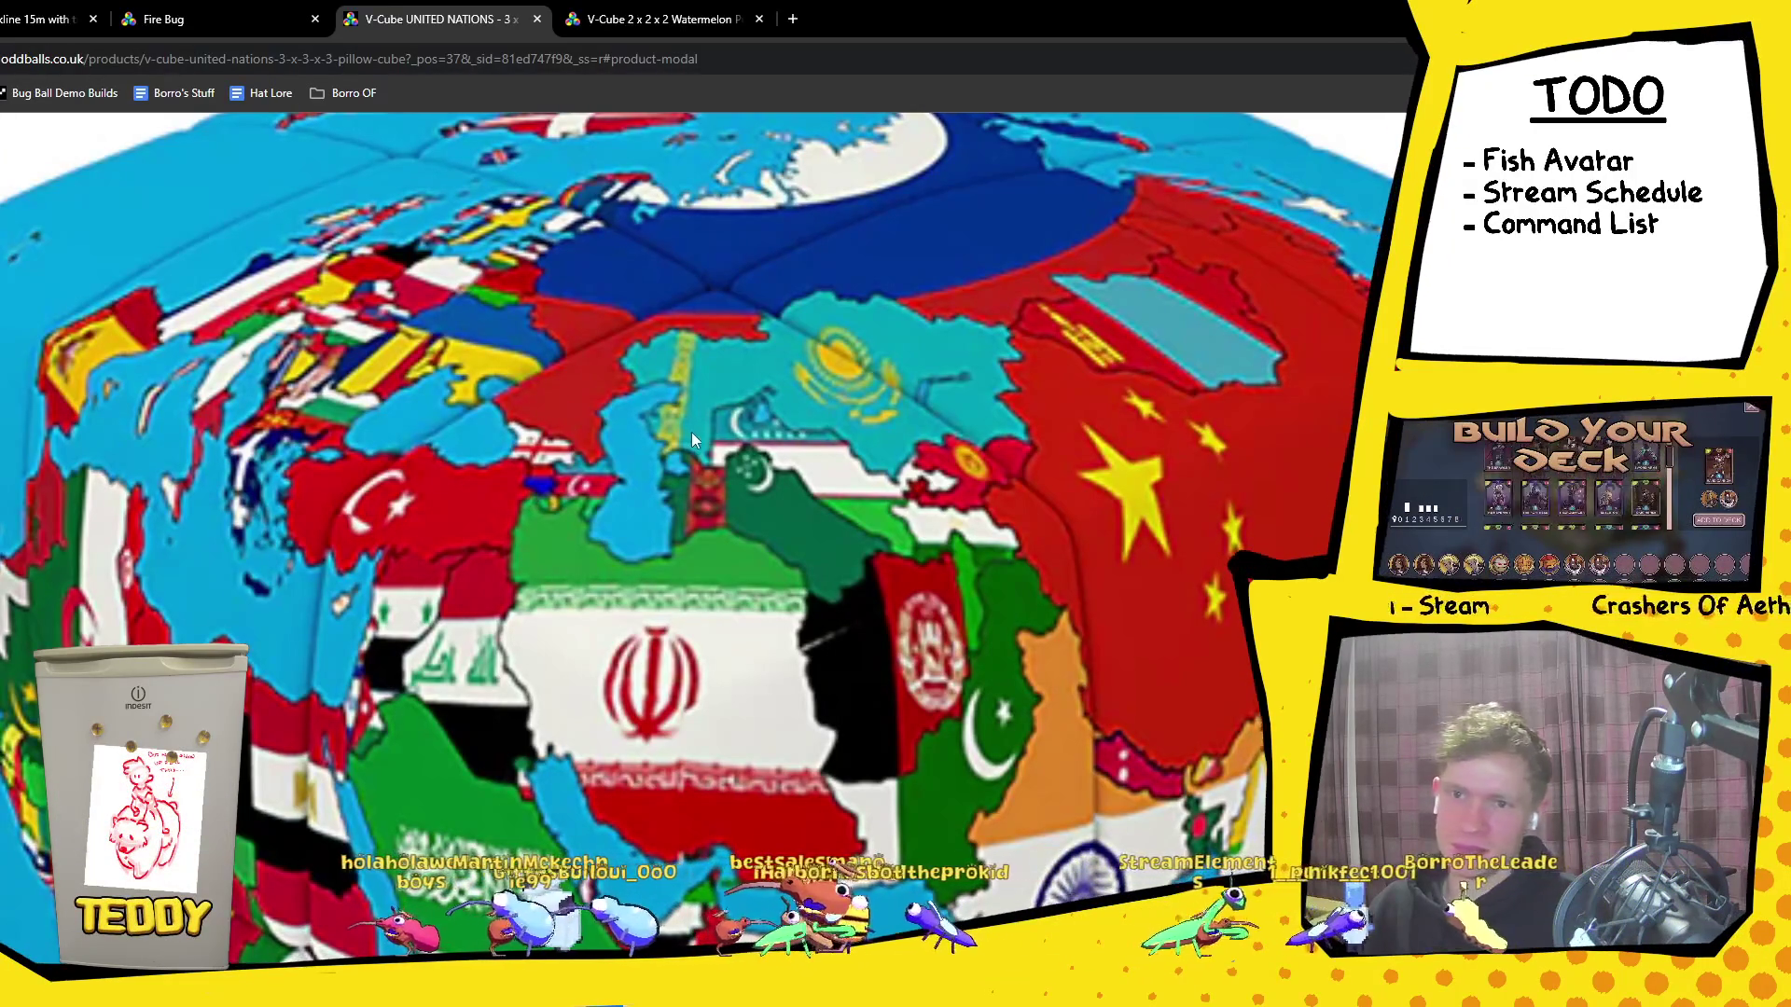
{"action": "scroll", "coordinate": [625, 721], "scroll_direction": "down", "scroll_amount": 5}
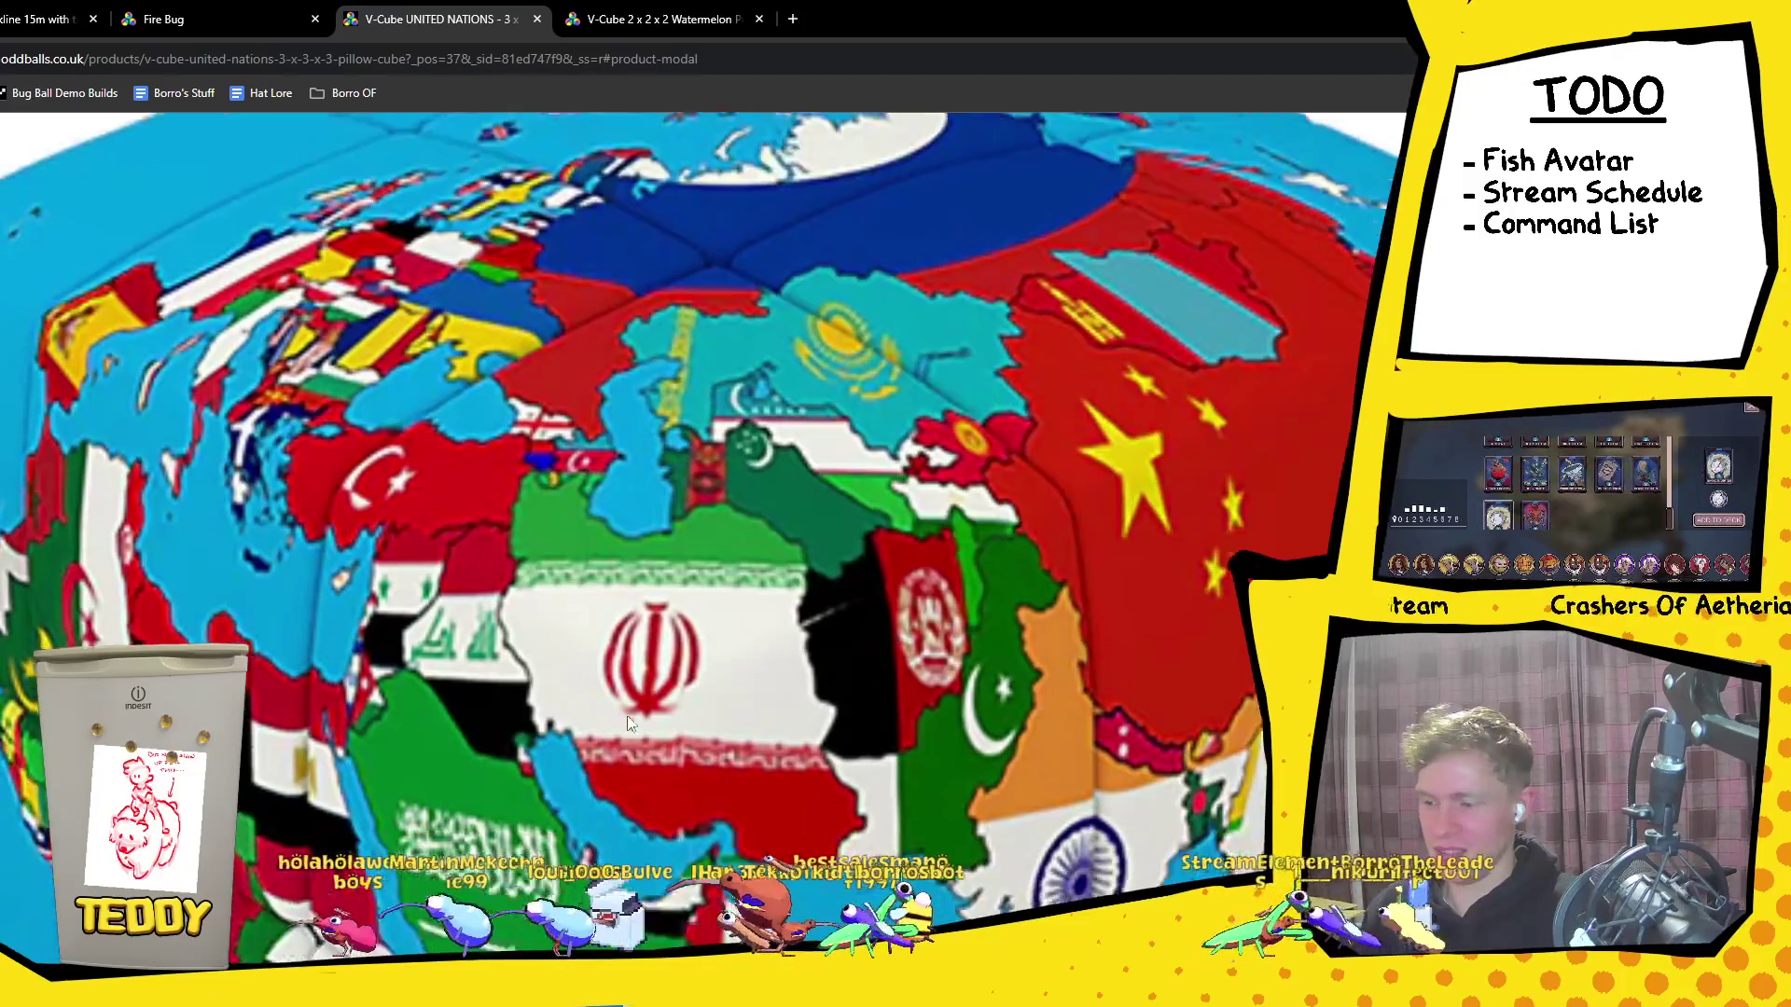
{"action": "scroll", "coordinate": [625, 713], "scroll_direction": "down", "scroll_amount": 2}
{"action": "scroll", "coordinate": [616, 699], "scroll_direction": "down", "scroll_amount": 2}
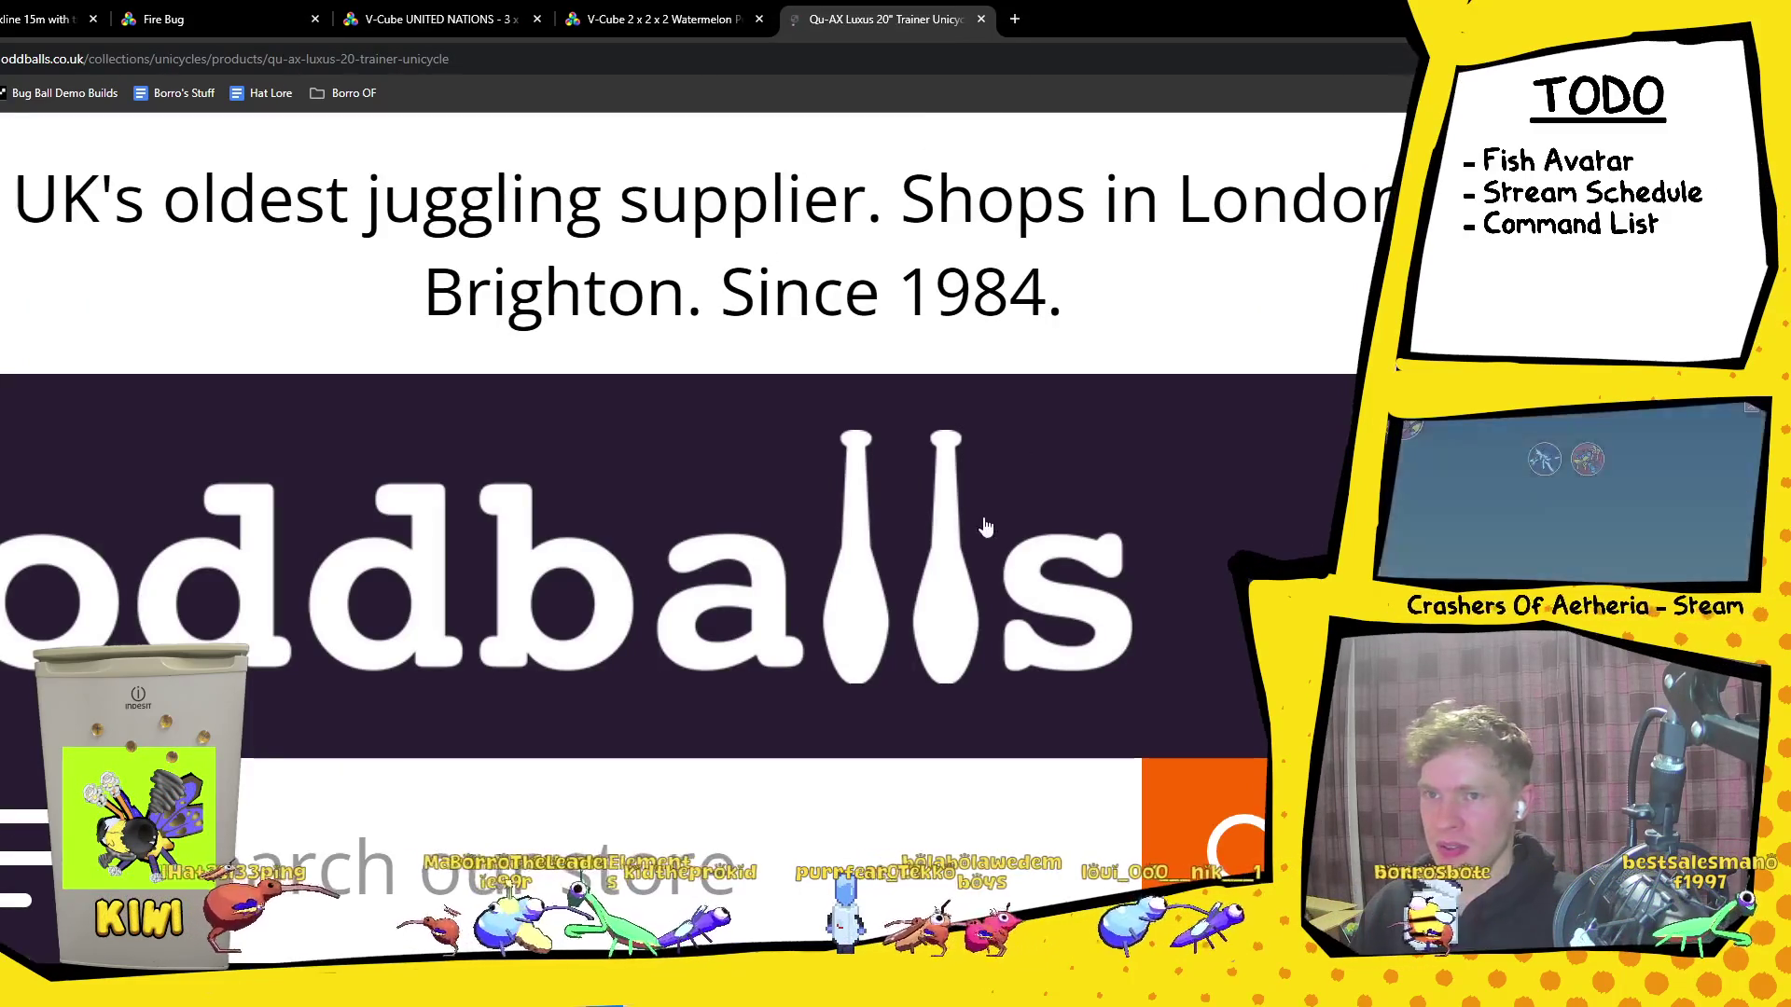
Step: Scroll the Qu-AX Luxus 20" Trainer Unicycle page and zoom it out with Ctrl+minus
{"action": "scroll", "coordinate": [970, 518], "scroll_direction": "down", "scroll_amount": 5}
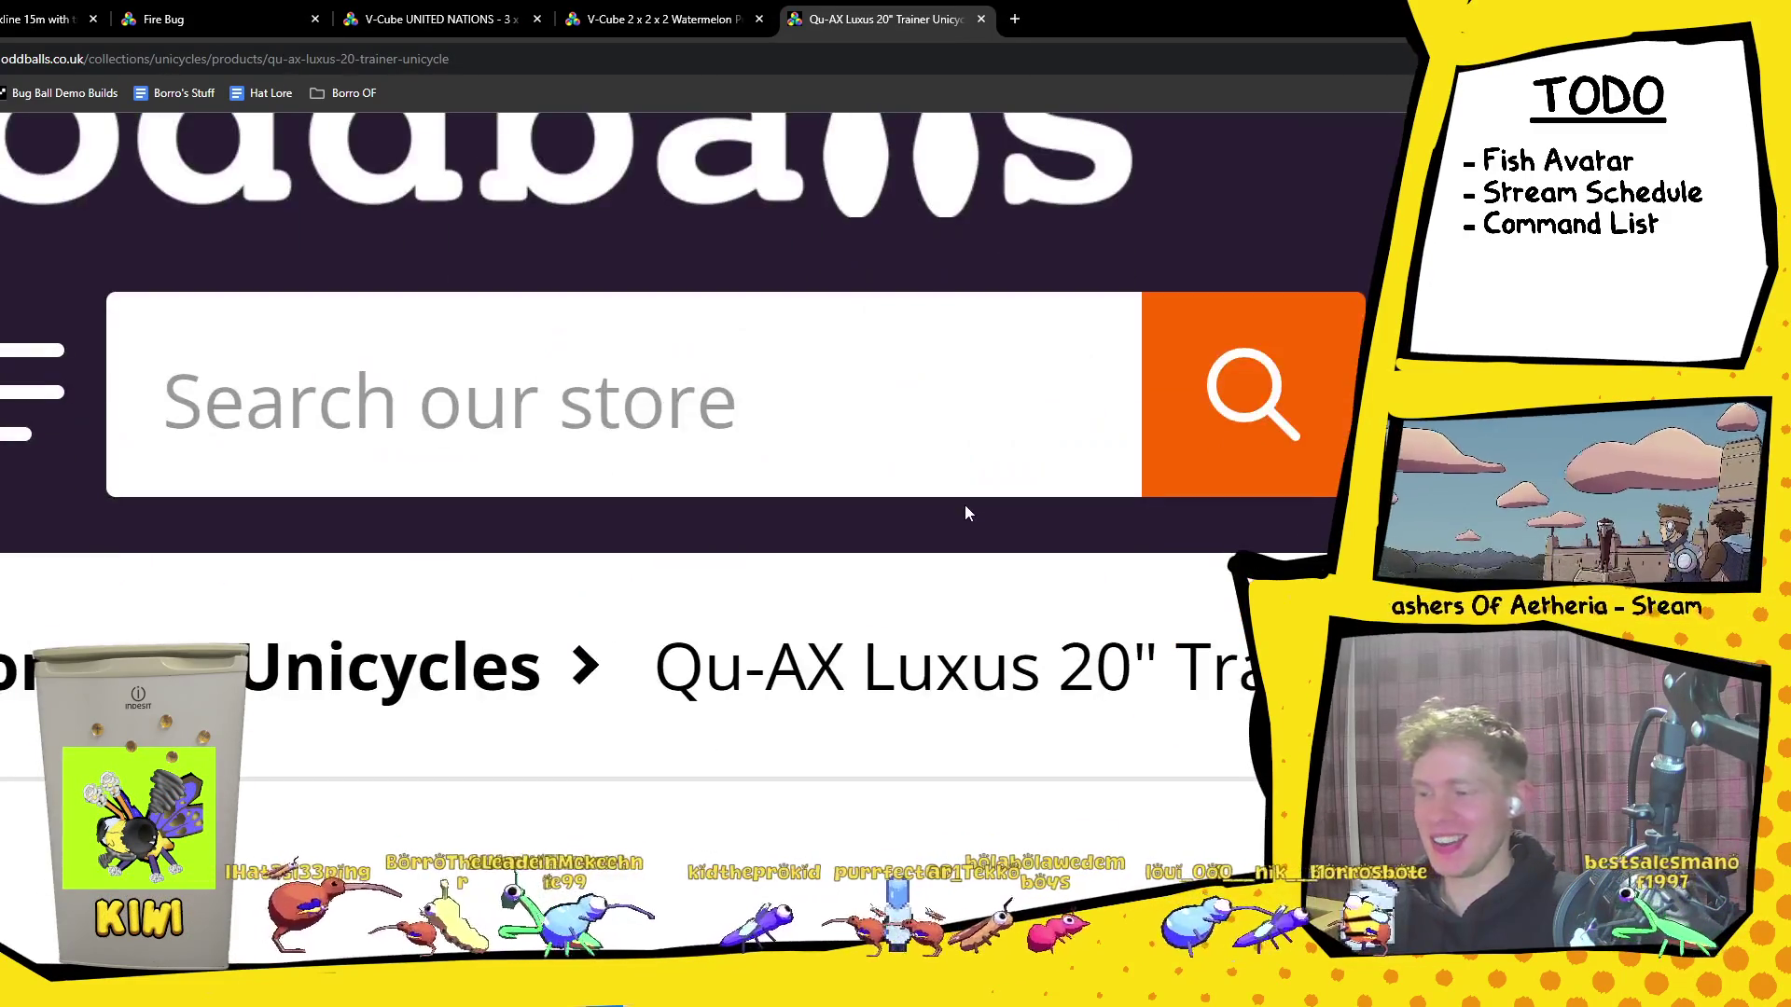
{"action": "key", "text": "ctrl+minus"}
{"action": "key", "text": "ctrl+minus"}
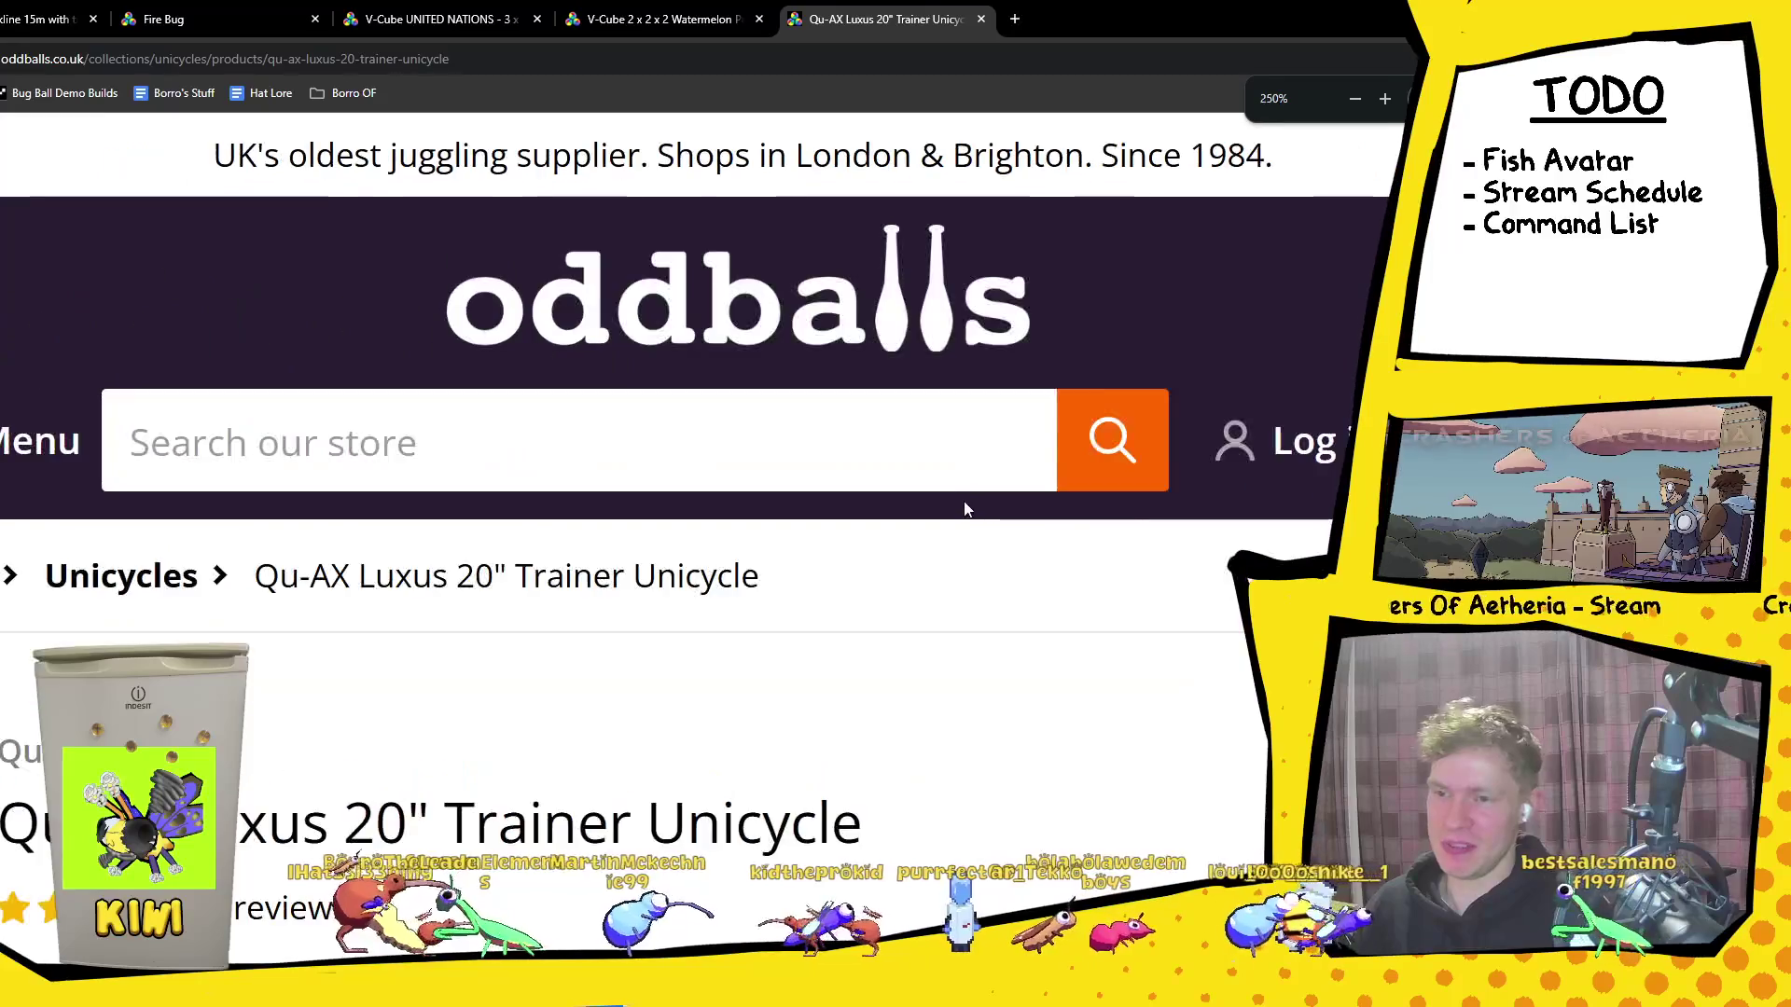